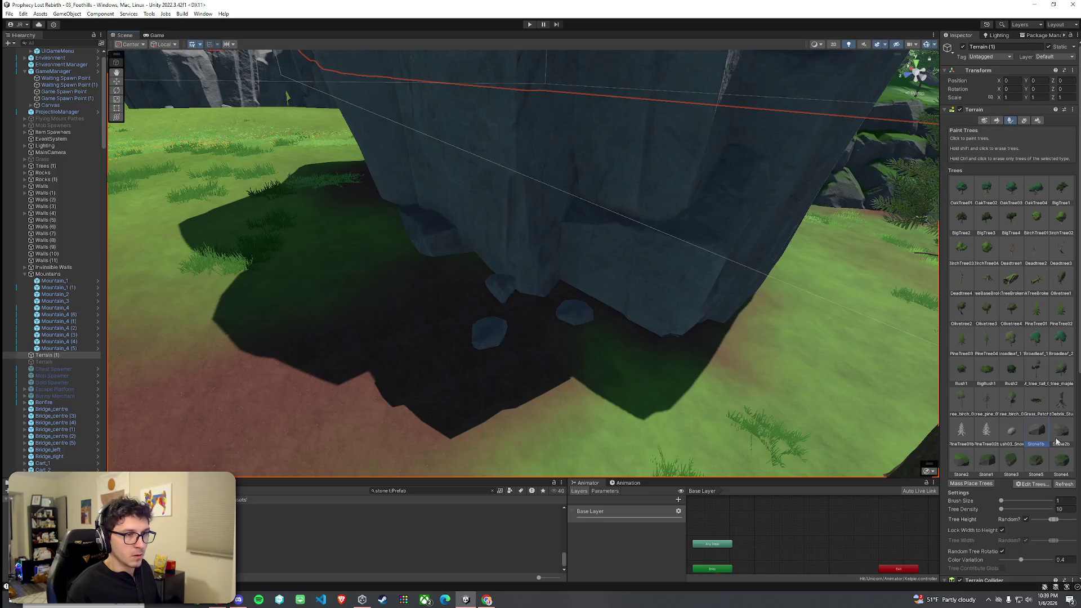
Paint small Stone2b stones along the base of the grey cliff
click(545, 338)
click(566, 402)
drag(660, 363, 468, 338)
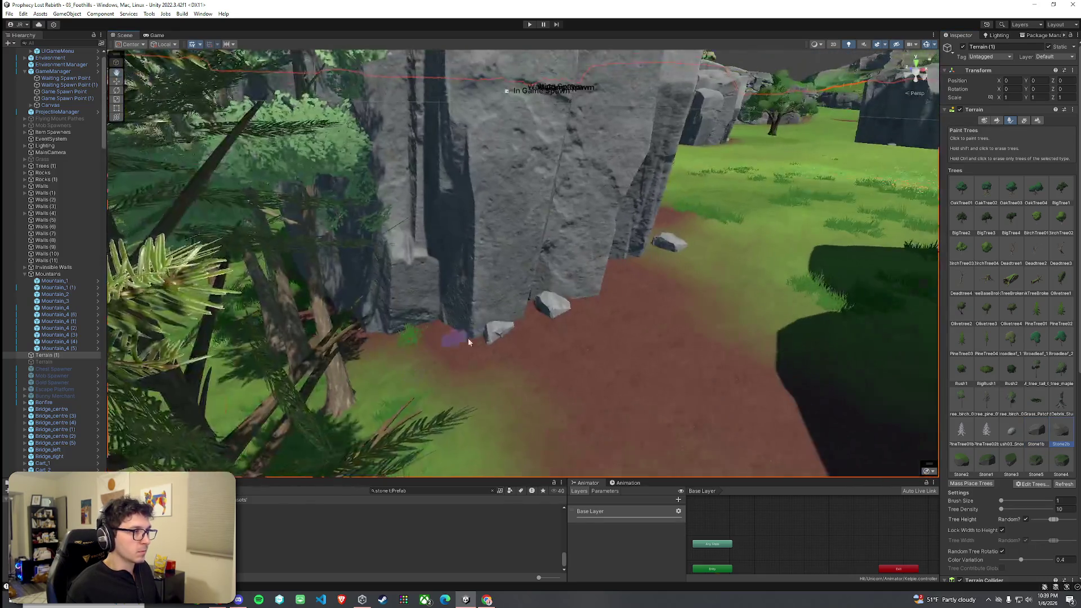
mouse_move(551, 336)
mouse_down()
mouse_move(393, 362)
mouse_move(511, 410)
mouse_move(518, 337)
mouse_move(559, 440)
mouse_move(545, 440)
mouse_up()
Switch the terrain tool to Paint Texture and select the Rock Layer
click(997, 120)
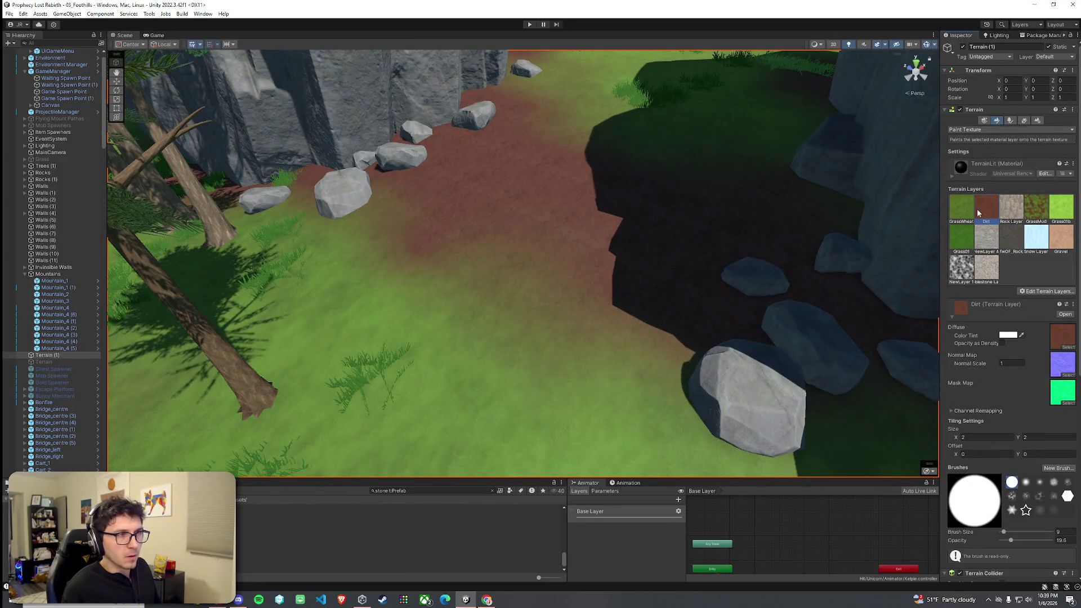
scroll(738, 333, up, 5)
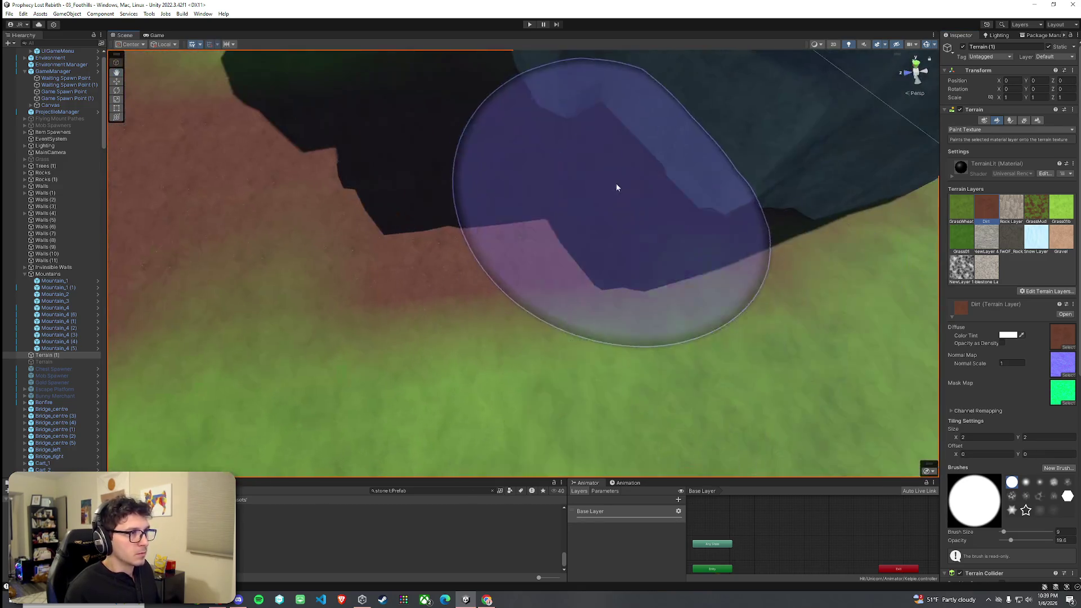
scroll(616, 188, down, 3)
mouse_move(616, 187)
mouse_down()
mouse_move(596, 226)
mouse_move(639, 198)
mouse_move(768, 225)
mouse_up()
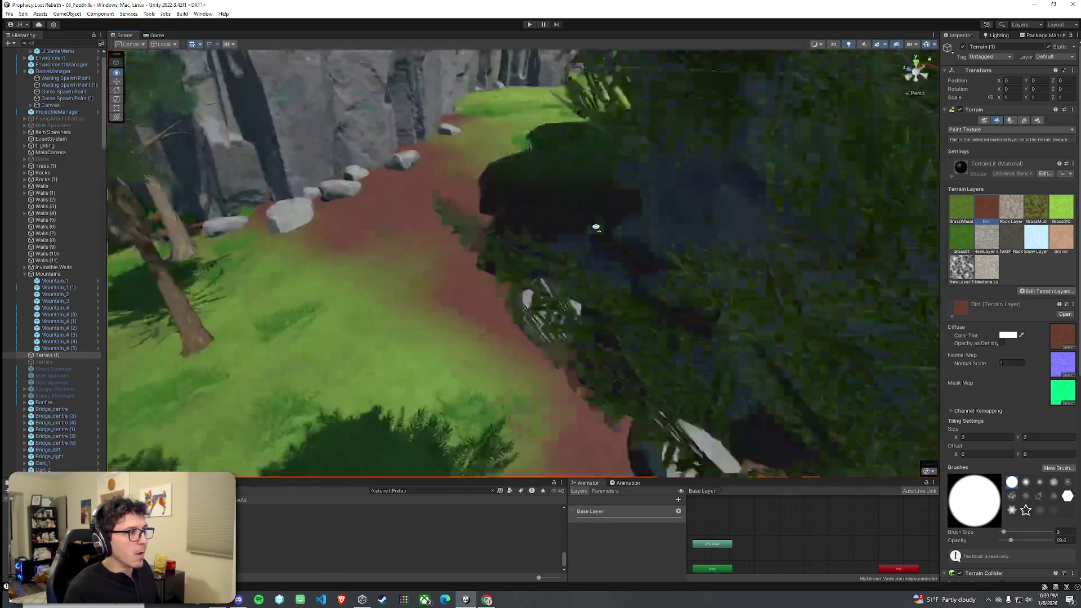
click(1010, 207)
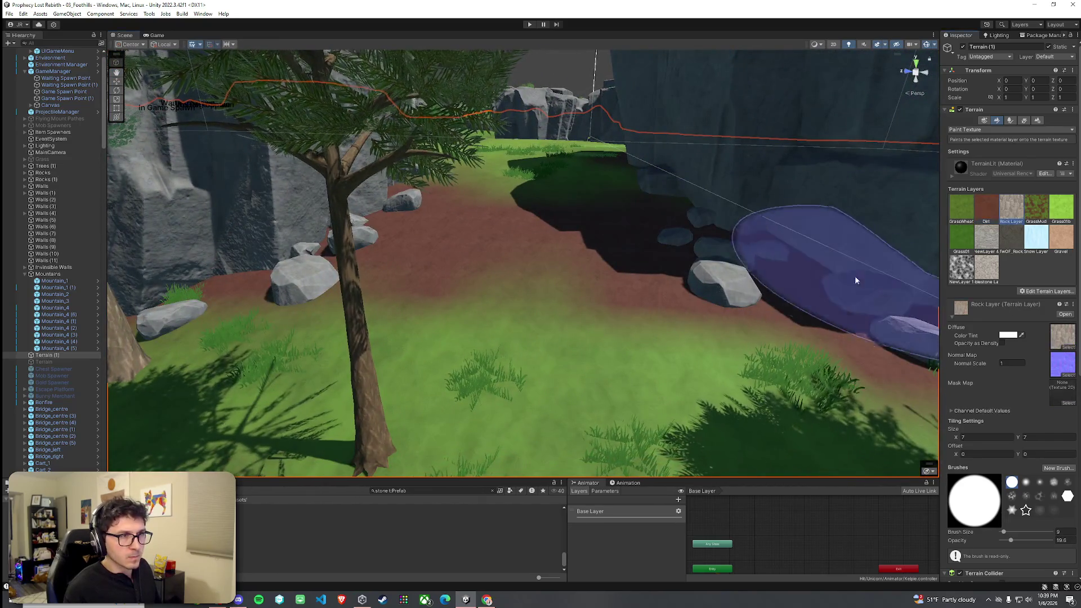
mouse_move(855, 280)
mouse_down()
mouse_move(789, 362)
mouse_move(345, 229)
mouse_move(357, 212)
mouse_move(405, 208)
mouse_move(435, 224)
mouse_move(361, 270)
mouse_move(450, 237)
mouse_move(580, 224)
mouse_move(665, 232)
mouse_move(652, 270)
mouse_move(644, 238)
mouse_move(581, 318)
mouse_move(569, 337)
mouse_move(584, 345)
mouse_move(499, 357)
mouse_up()
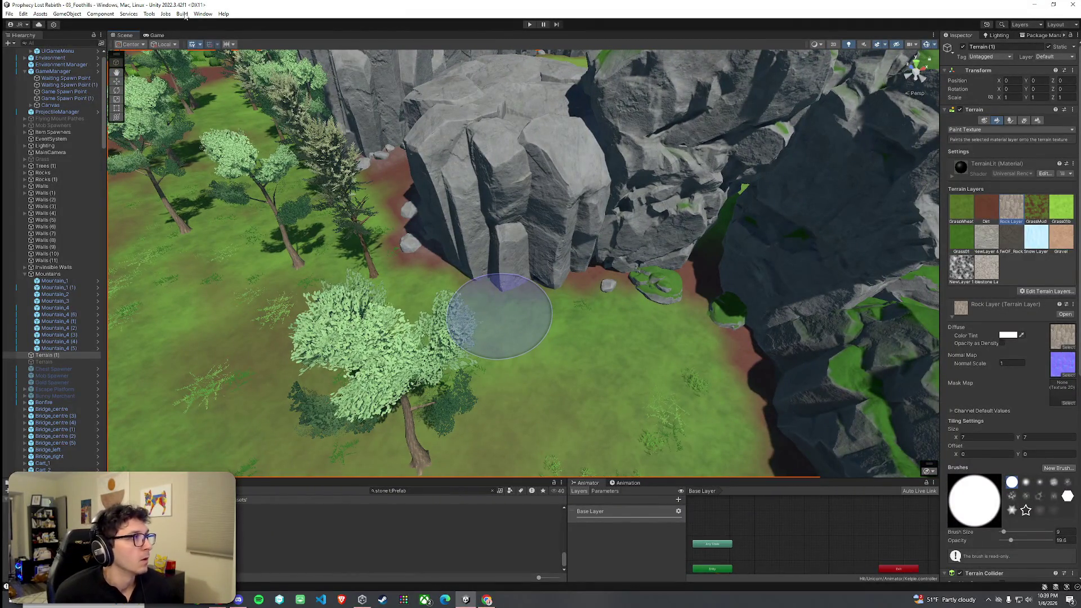
click(9, 14)
Orbit the Scene view to check the stones along the cliff base
click(26, 52)
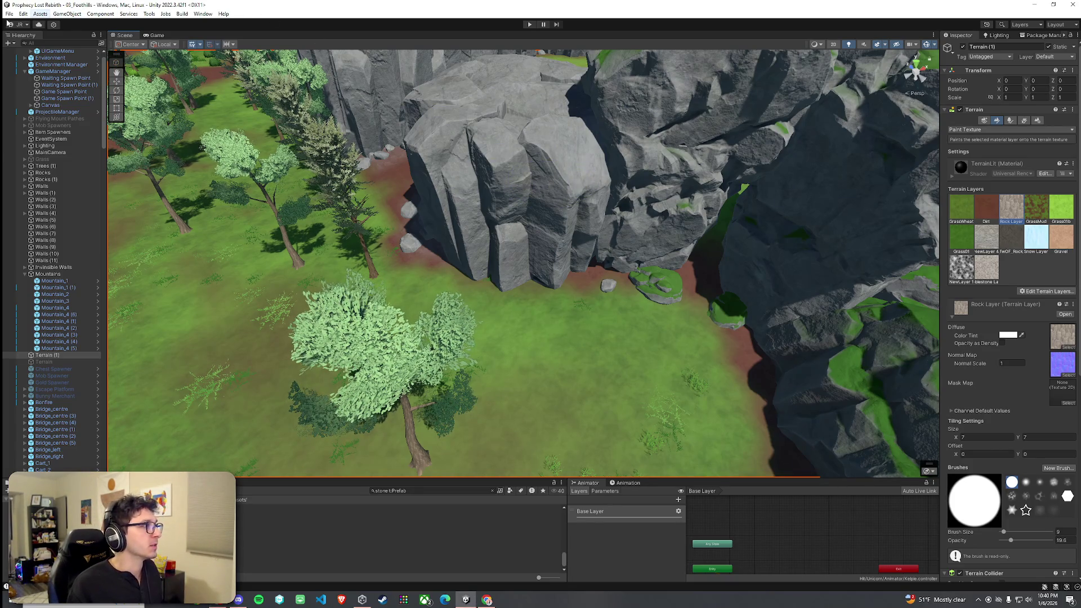
click(9, 14)
key(Escape)
drag(507, 282, 390, 201)
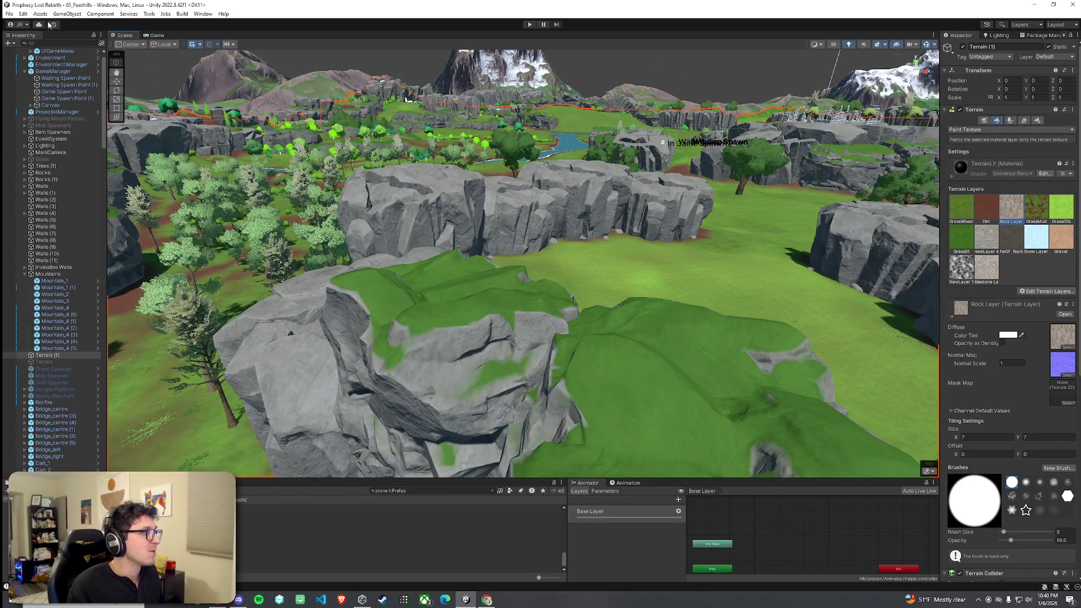
Save the 03_Foothills scene with File > Save
click(9, 13)
click(34, 55)
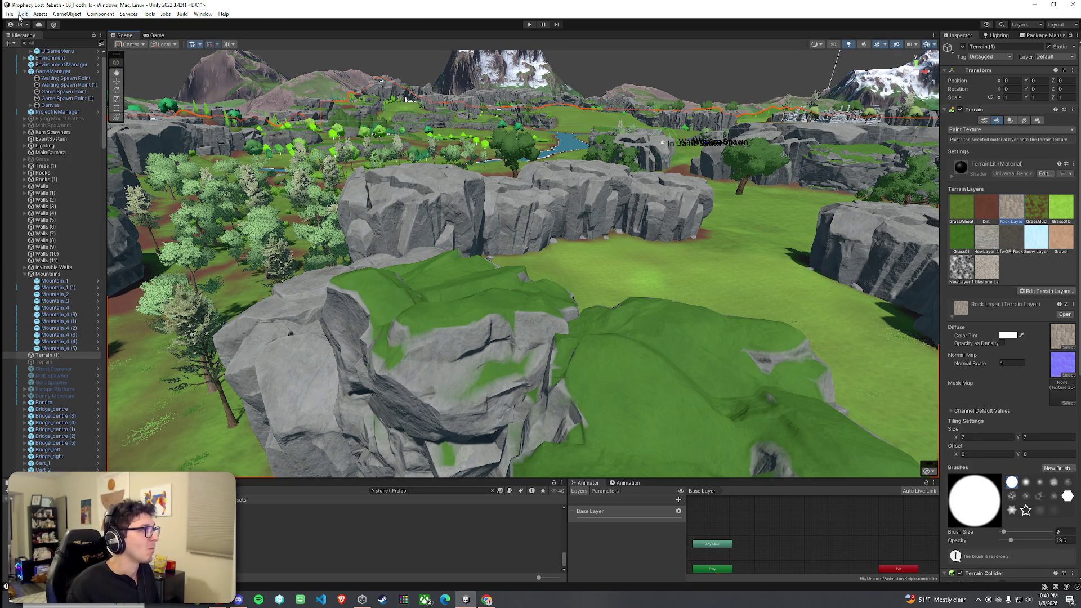
click(10, 13)
click(377, 225)
mouse_move(476, 264)
mouse_down()
mouse_move(472, 227)
mouse_move(449, 236)
mouse_move(482, 251)
mouse_move(682, 253)
mouse_up()
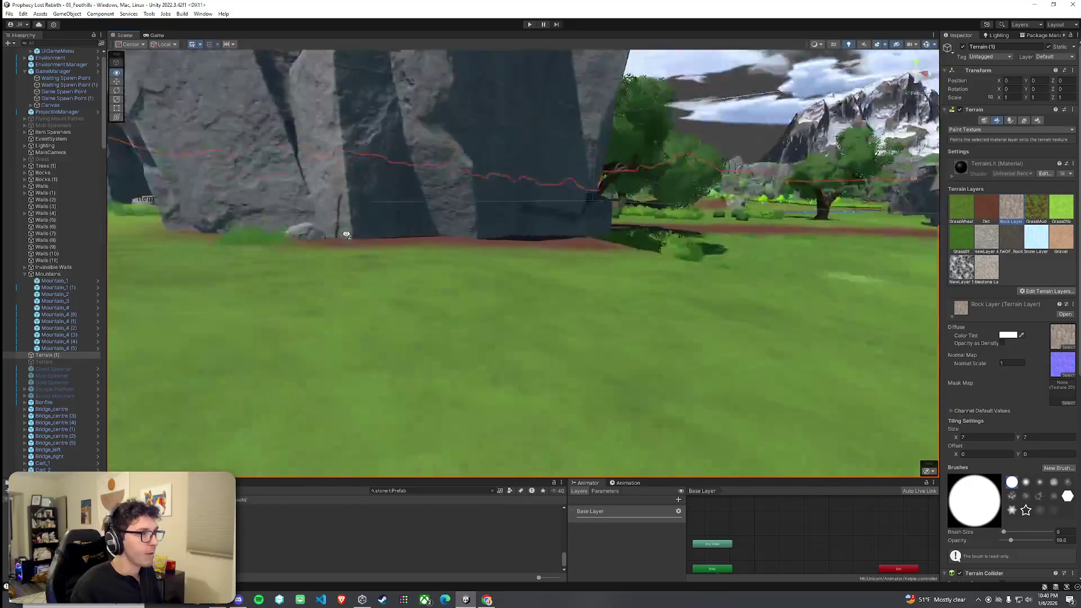
Get a top-down view of the rock walls and switch the terrain to Paint Trees mode
scroll(174, 275, down, 3)
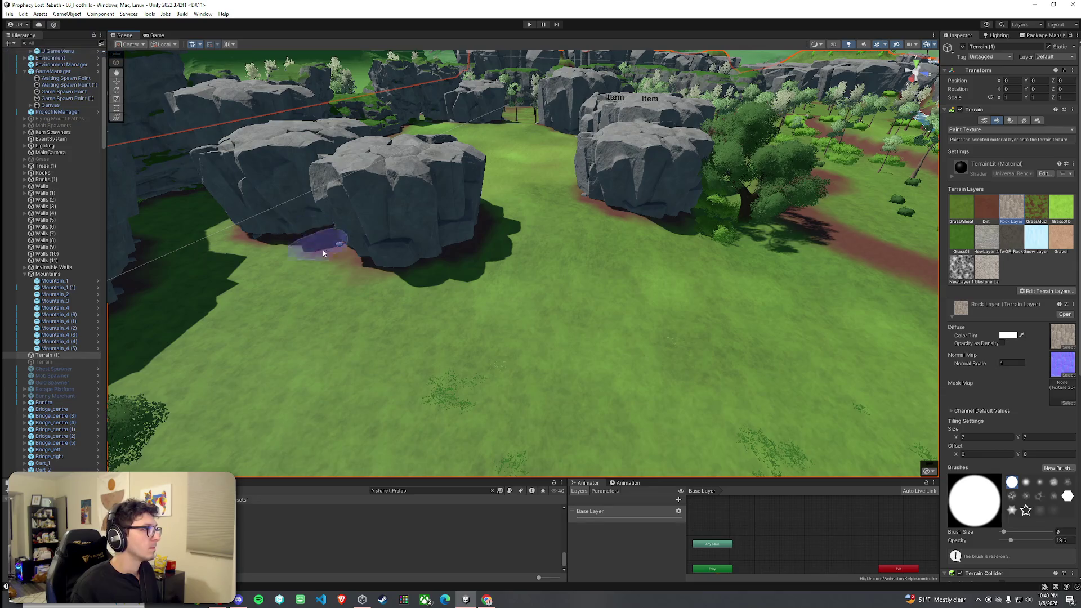
mouse_move(293, 225)
mouse_down()
mouse_move(331, 221)
mouse_move(356, 241)
mouse_move(445, 198)
mouse_move(419, 210)
mouse_move(428, 214)
mouse_up()
drag(1056, 221, 977, 326)
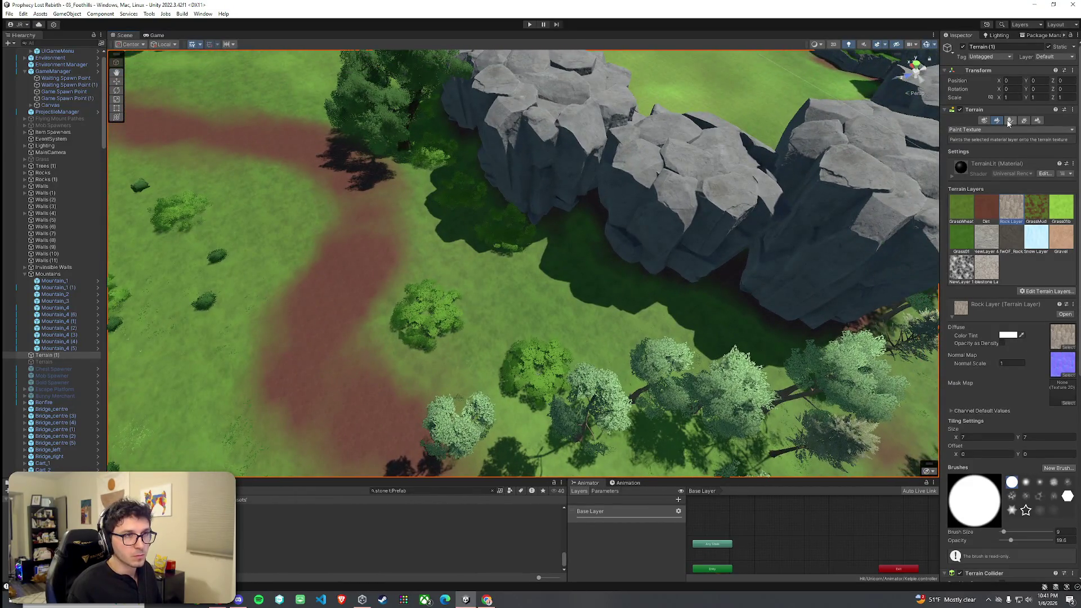
click(1009, 121)
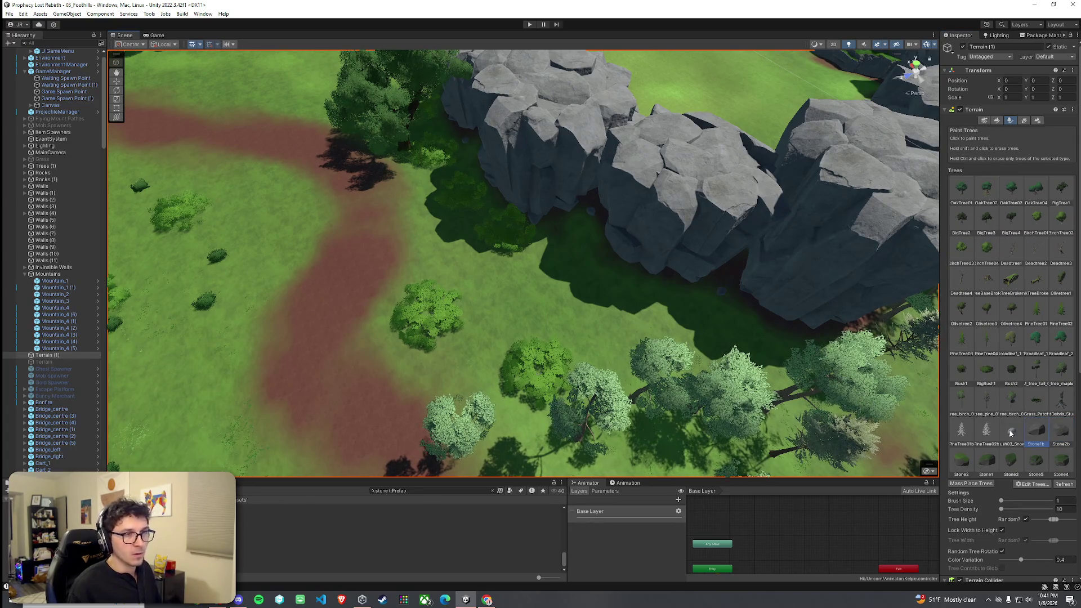
Pick the Stone2b prototype and erase a stray mossy rock from the path edge
click(1061, 432)
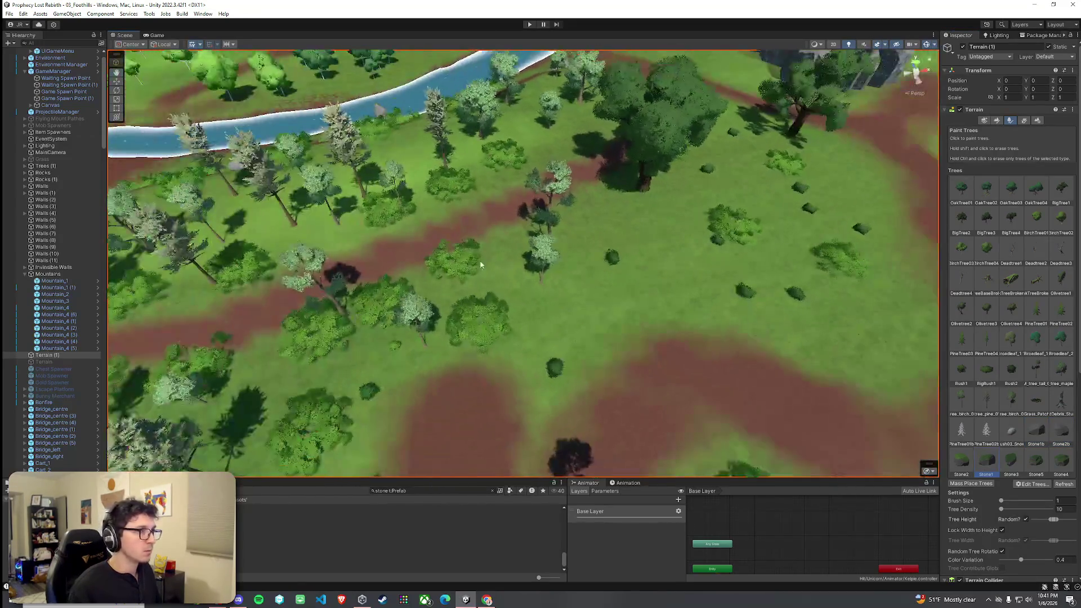
drag(423, 274, 404, 307)
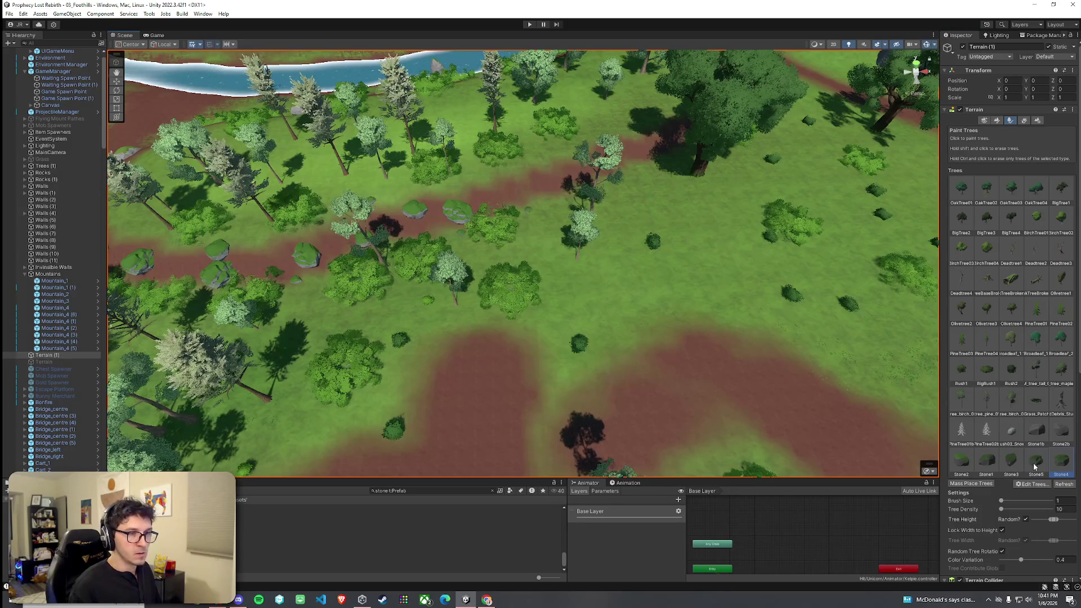
mouse_move(174, 266)
mouse_down()
mouse_move(233, 252)
mouse_move(506, 315)
mouse_move(529, 337)
mouse_move(563, 315)
mouse_move(624, 314)
mouse_move(527, 279)
mouse_move(495, 283)
mouse_move(510, 298)
mouse_move(597, 279)
mouse_up()
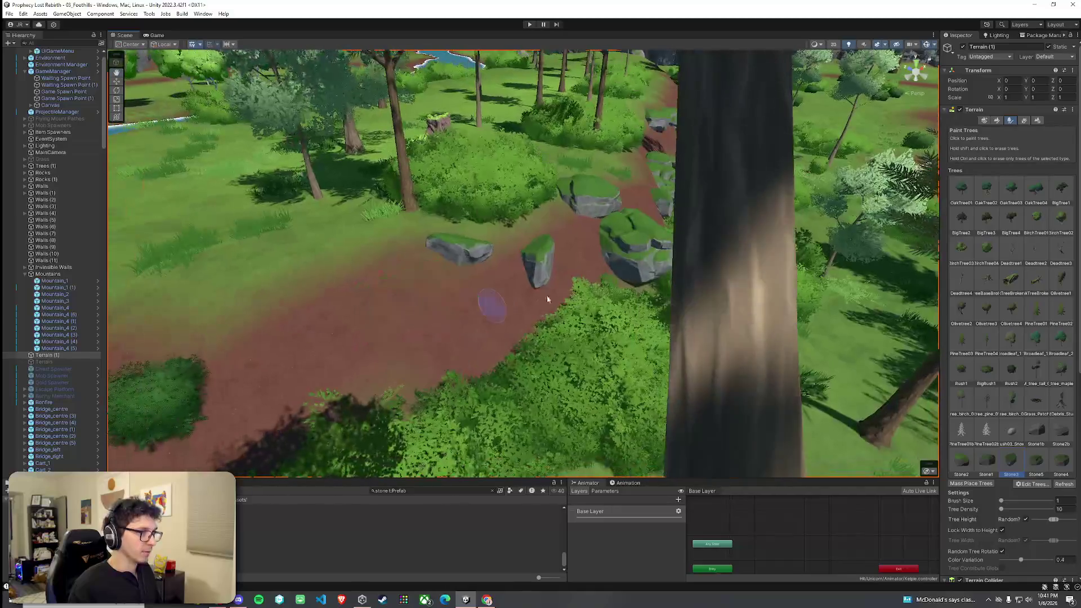
shift+click(637, 271)
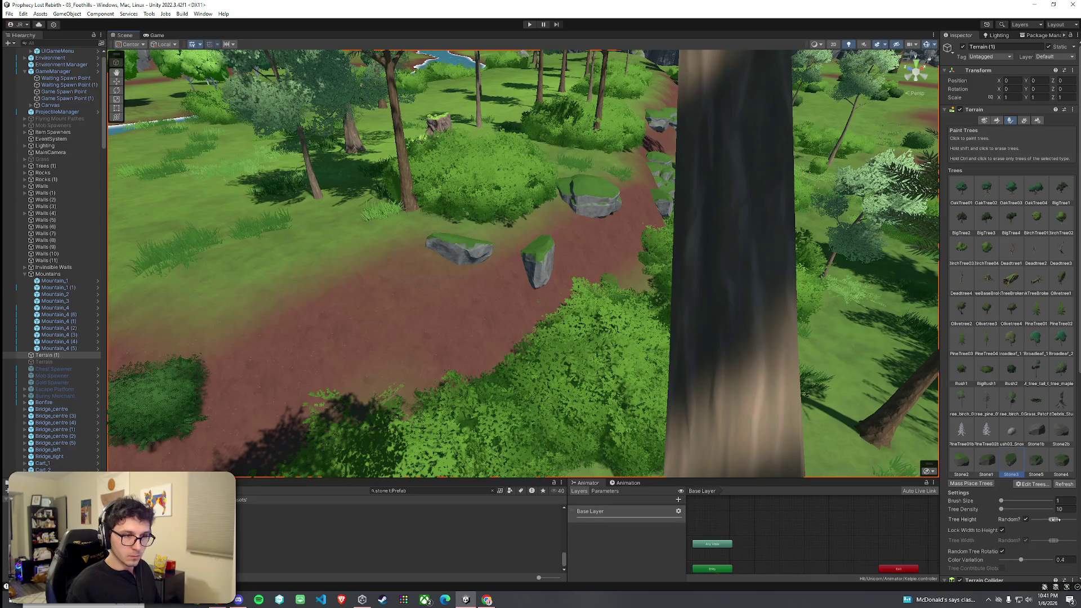
Widen the stone random height range and paint a large mossy stone beside the path
drag(1054, 519, 1065, 520)
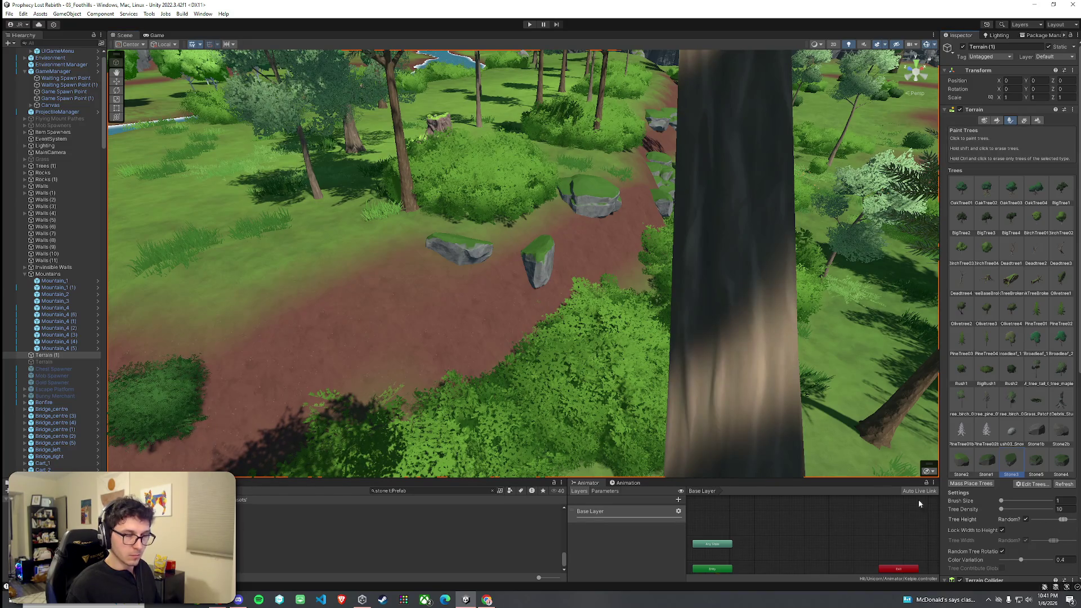
click(444, 334)
scroll(454, 377, down, 2)
key(ctrl+z)
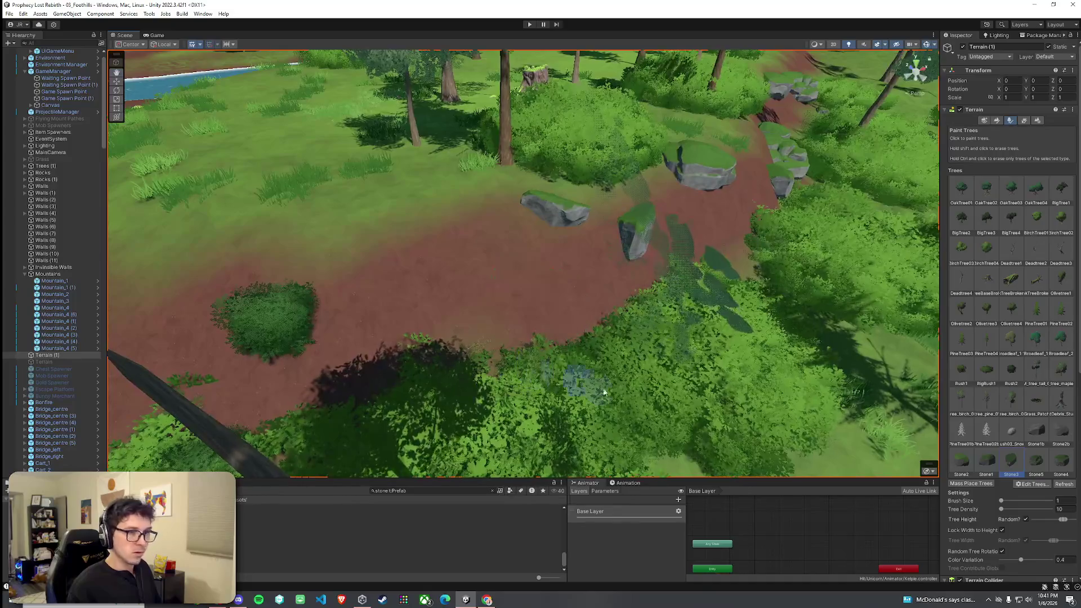
click(745, 247)
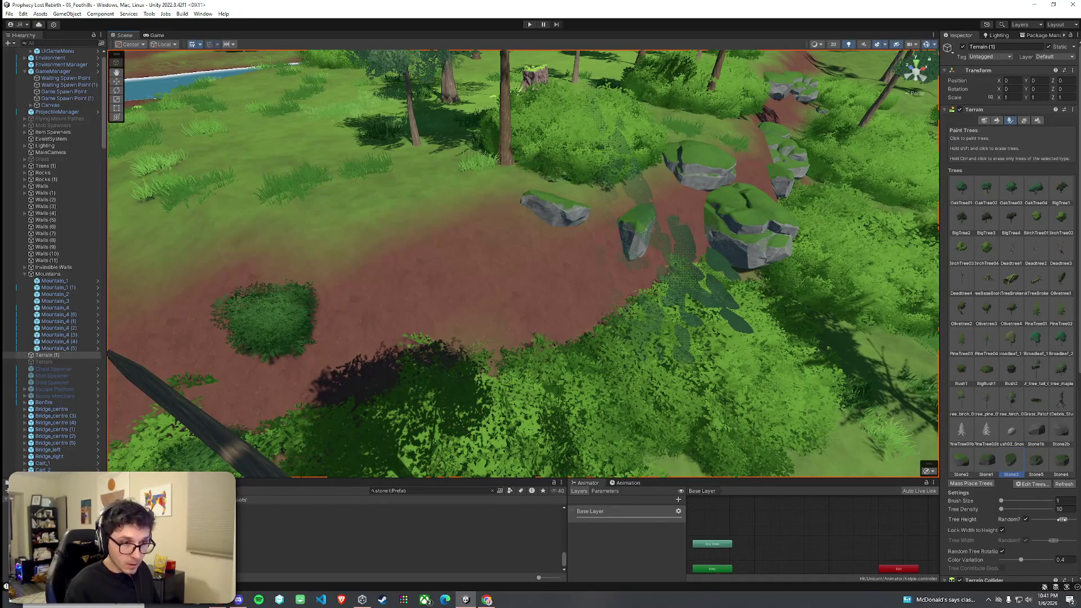
Widen the height range further, survey the path from above, and select Boulder_5
drag(1061, 518, 1053, 519)
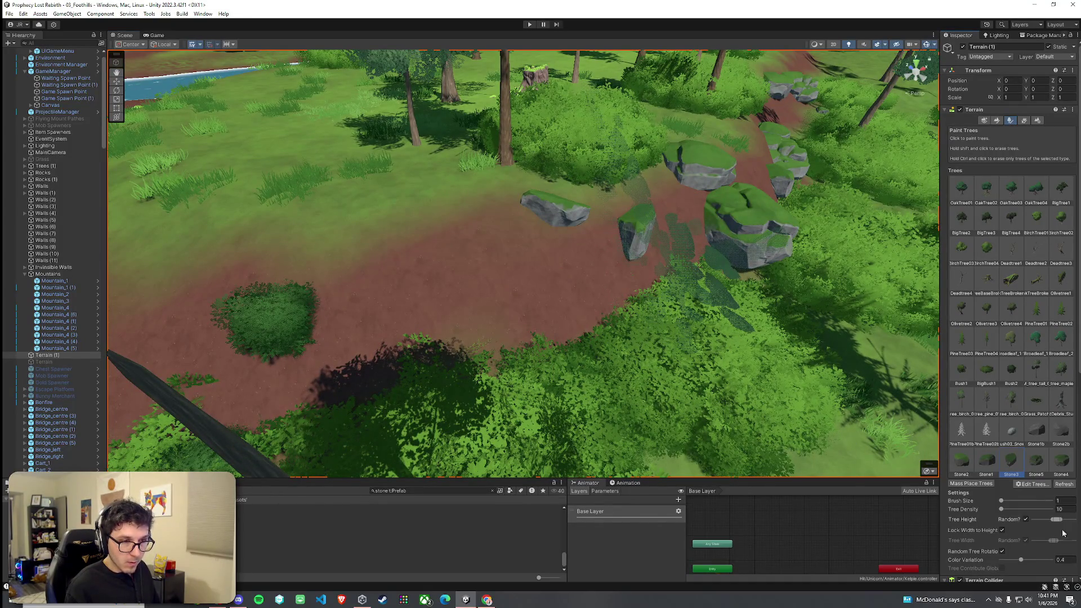
scroll(1058, 529, down, 1)
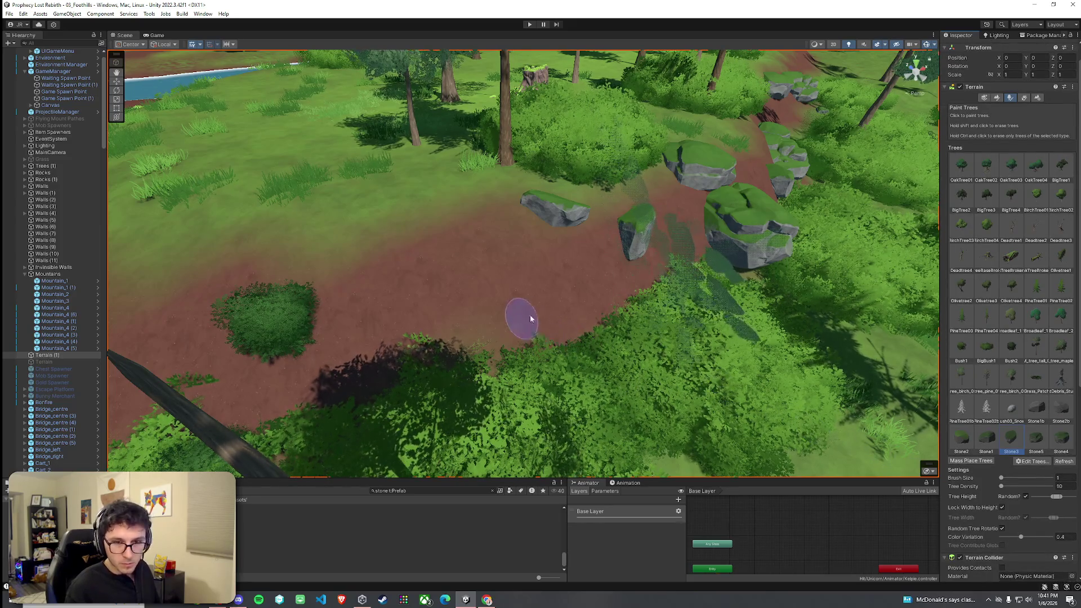
mouse_move(530, 319)
mouse_down()
mouse_move(550, 229)
mouse_move(484, 209)
mouse_move(478, 194)
mouse_up()
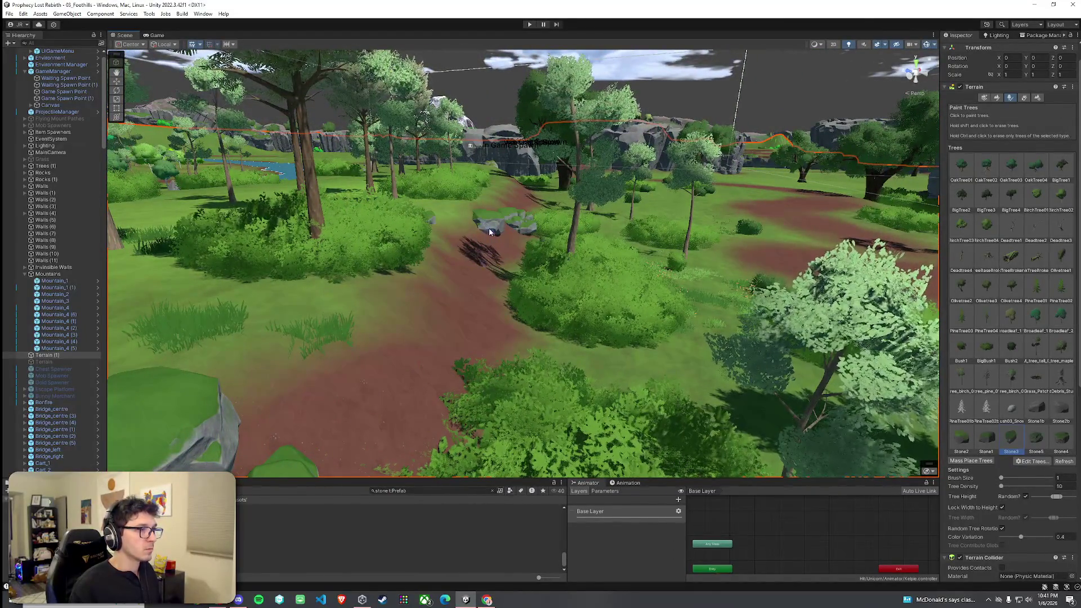
mouse_move(489, 232)
mouse_down()
mouse_move(320, 202)
mouse_move(569, 324)
mouse_move(347, 499)
mouse_up()
drag(440, 511, 373, 546)
click(490, 382)
Duplicate the boulder beside the path and move the copy up onto the path
drag(425, 414, 421, 418)
click(538, 366)
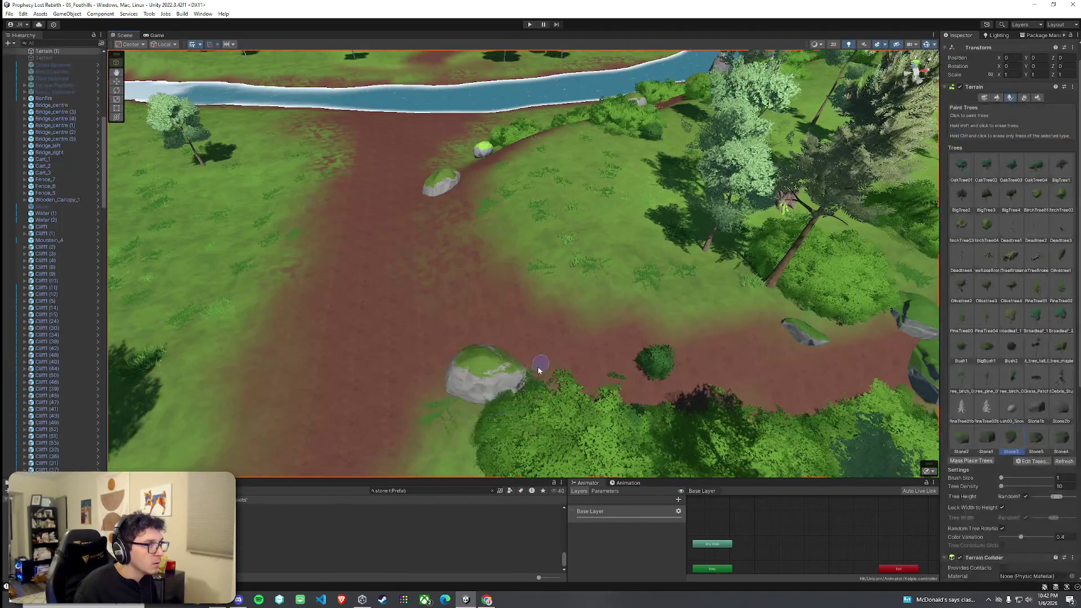
scroll(471, 408, up, 3)
click(483, 358)
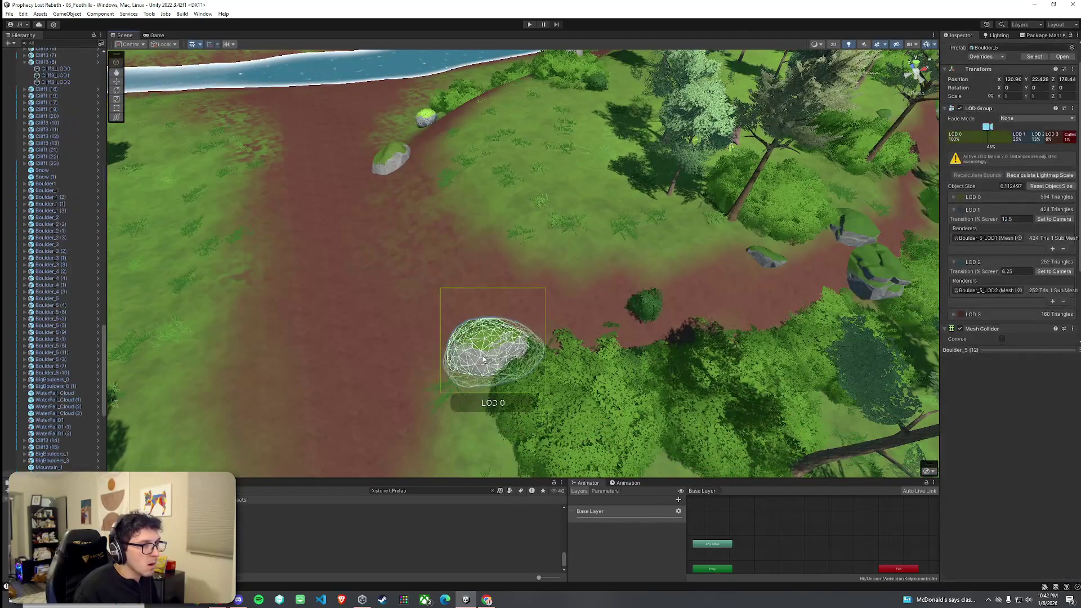
drag(483, 358, 534, 397)
key(ctrl+d)
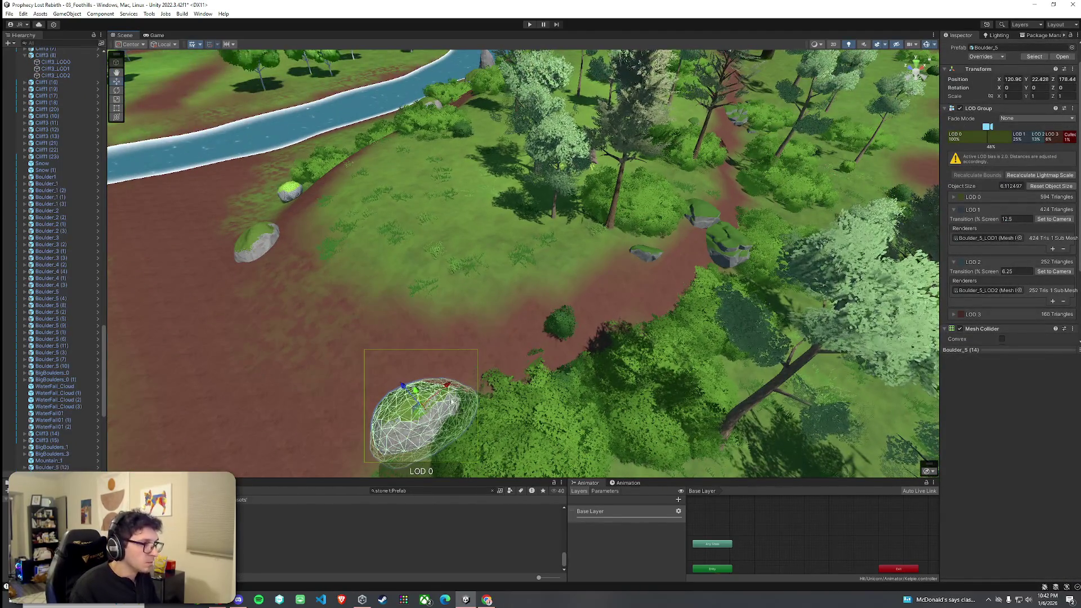
mouse_move(418, 417)
mouse_down()
mouse_move(513, 361)
mouse_move(514, 348)
mouse_move(592, 376)
mouse_up()
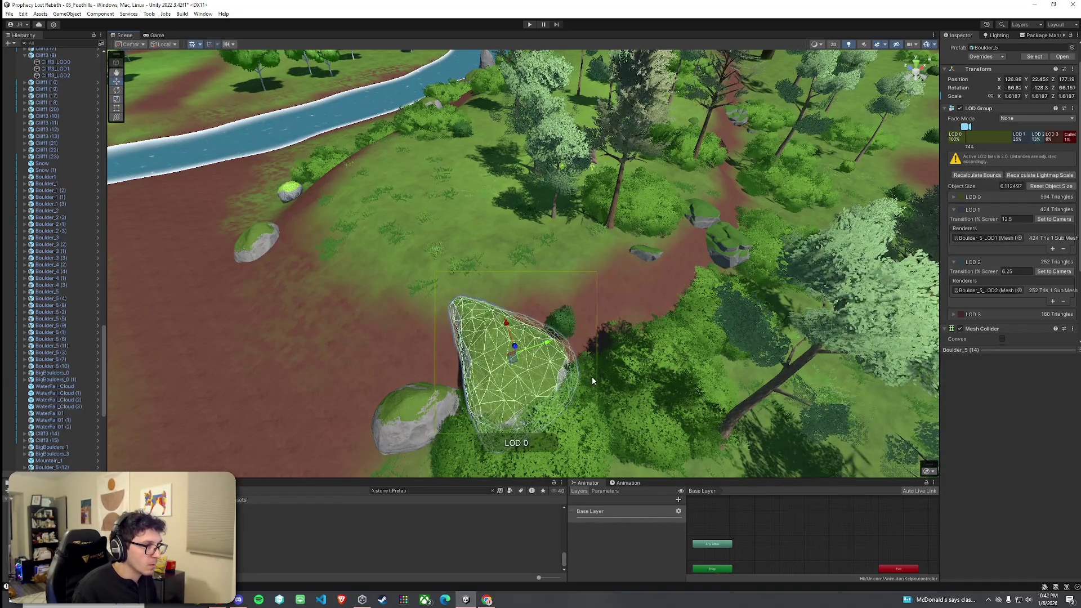
click(593, 377)
Rotate the copied boulder to tilt it upright
click(516, 360)
key(e)
mouse_move(523, 372)
mouse_down()
mouse_move(532, 366)
mouse_move(563, 395)
mouse_move(603, 341)
mouse_up()
click(550, 384)
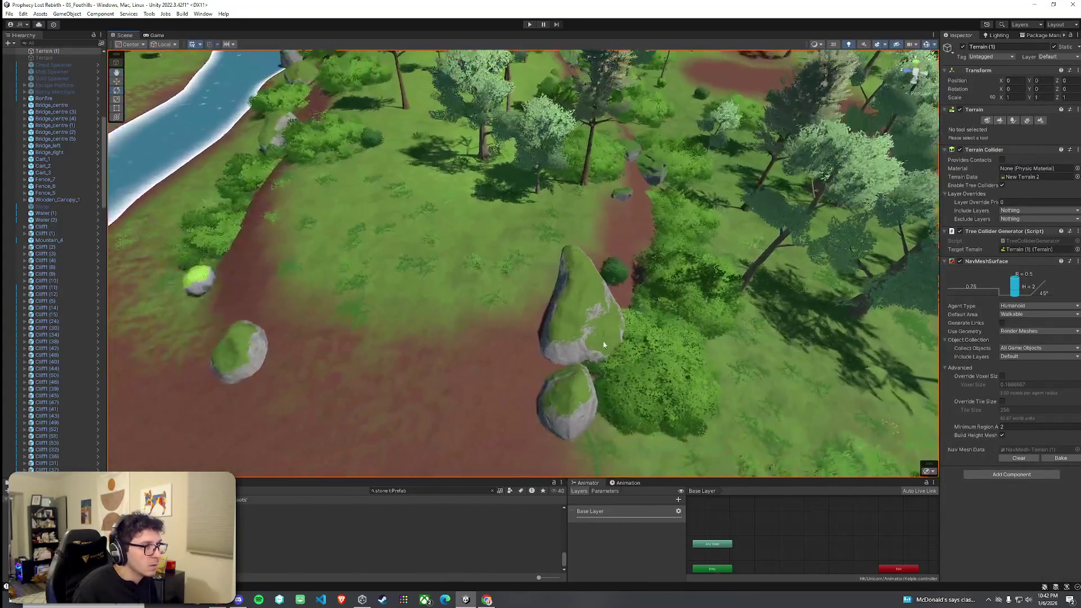
click(591, 338)
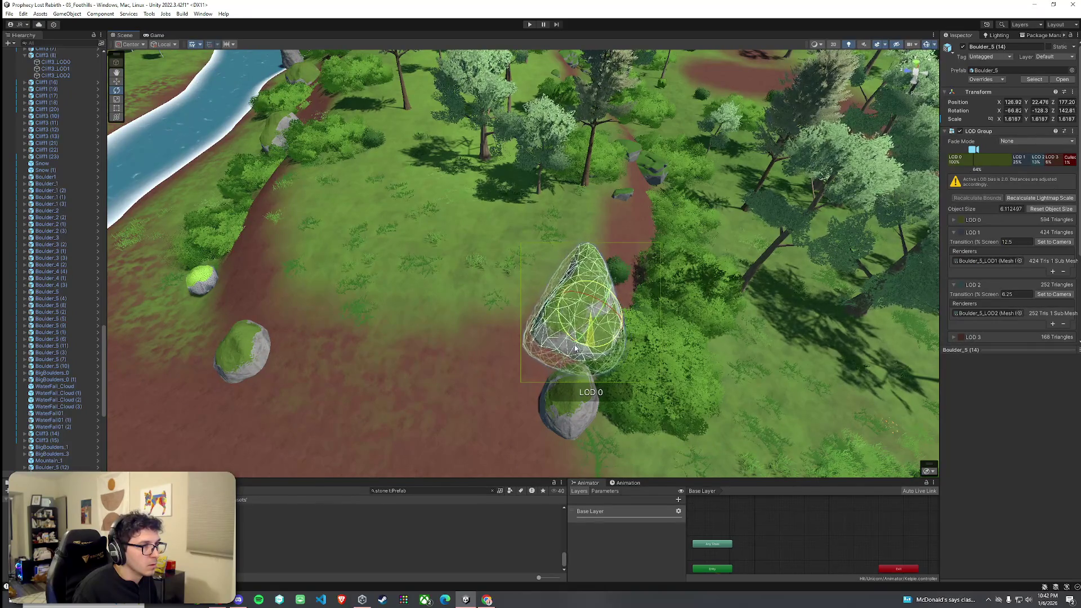
click(509, 377)
drag(508, 377, 455, 328)
click(495, 326)
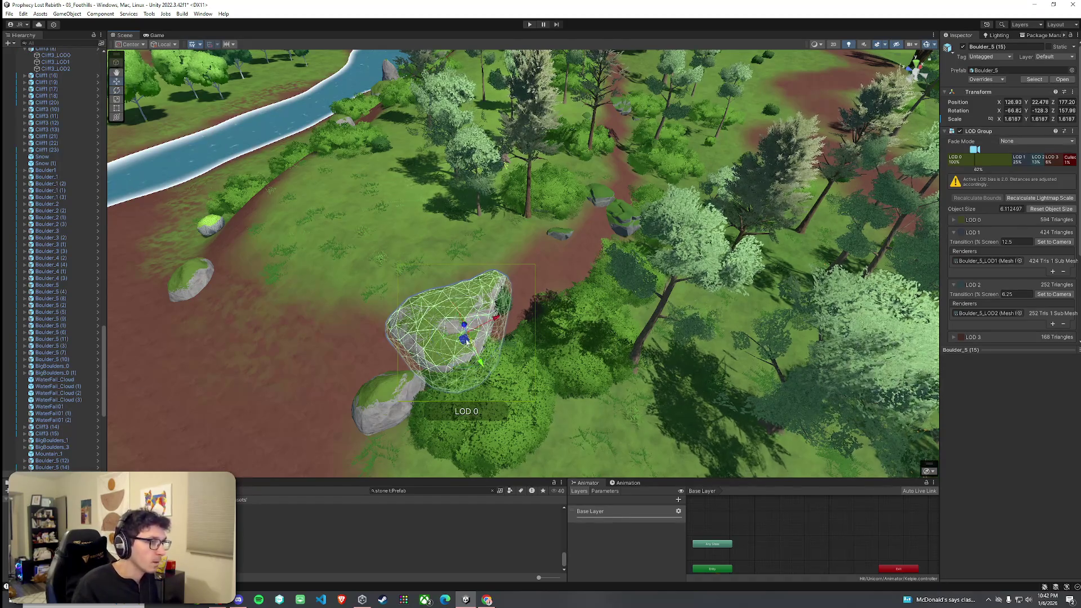
Shift the copied boulder toward the path and sink it slightly into the ground
mouse_move(466, 340)
mouse_down()
mouse_move(543, 272)
mouse_move(595, 272)
mouse_move(554, 279)
mouse_move(541, 308)
mouse_move(473, 309)
mouse_up()
scroll(513, 334, up, 8)
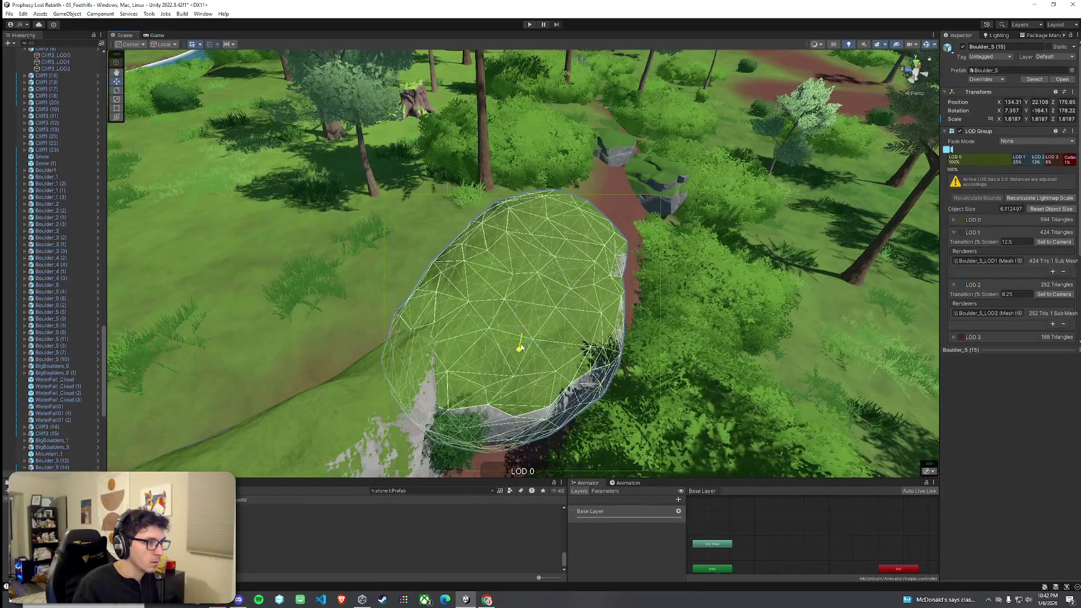
drag(520, 348, 520, 362)
key(e)
key(w)
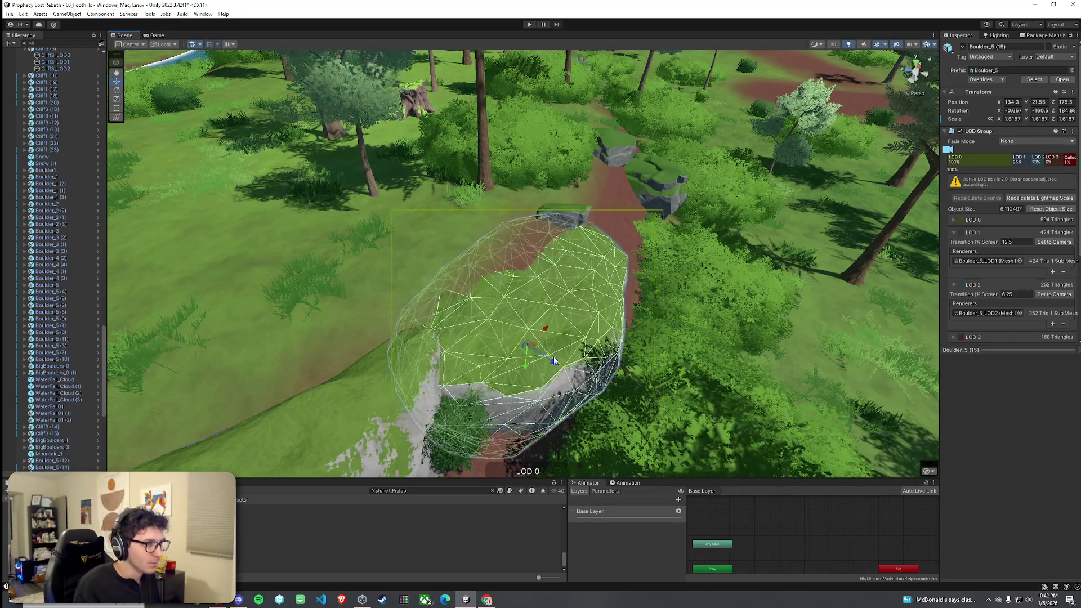
Frame the rock and raise the whole Boulder_5 slightly
click(544, 358)
key(f)
click(481, 325)
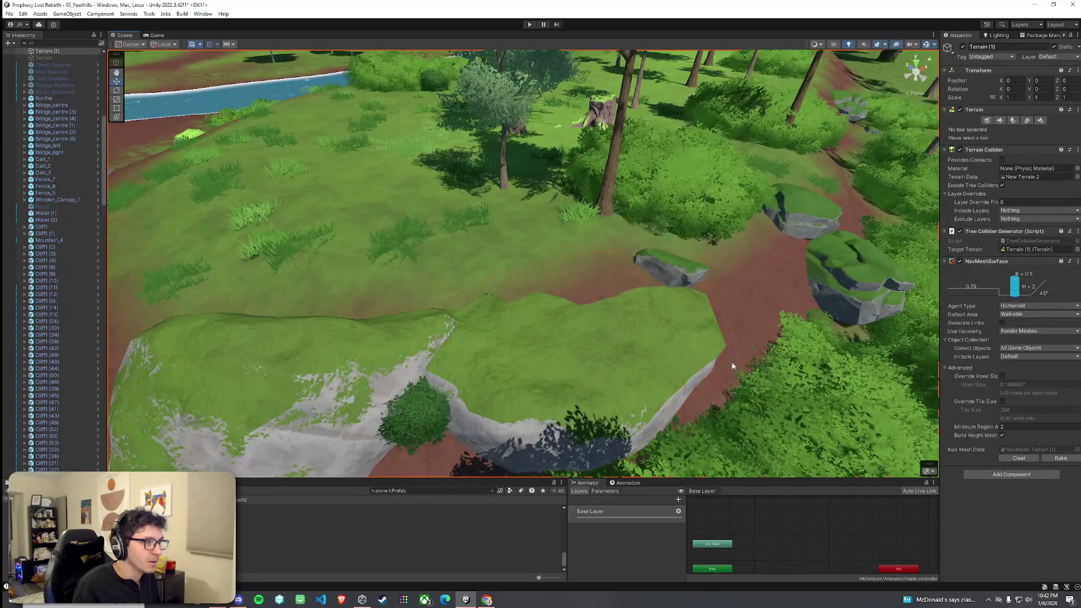
drag(566, 405, 573, 385)
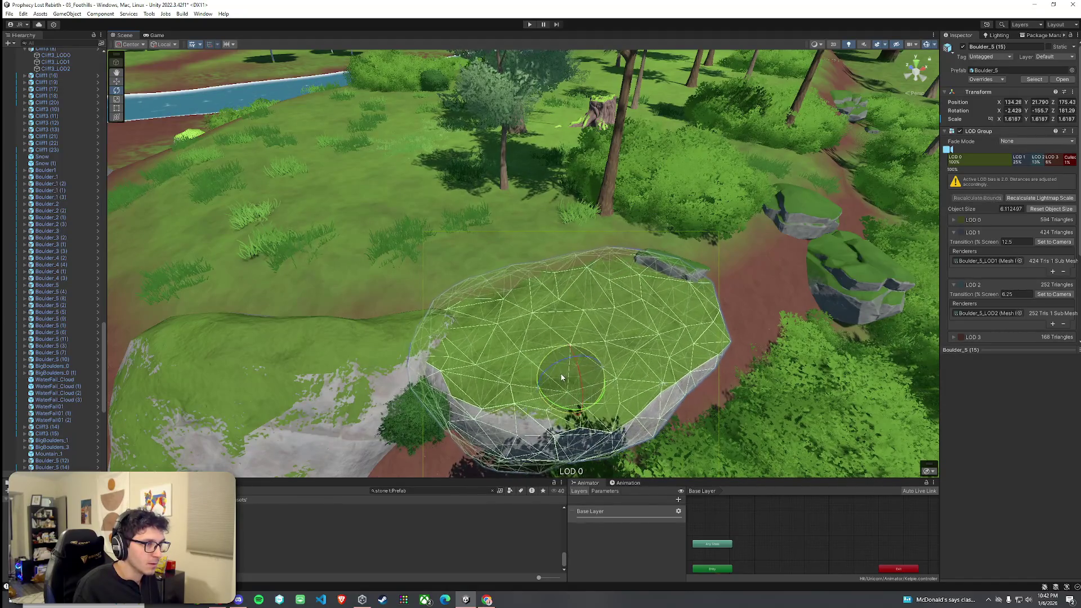
Check the boulder from a few angles, then put Terrain (1) into Paint Trees mode
click(569, 373)
mouse_move(569, 374)
mouse_down()
mouse_move(700, 394)
mouse_move(565, 311)
mouse_up()
click(423, 365)
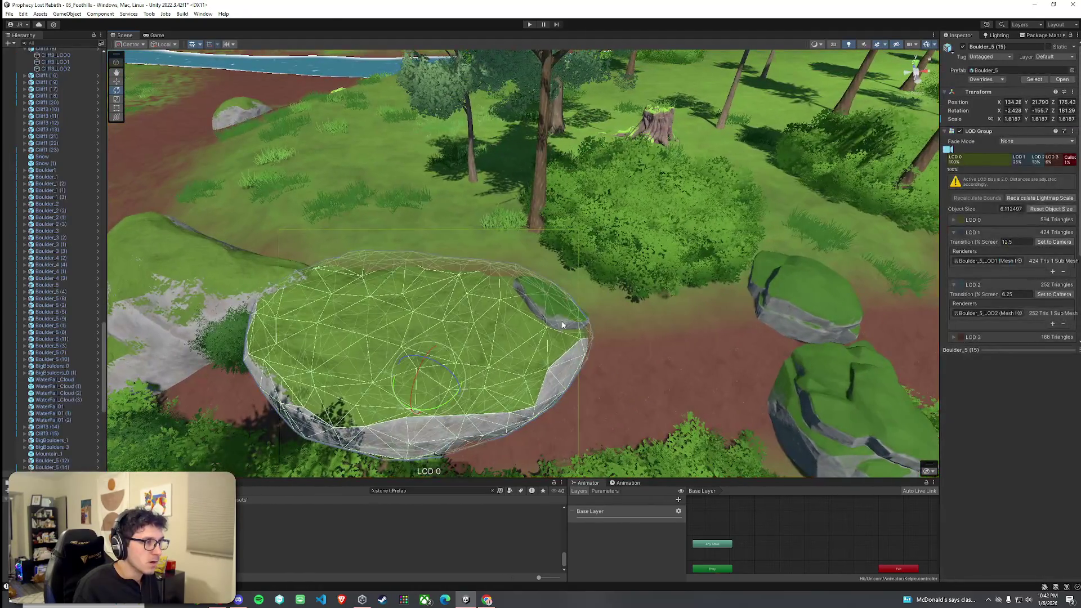
click(565, 312)
click(567, 320)
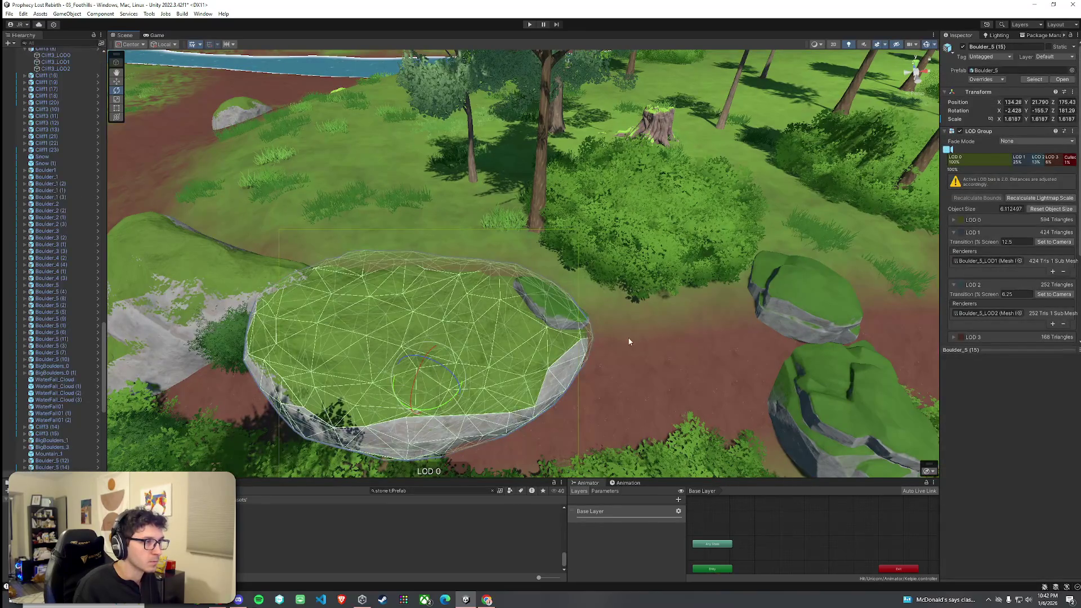
click(629, 341)
click(1010, 122)
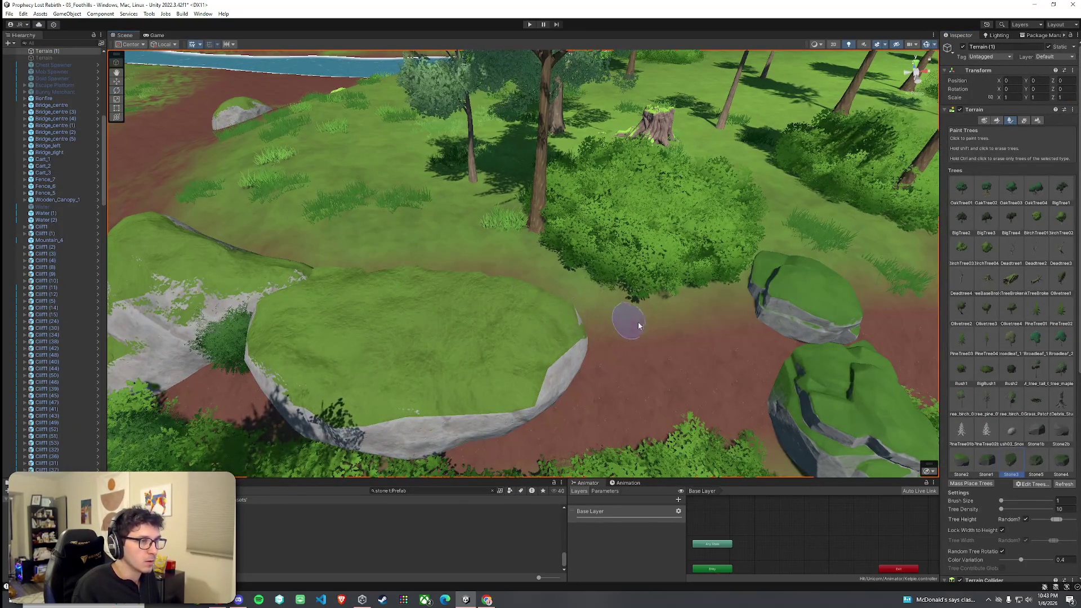
mouse_move(637, 322)
mouse_down()
mouse_move(816, 293)
mouse_move(765, 272)
mouse_move(471, 353)
mouse_move(627, 285)
mouse_move(527, 303)
mouse_up()
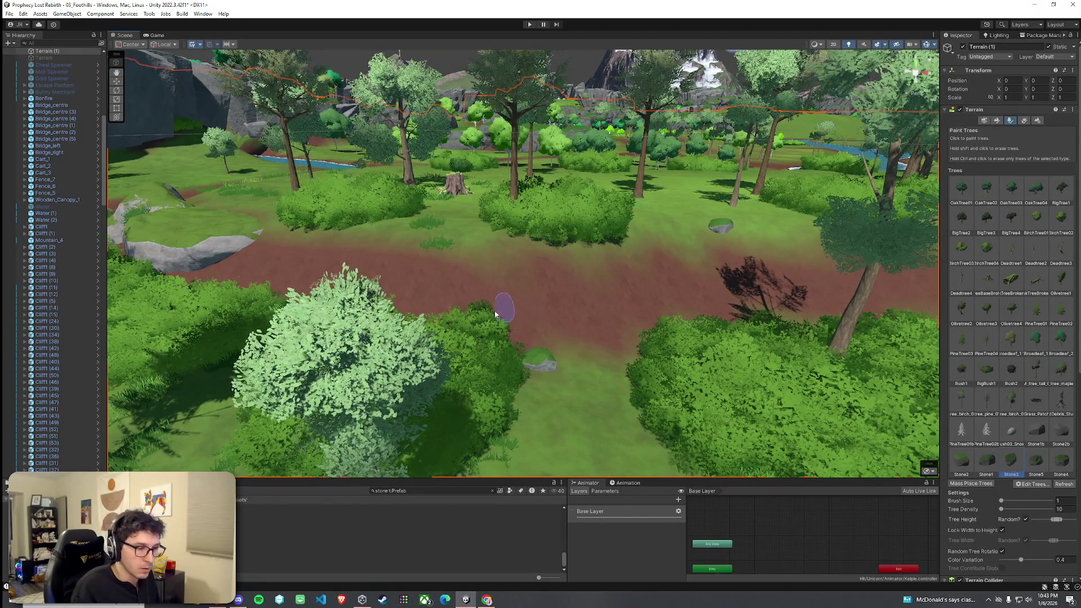
mouse_move(527, 306)
mouse_down()
mouse_move(684, 314)
mouse_move(731, 340)
mouse_up()
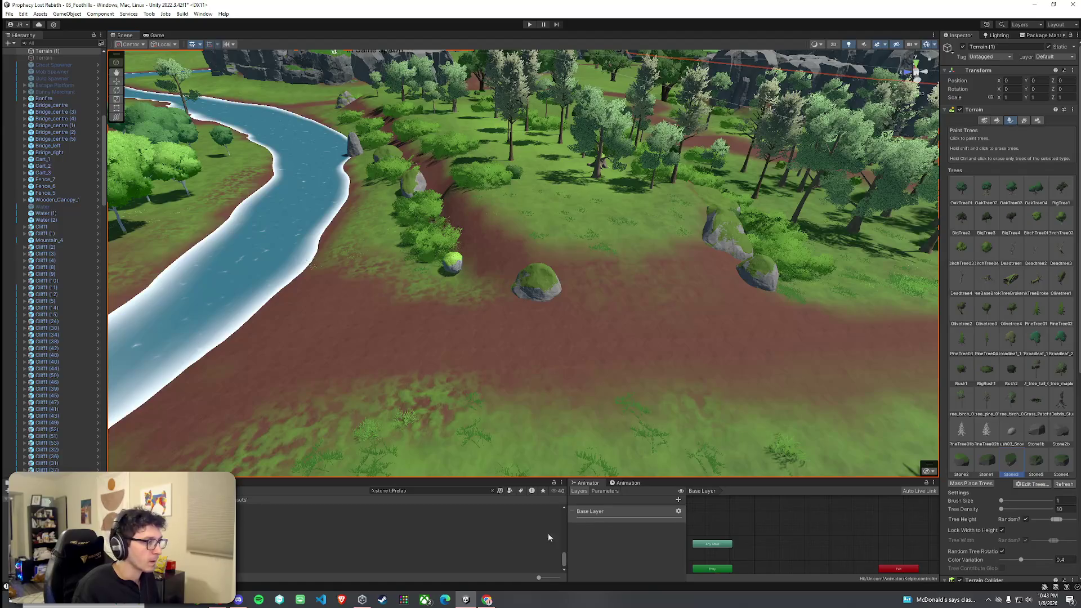
click(9, 13)
Save the scene, then search the Project for 'boulder' and select BigBoulders_1
click(22, 54)
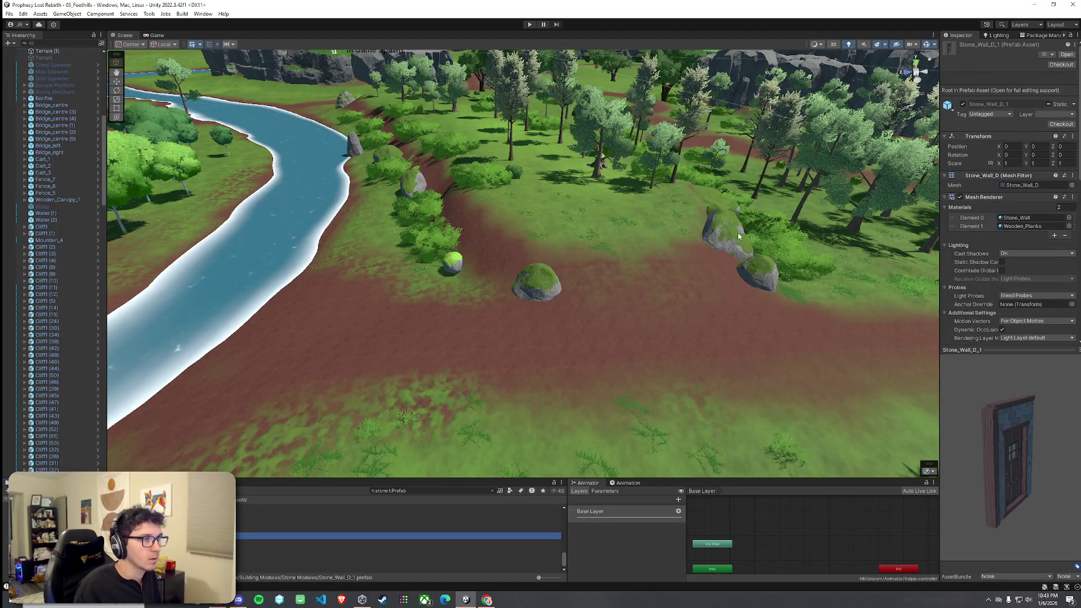
click(737, 236)
drag(737, 235, 484, 275)
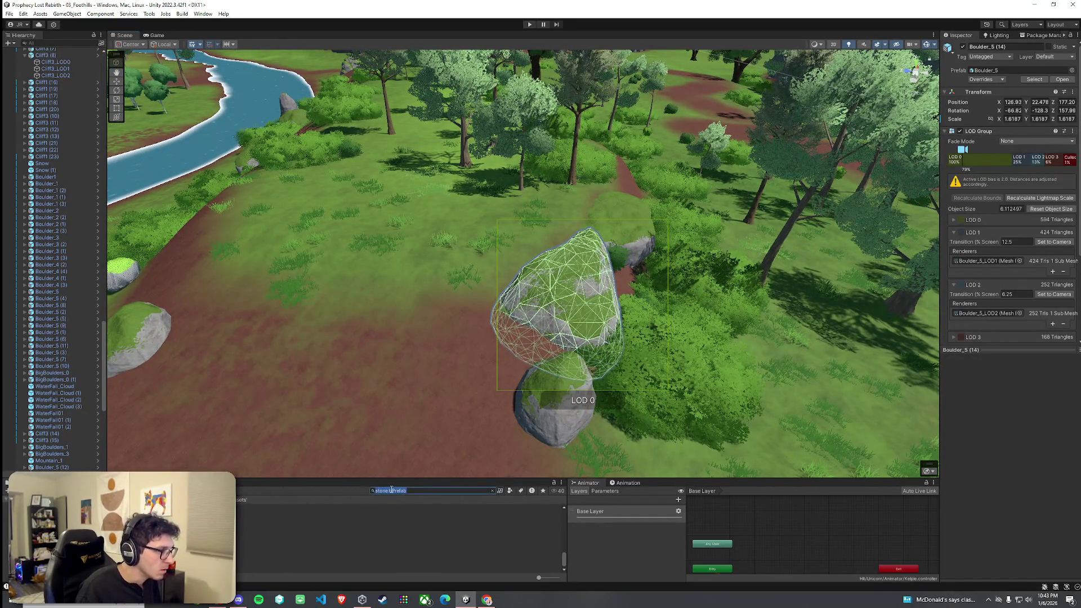
text(boulder)
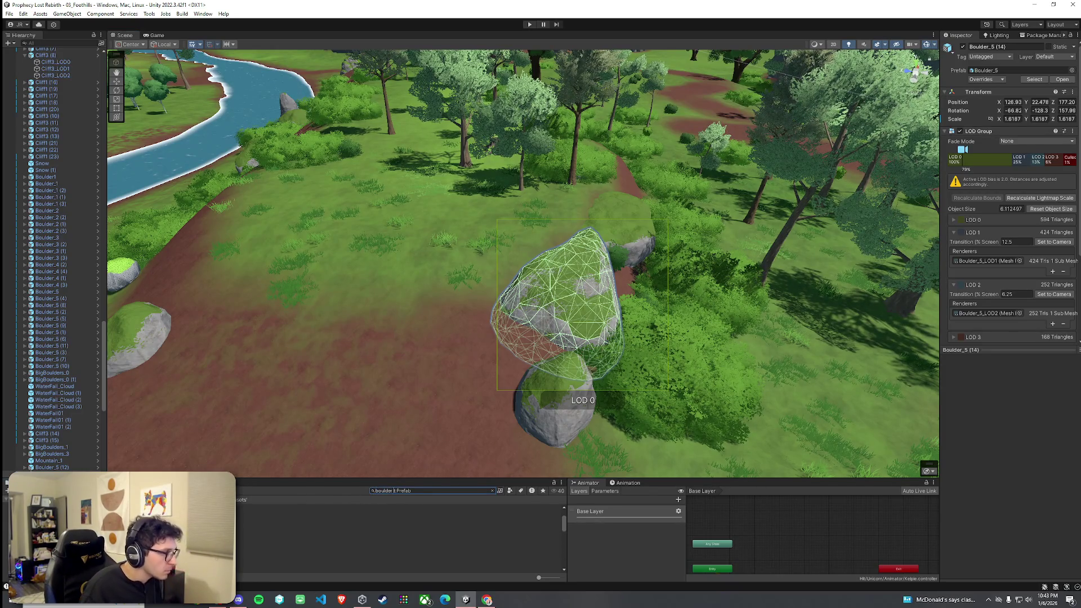
key(Down)
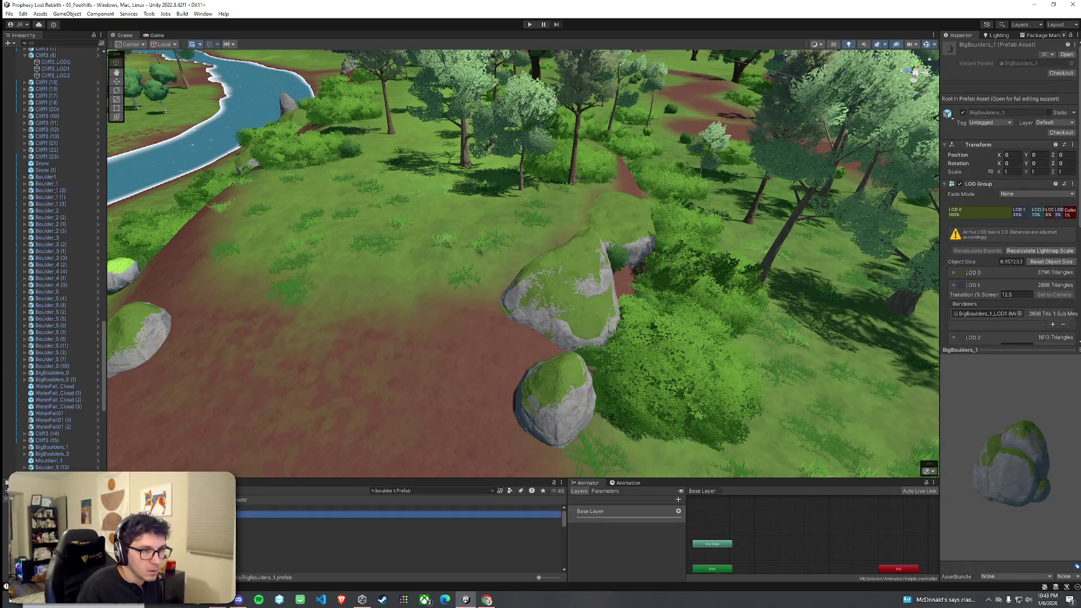
Place a trial BigBoulders_0 near the path, then undo its move and placement
mouse_move(394, 507)
mouse_down()
mouse_move(624, 309)
mouse_move(594, 212)
mouse_move(619, 193)
mouse_up()
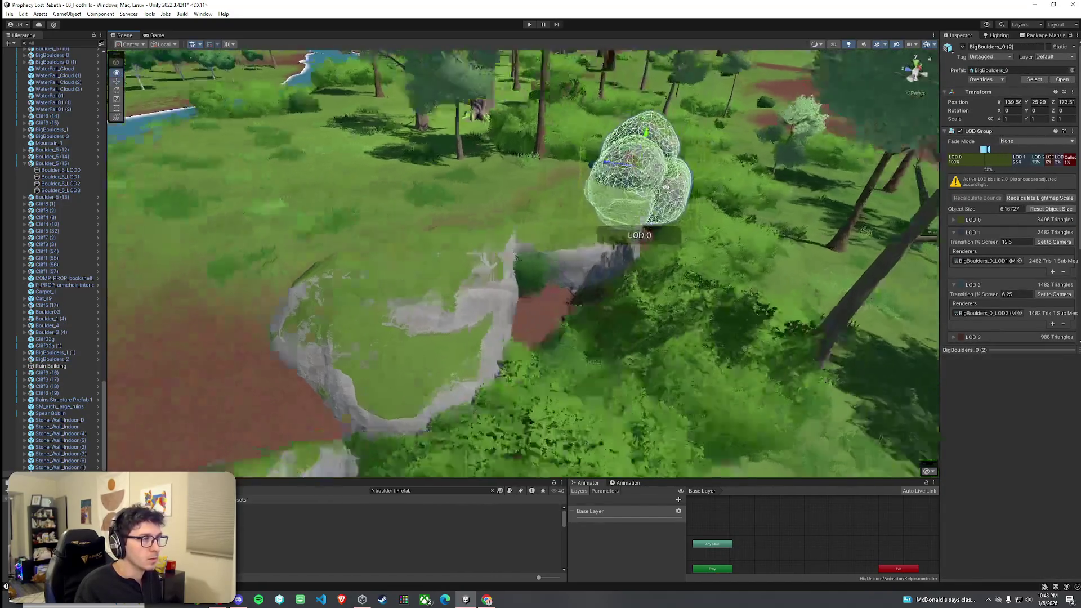
click(619, 186)
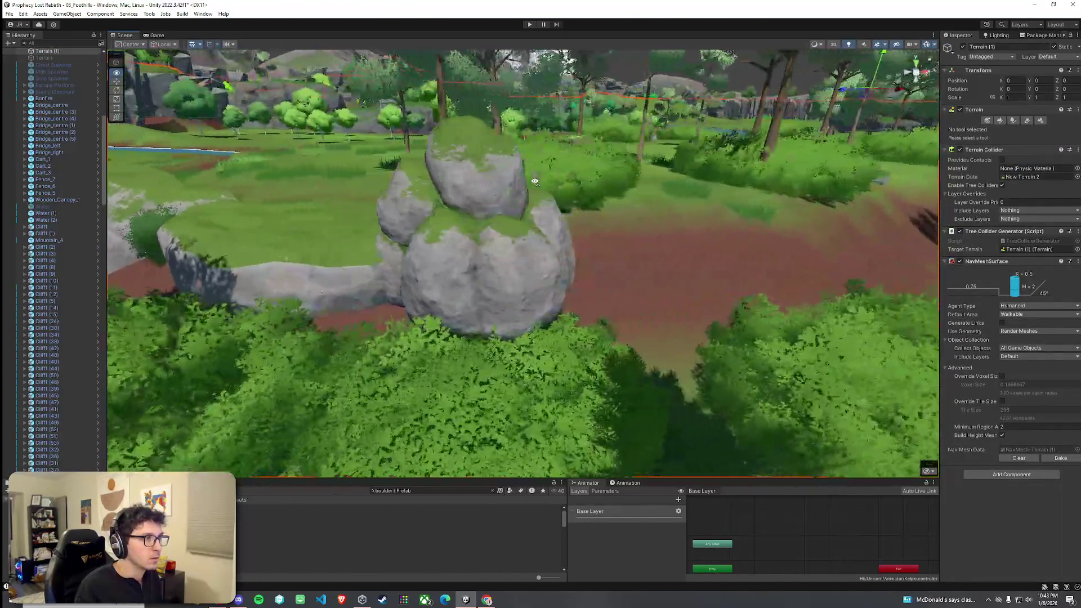
click(535, 182)
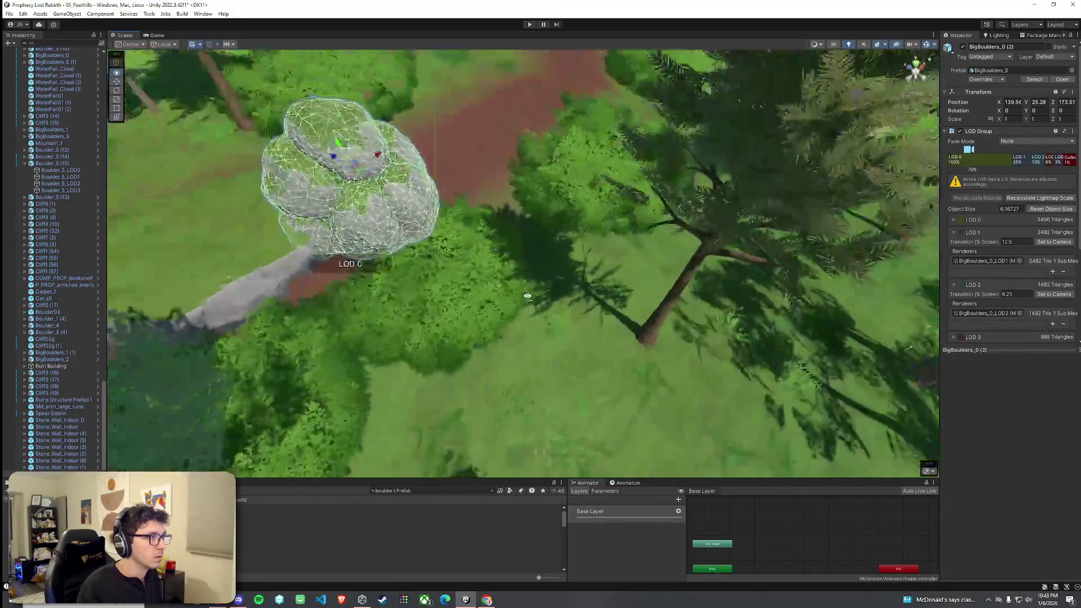
drag(527, 297, 206, 236)
key(ctrl+z)
key(ctrl+z)
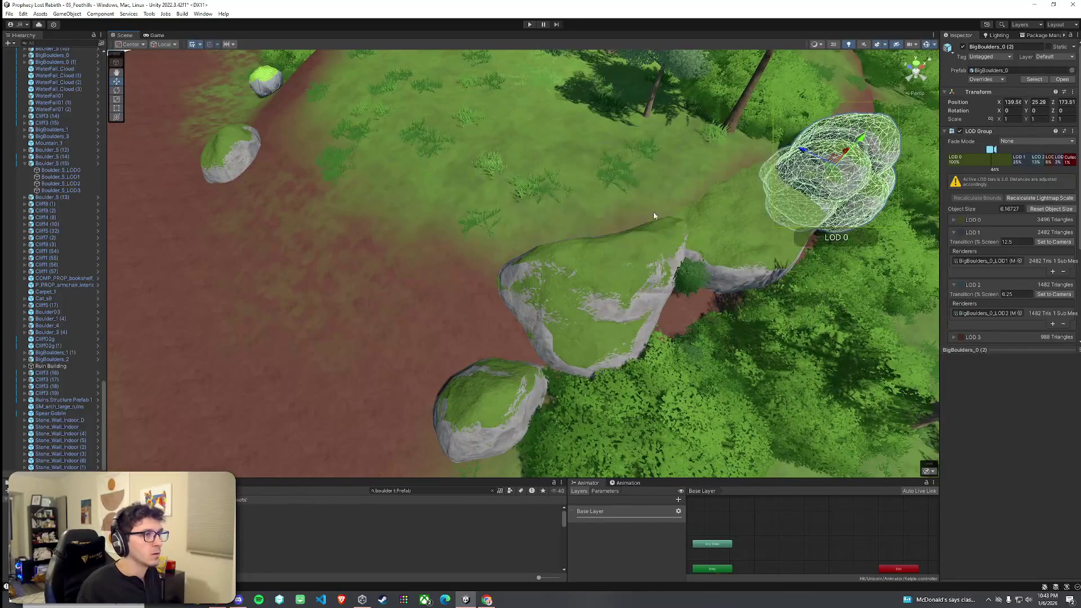
key(ctrl+z)
key(ctrl+z)
key(ctrl+z)
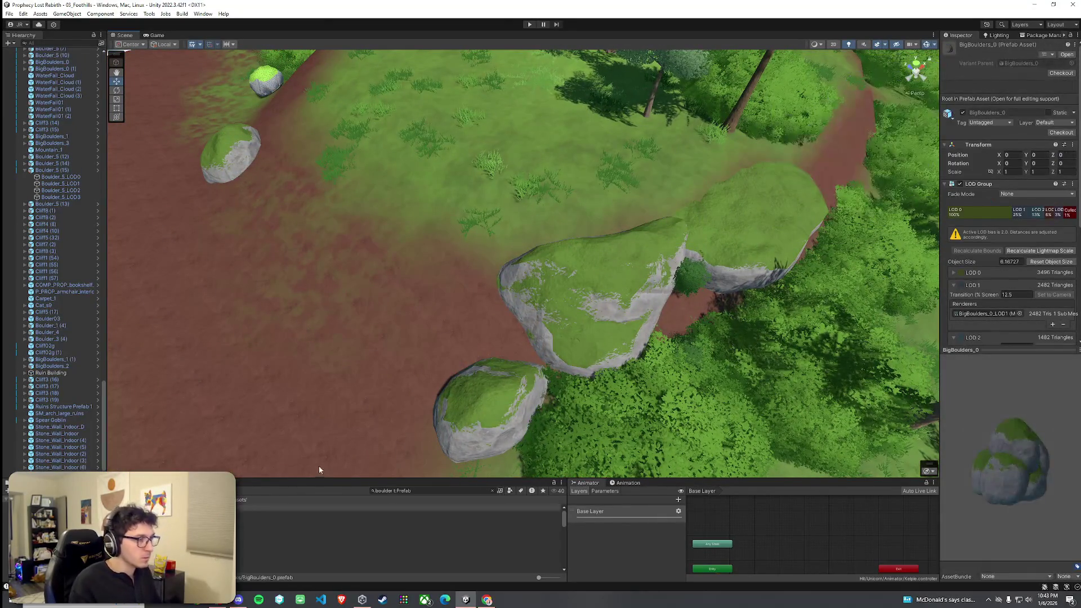
Browse the boulder prefabs and place a Boulder_1 at the wall's far end
click(251, 513)
key(Down)
key(Down)
key(Down)
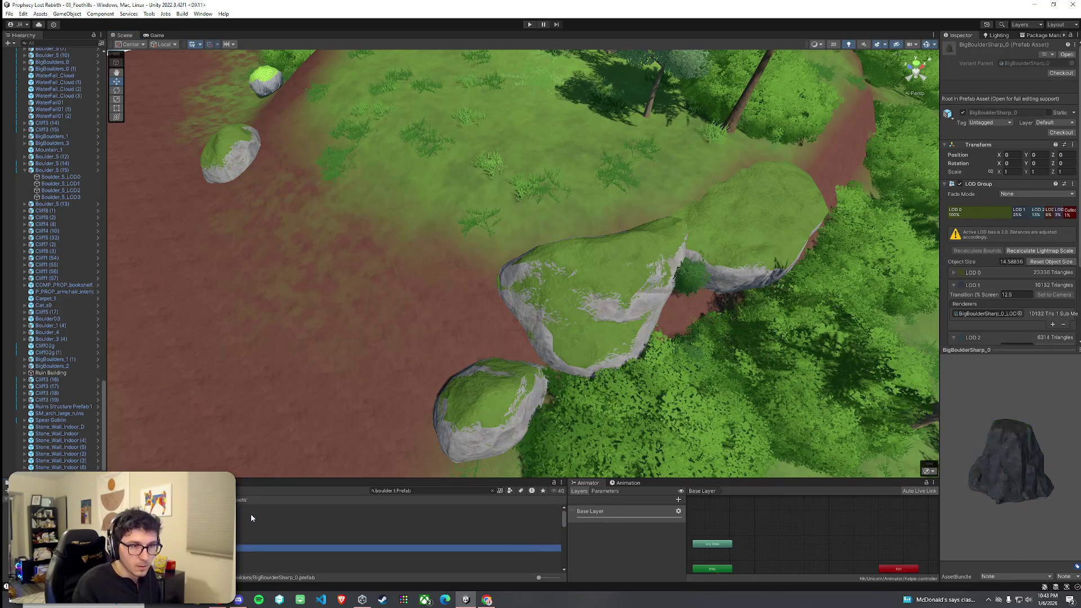
key(Down)
key(Down)
key(Down)
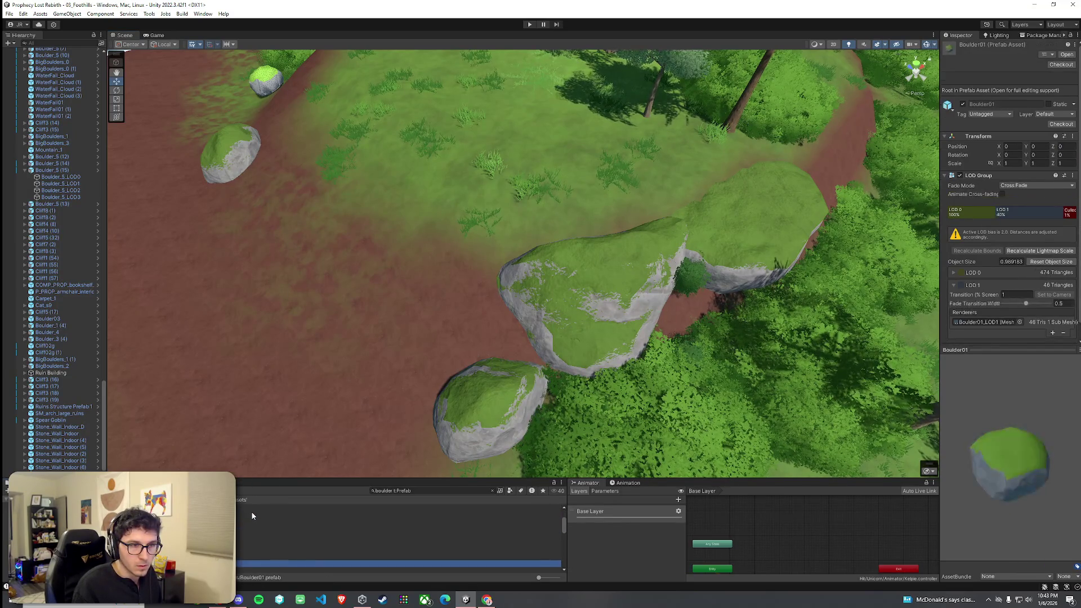
key(Down)
key(Down)
key(Down)
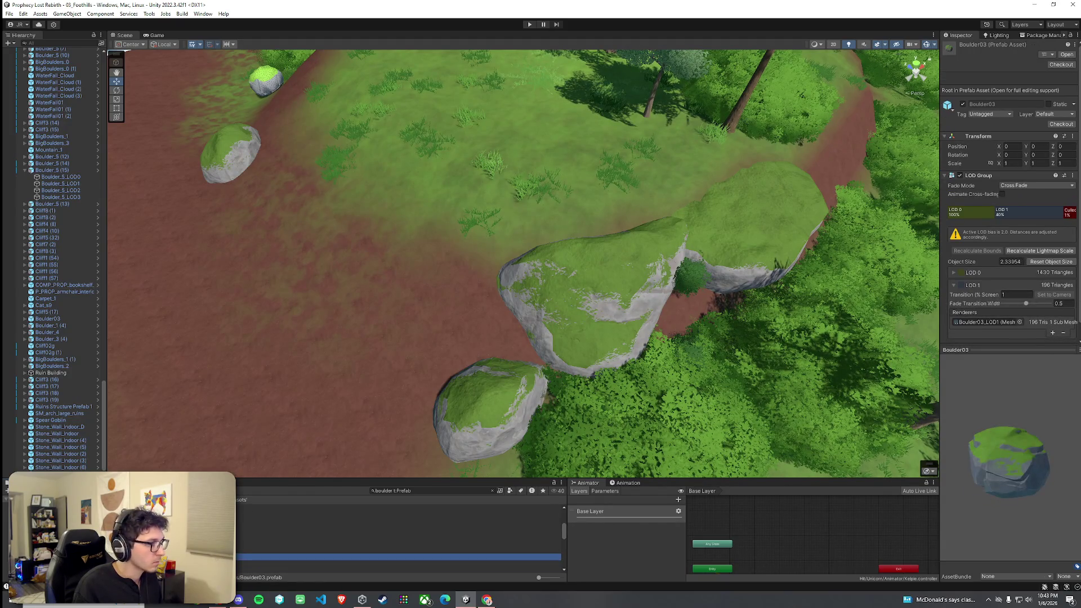
key(Down)
key(Down)
key(Down)
key(Down)
key(Down)
key(Down)
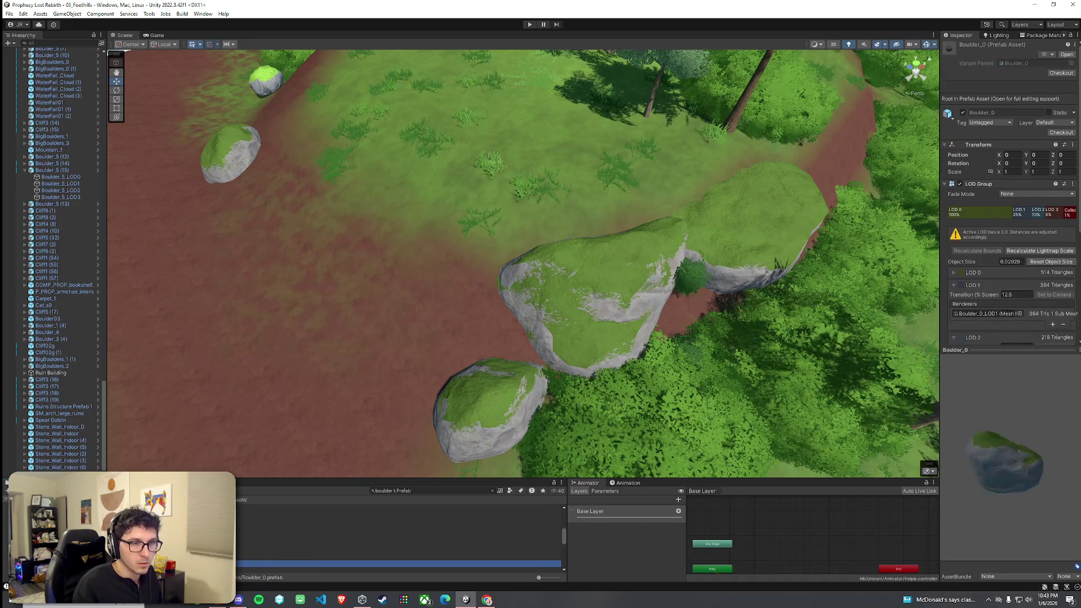
key(Up)
key(Up)
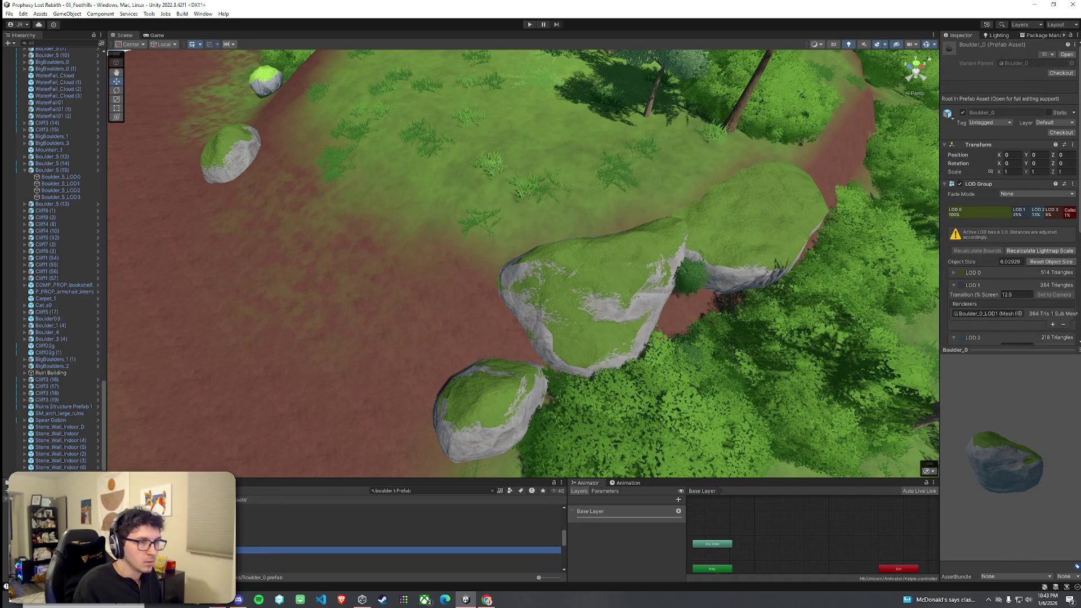
key(Down)
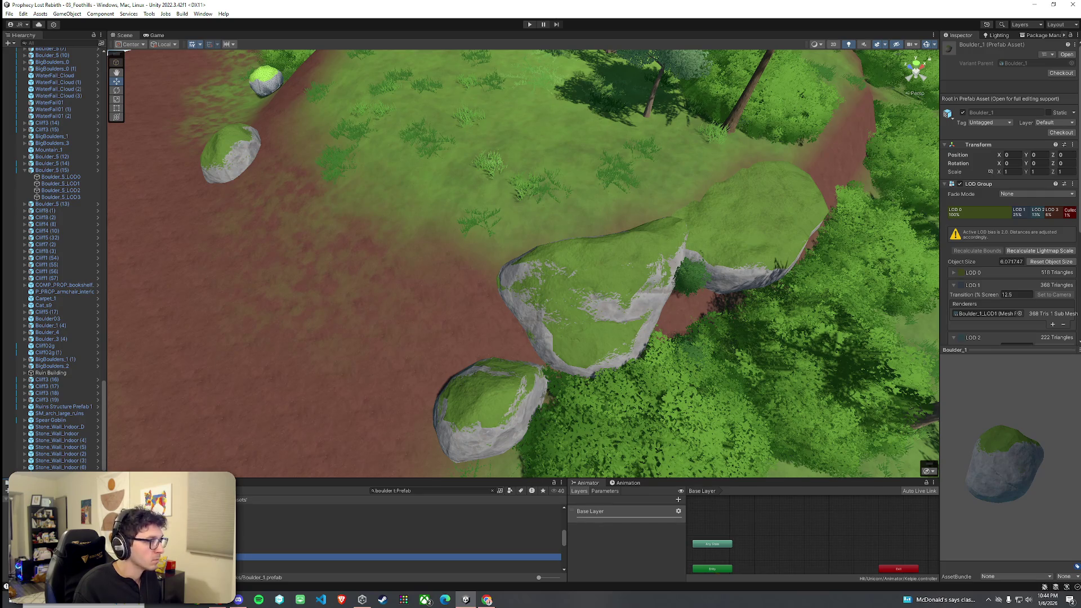
drag(710, 256, 819, 157)
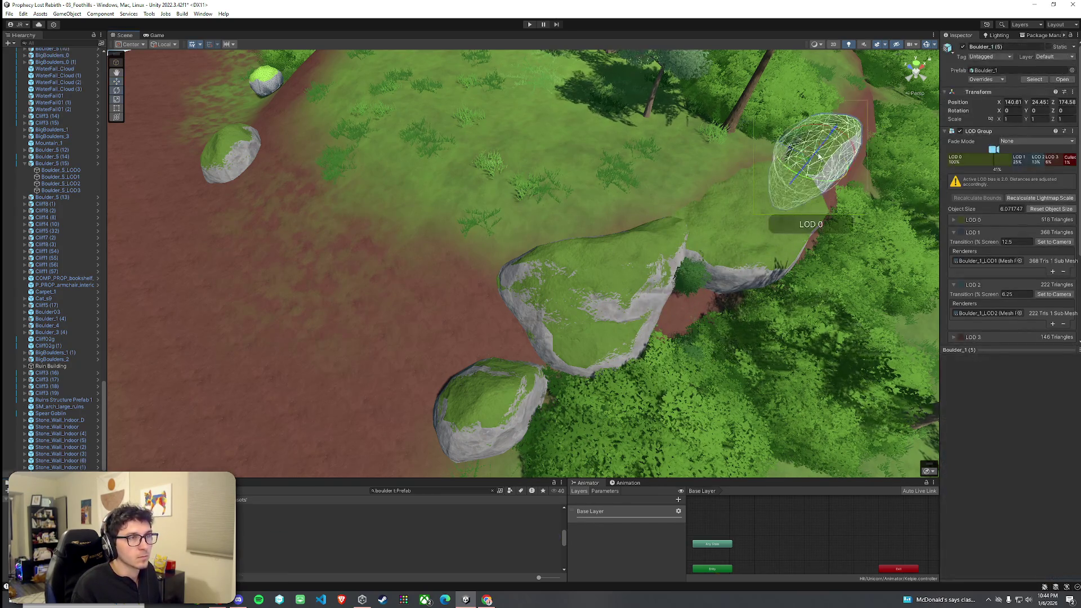
Place a Boulder_2 rock beside the path from the boulder prefabs
click(875, 190)
mouse_move(875, 189)
mouse_down()
mouse_move(792, 195)
mouse_move(618, 299)
mouse_up()
click(337, 563)
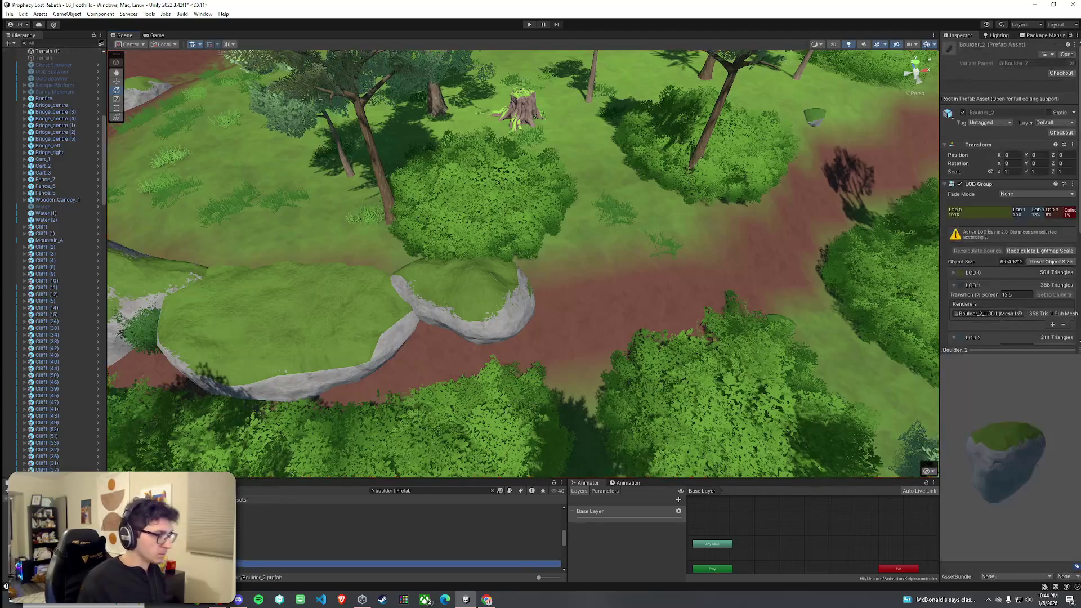
mouse_move(360, 453)
mouse_down()
mouse_move(578, 286)
mouse_move(604, 312)
mouse_move(602, 281)
mouse_up()
Rotate the Boulder_2 rock into an upright pose
click(526, 321)
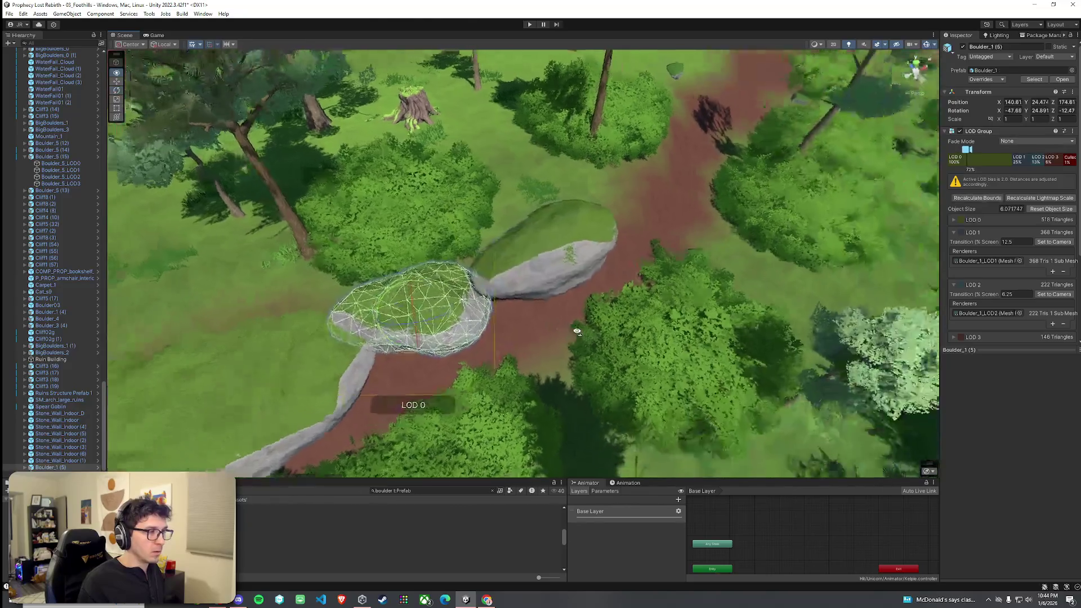
drag(526, 321, 624, 318)
mouse_move(625, 319)
mouse_down()
mouse_move(653, 318)
mouse_move(623, 282)
mouse_move(640, 273)
mouse_up()
click(623, 281)
click(654, 277)
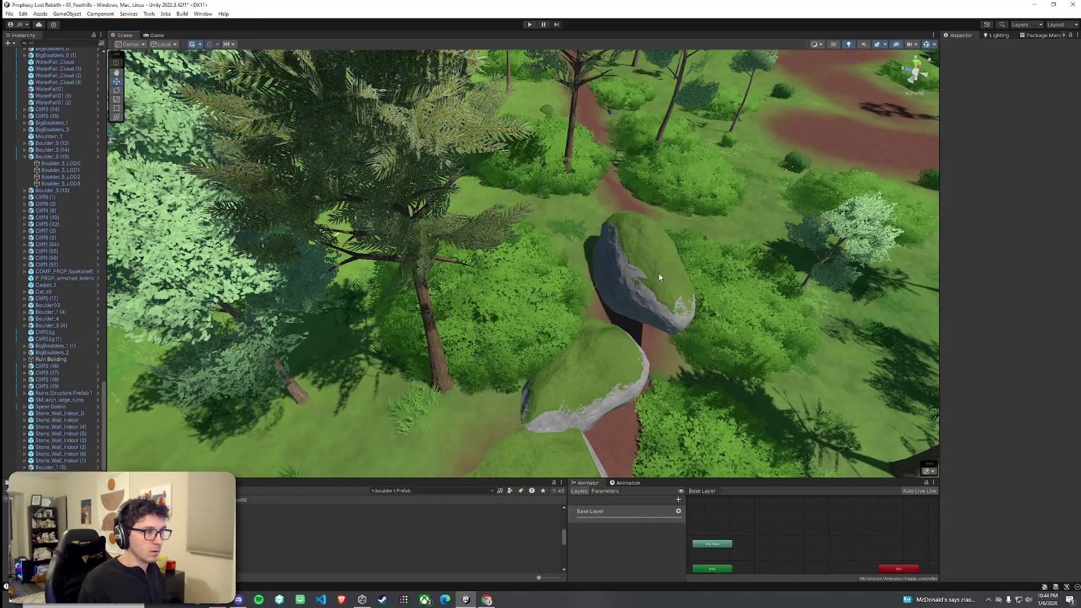
click(655, 271)
drag(651, 270, 641, 268)
key(w)
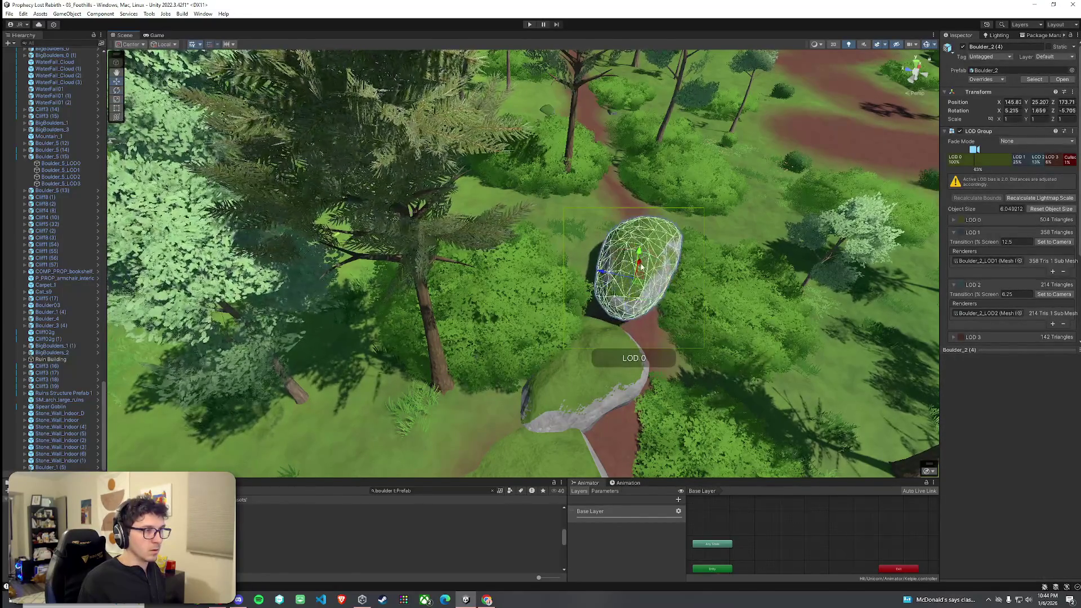
Lower Boulder_2 slightly into the dirt path
click(680, 305)
mouse_move(680, 305)
mouse_down()
mouse_move(430, 321)
mouse_move(456, 310)
mouse_up()
click(464, 304)
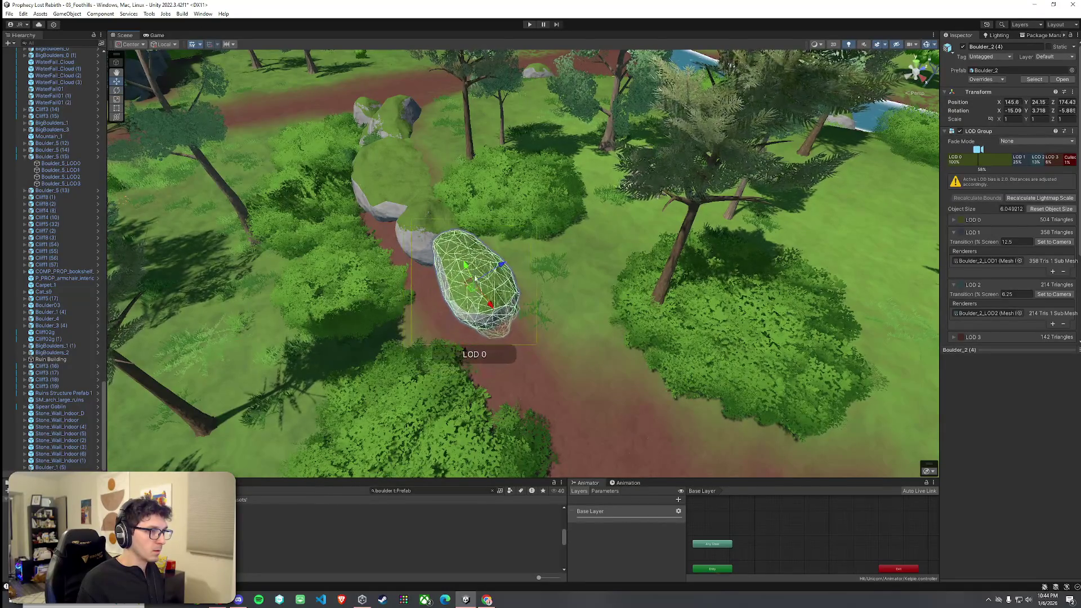
mouse_move(468, 280)
mouse_down()
mouse_move(602, 276)
mouse_move(868, 234)
mouse_move(779, 203)
mouse_up()
click(563, 281)
click(255, 550)
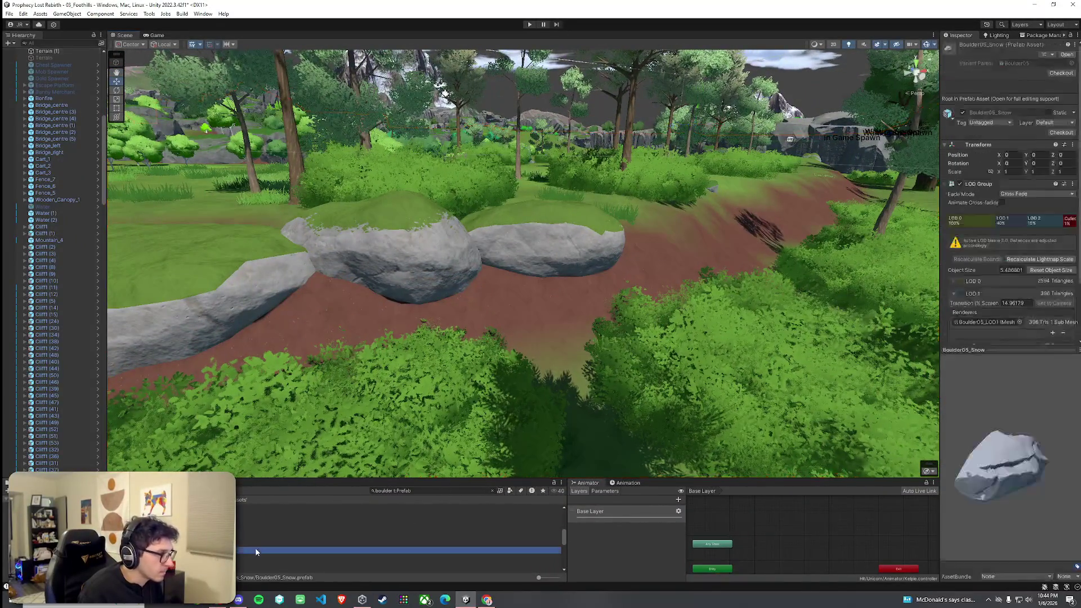
Place a Boulder_5 rock on the path
key(Down)
key(Down)
key(Down)
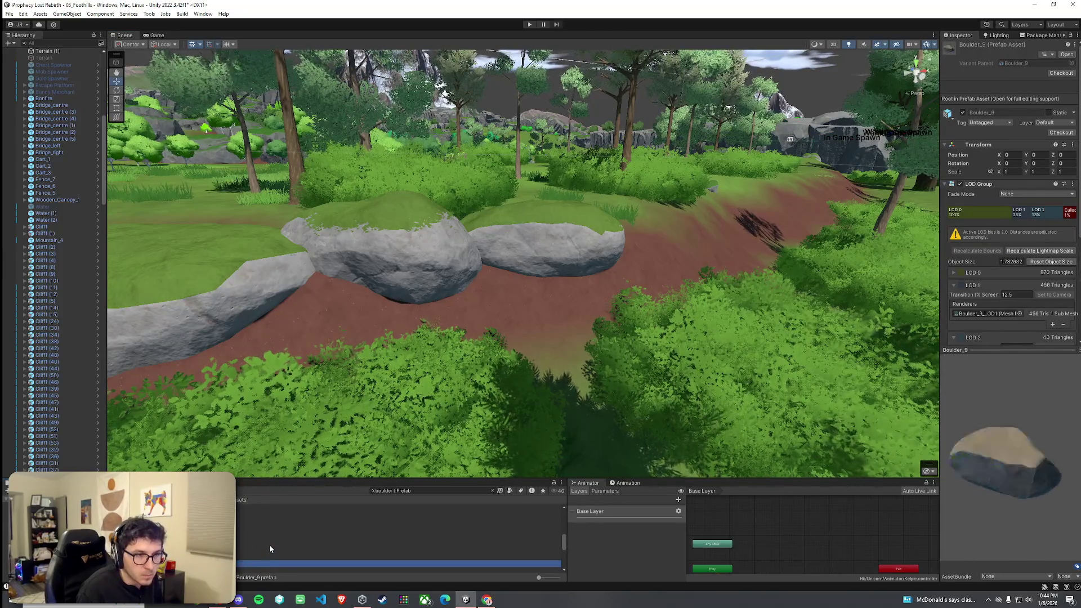
mouse_move(394, 550)
mouse_down()
mouse_move(692, 282)
mouse_move(676, 271)
mouse_up()
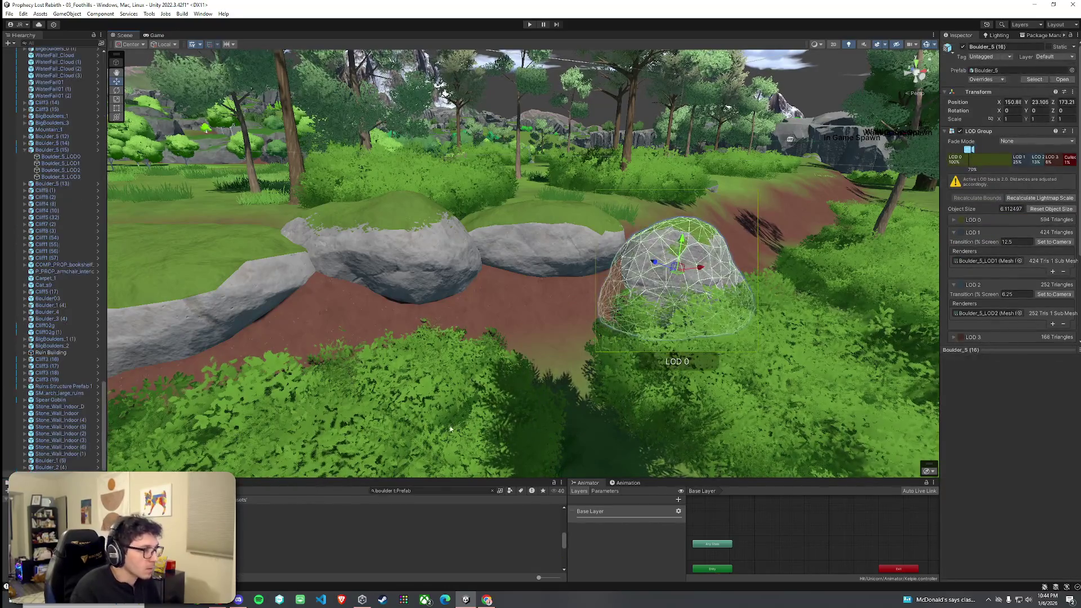
scroll(676, 271, up, 5)
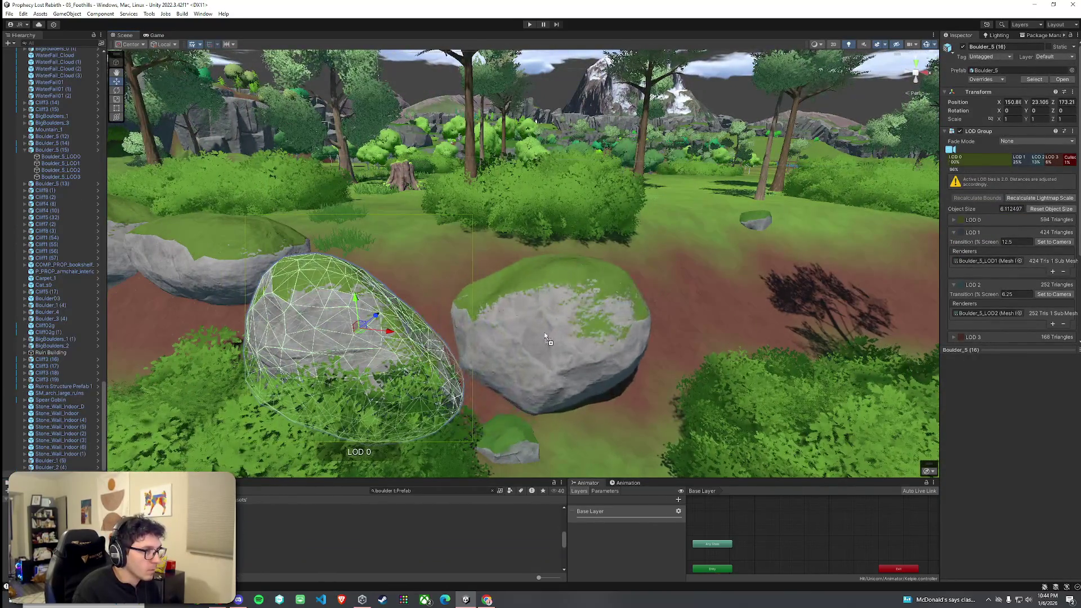
click(525, 336)
mouse_move(526, 336)
mouse_down()
mouse_move(538, 369)
mouse_move(648, 360)
mouse_up()
Try a Boulder_4 placement along the path, then undo it
click(338, 563)
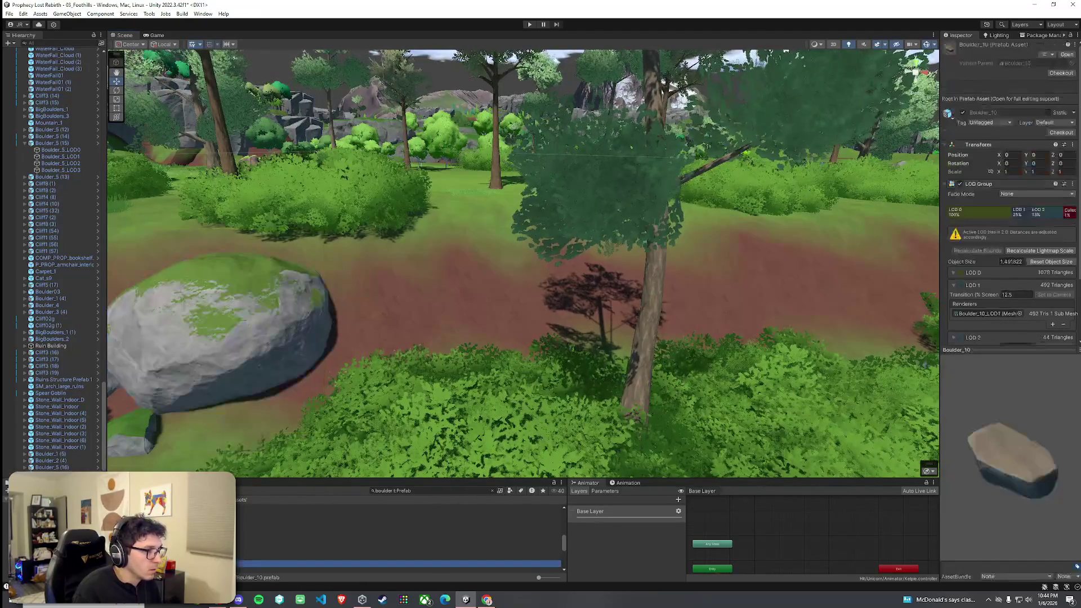
key(Down)
key(Down)
key(Down)
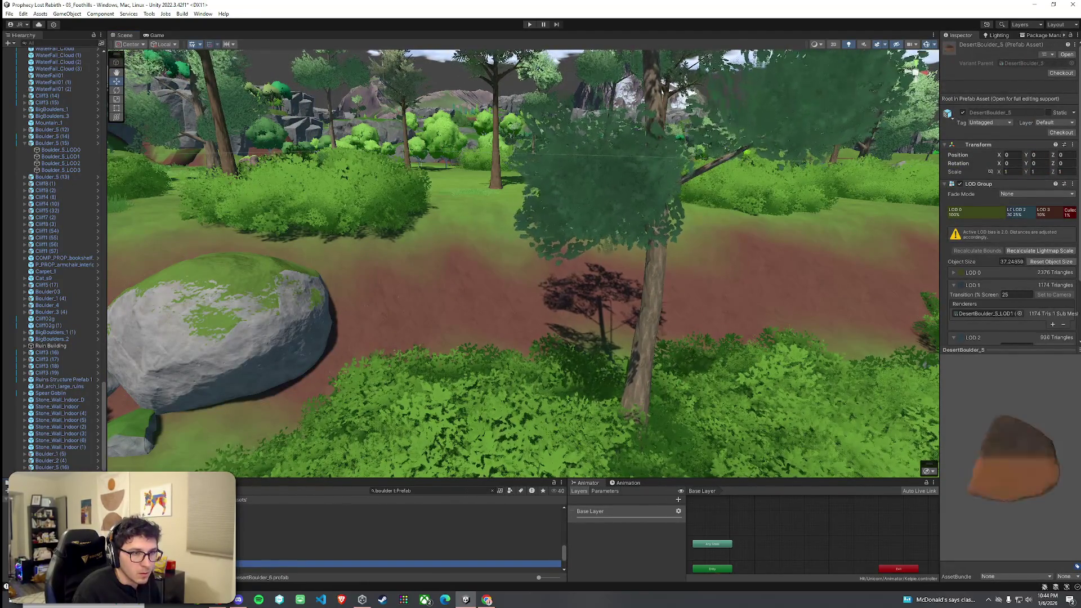
key(Down)
key(Down)
key(Down)
key(Up)
key(Up)
key(Up)
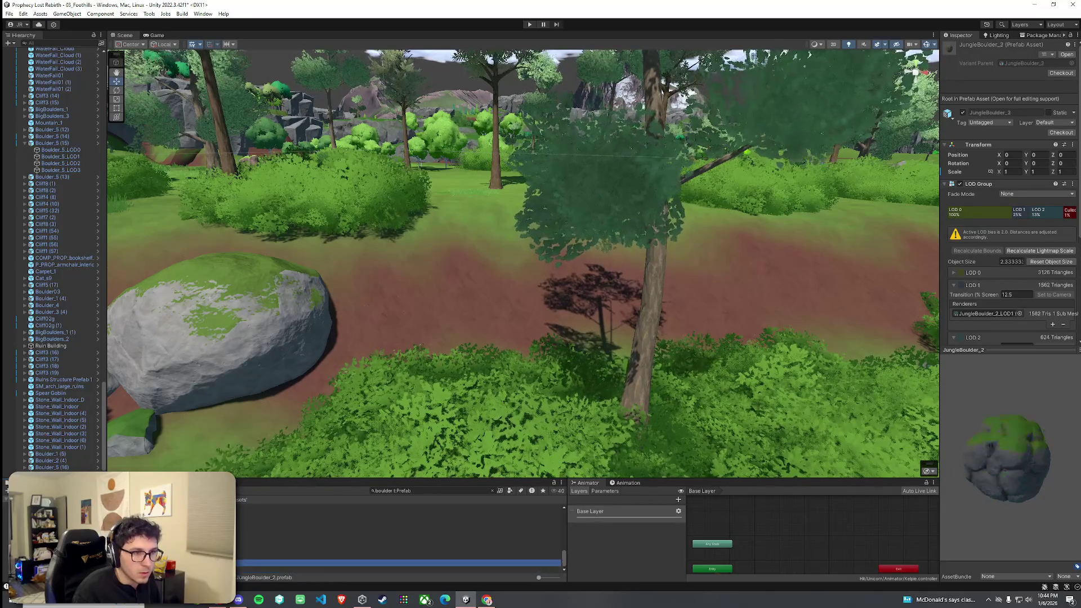
key(Up)
key(Up)
key(Up)
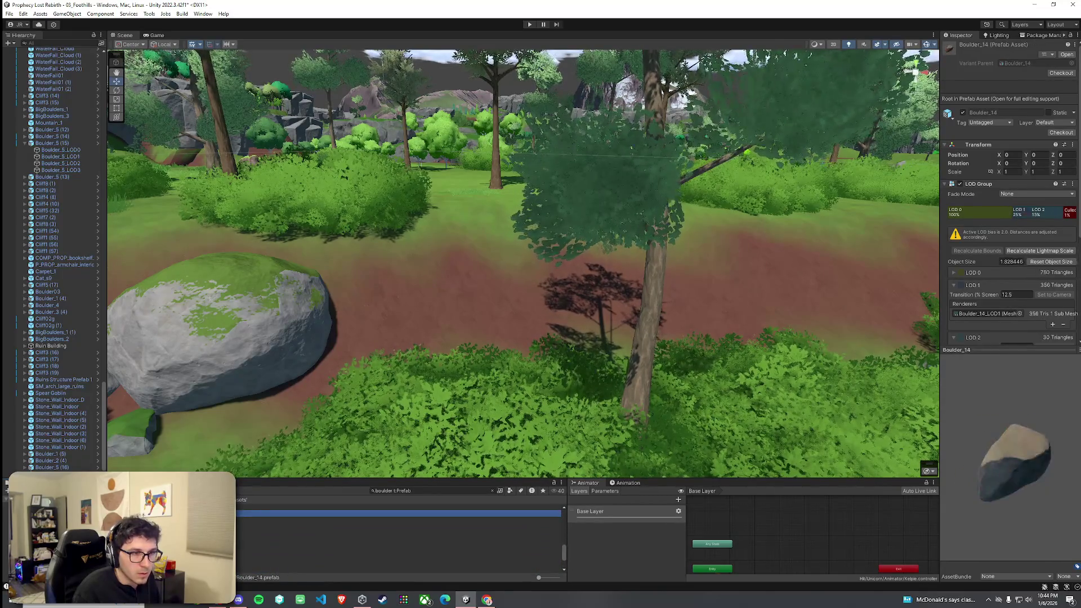
key(Up)
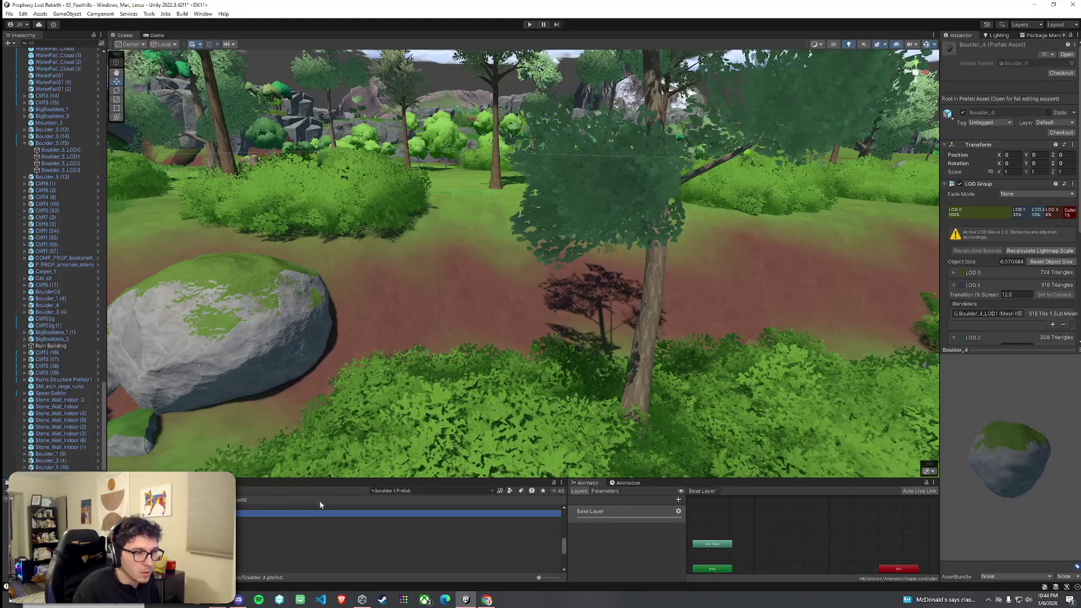
mouse_move(394, 513)
mouse_down()
mouse_move(421, 333)
mouse_move(401, 272)
mouse_up()
key(f)
drag(522, 261, 503, 272)
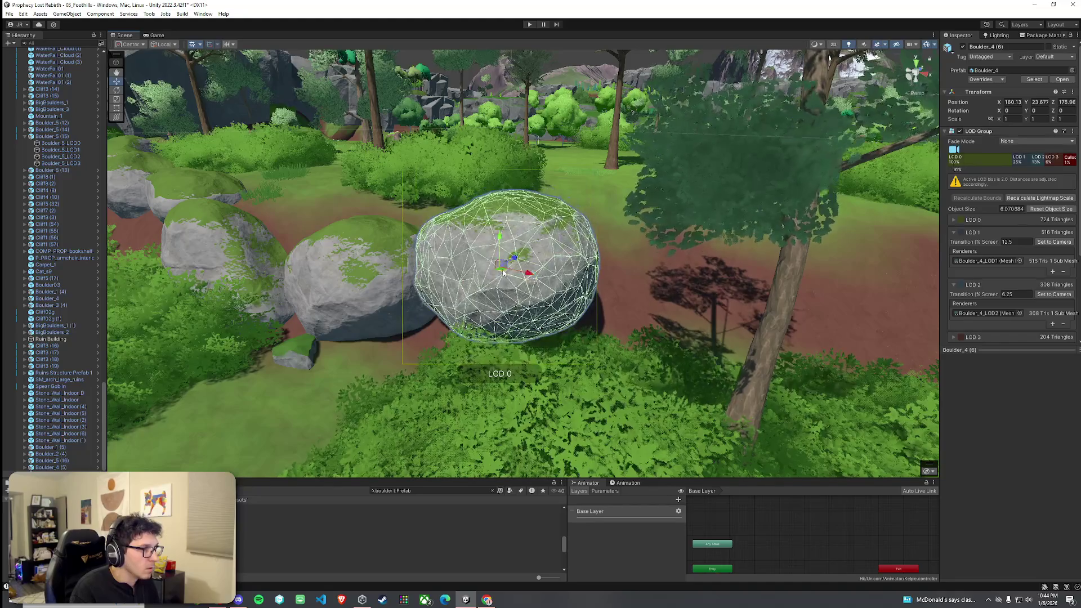
key(ctrl+z)
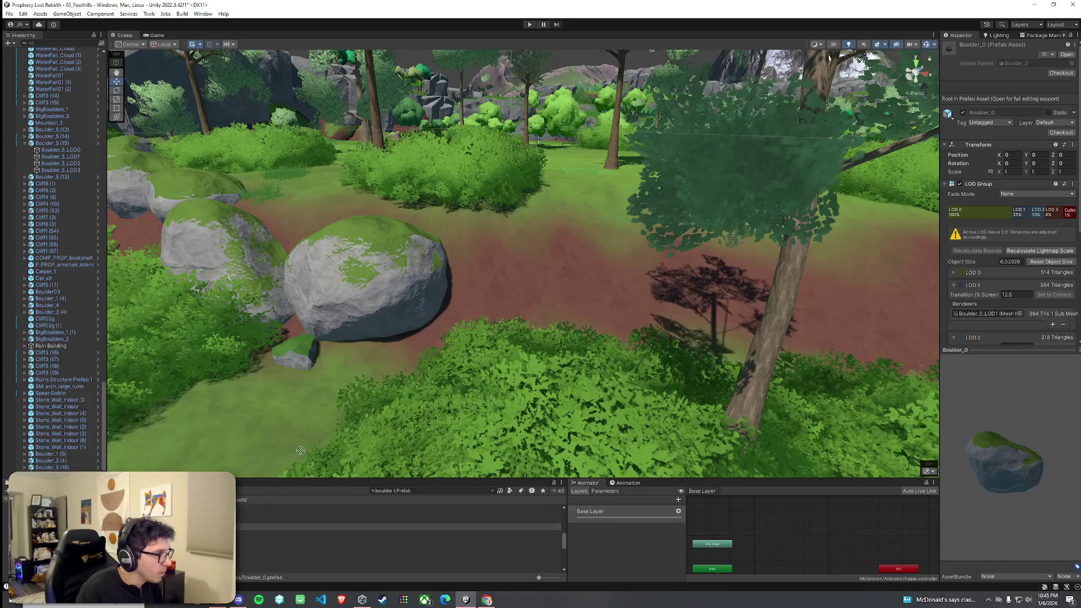
Place a Boulder_0 near the path and sink it partly into the ground
mouse_move(301, 450)
mouse_down()
mouse_move(519, 285)
mouse_move(506, 261)
mouse_move(519, 232)
mouse_up()
key(w)
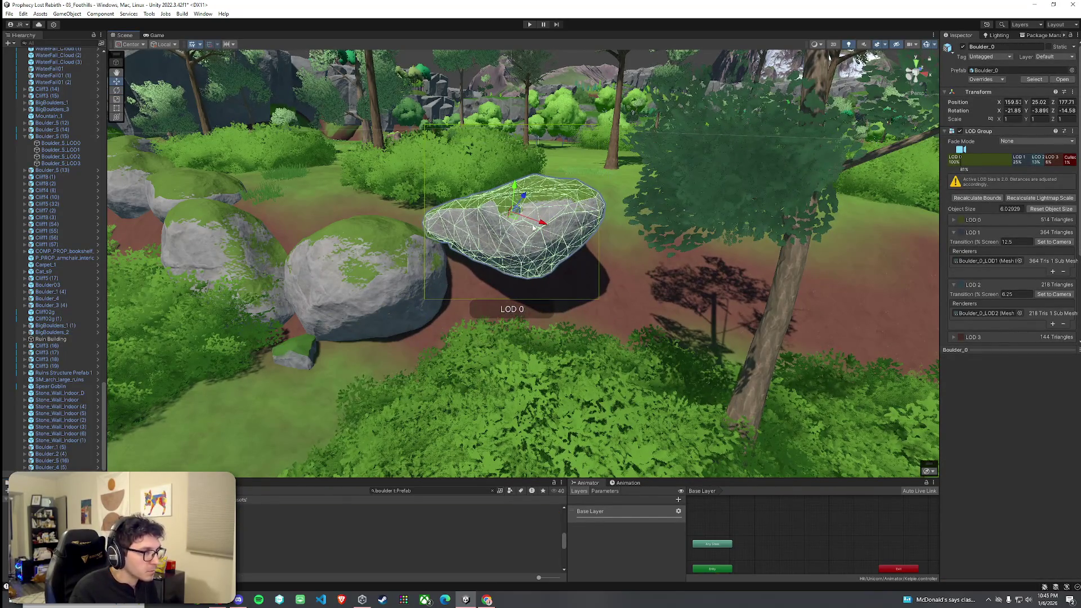
drag(518, 192, 518, 230)
click(538, 262)
scroll(538, 262, up, 5)
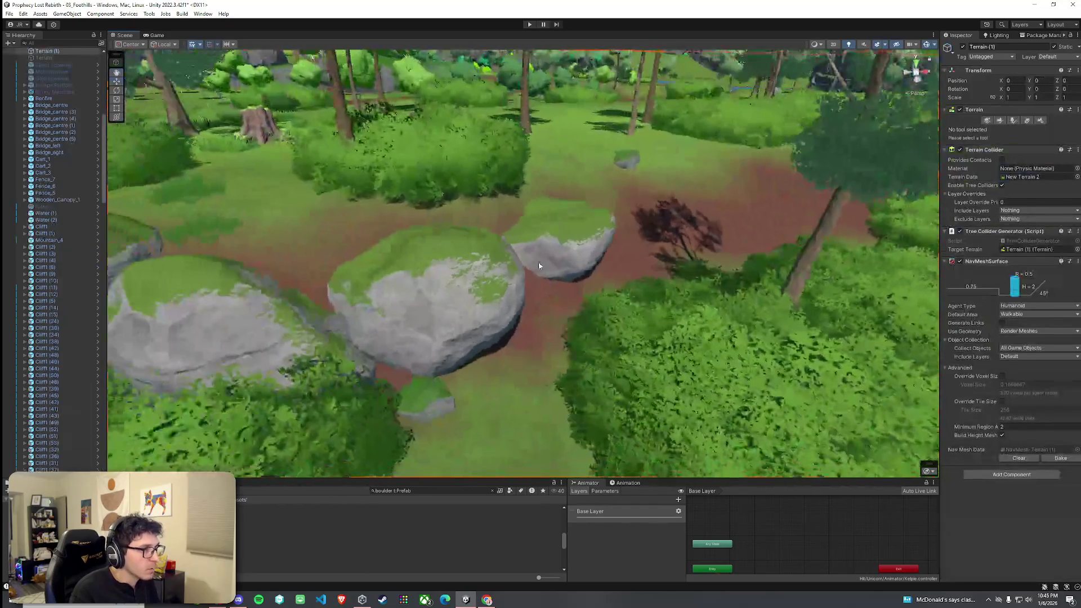
Move the first Boulder_5 rock further up the dirt path
click(538, 266)
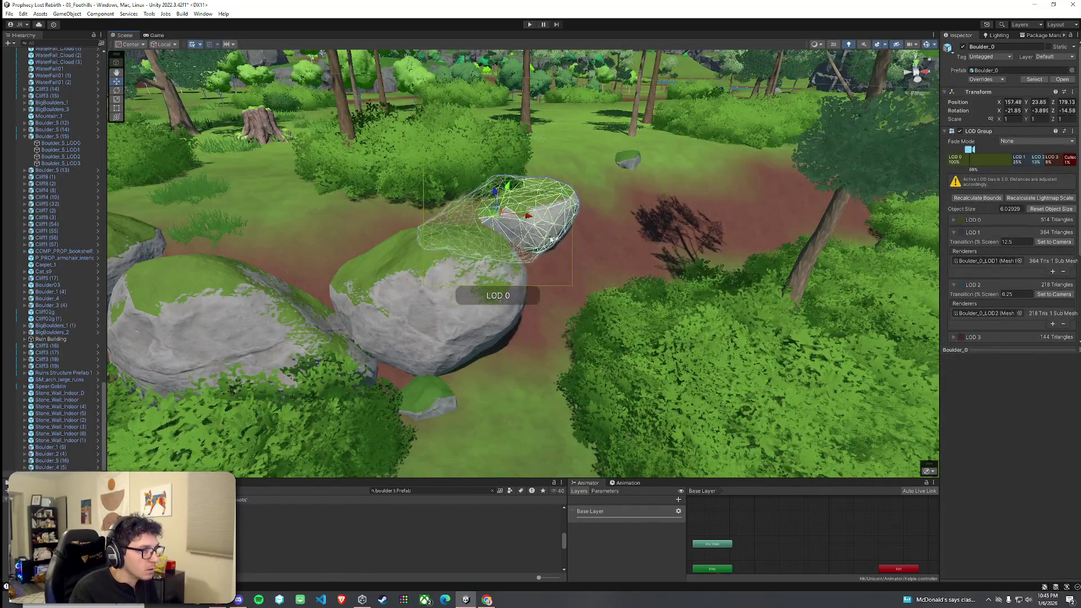
mouse_move(539, 270)
mouse_down()
mouse_move(543, 288)
mouse_move(507, 336)
mouse_move(447, 311)
mouse_move(539, 291)
mouse_up()
click(507, 336)
click(542, 293)
click(434, 292)
drag(408, 290, 418, 271)
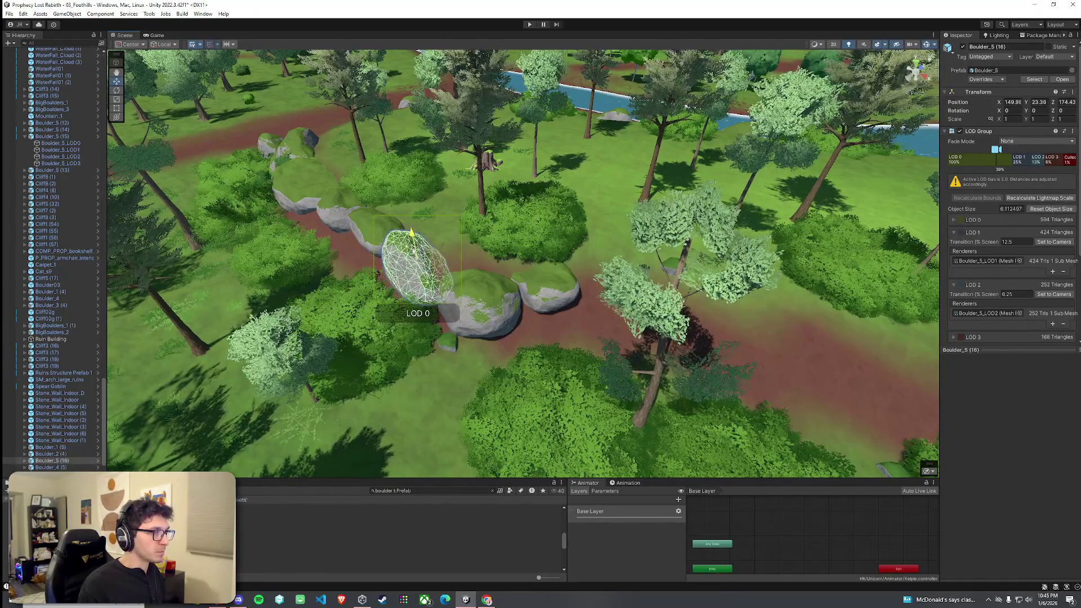
click(434, 313)
mouse_move(434, 312)
mouse_down()
mouse_move(446, 316)
mouse_move(504, 252)
mouse_up()
From an overview of the path, select both Boulder_5 rocks together
click(485, 270)
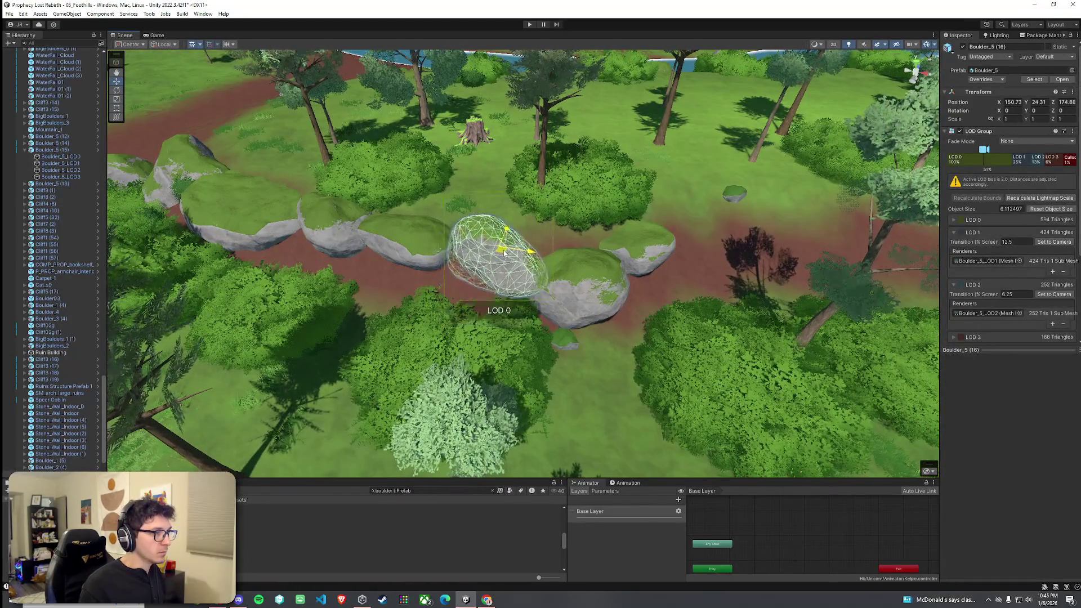
click(504, 255)
click(573, 341)
scroll(573, 341, down, 3)
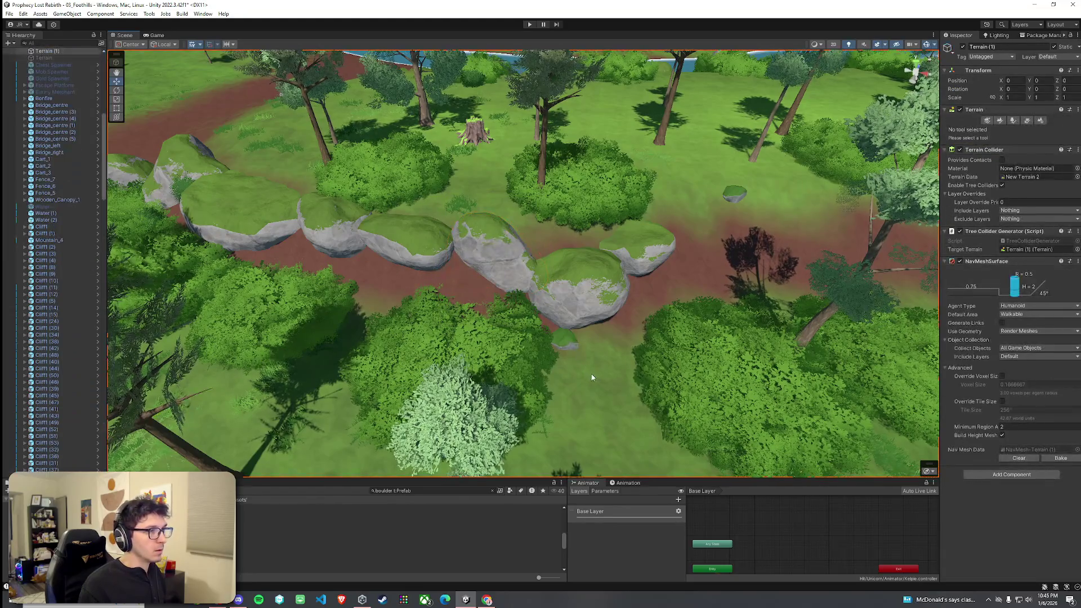
mouse_move(573, 341)
mouse_down()
mouse_move(396, 375)
mouse_move(381, 353)
mouse_move(558, 355)
mouse_move(537, 343)
mouse_move(583, 326)
mouse_move(630, 329)
mouse_move(568, 361)
mouse_move(586, 352)
mouse_up()
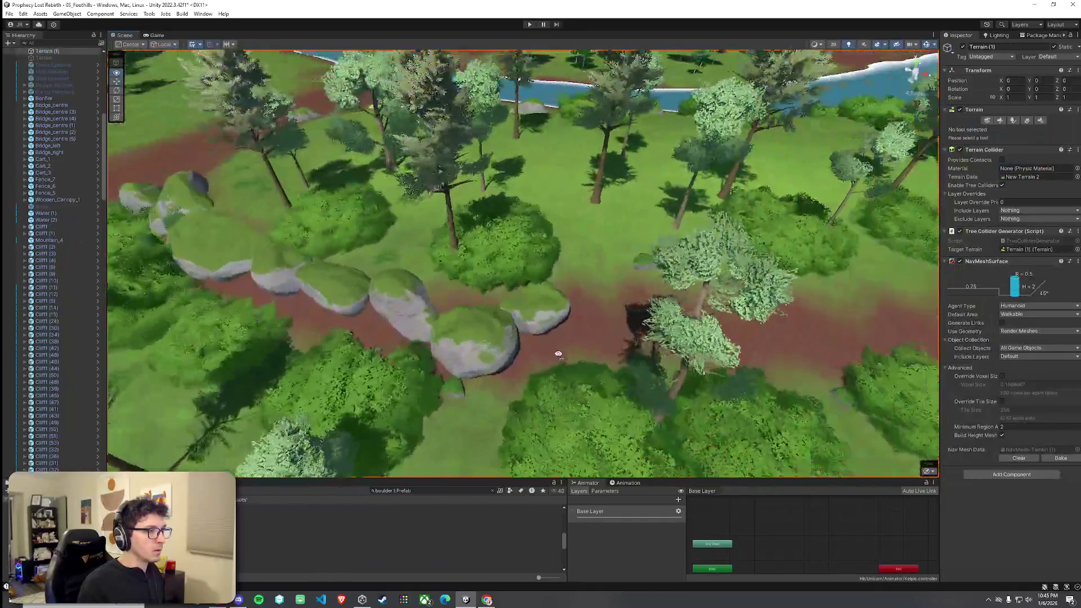
click(537, 343)
shift+click(605, 306)
Shift both Boulder_5 rocks up the path so they extend the boulder wall
click(569, 340)
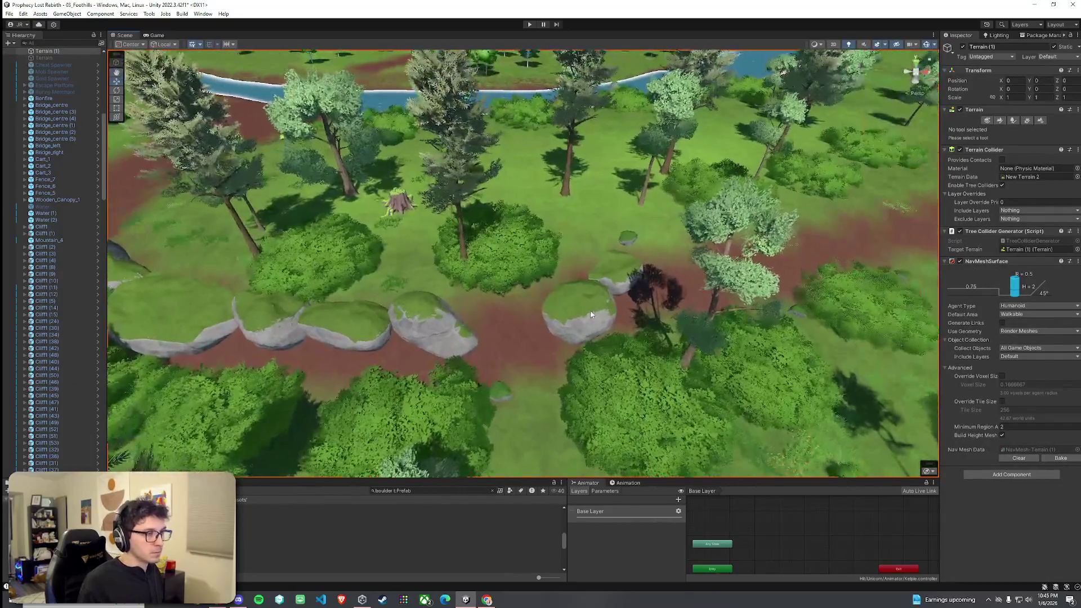
key(ctrl+z)
drag(590, 258, 586, 247)
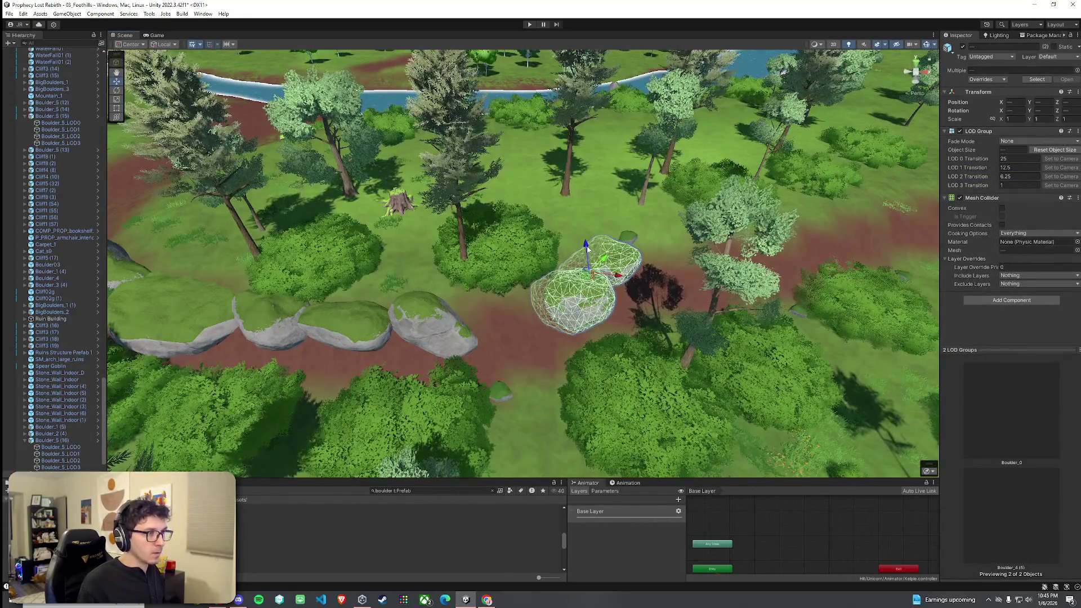
click(556, 360)
drag(556, 361, 618, 246)
key(ctrl+z)
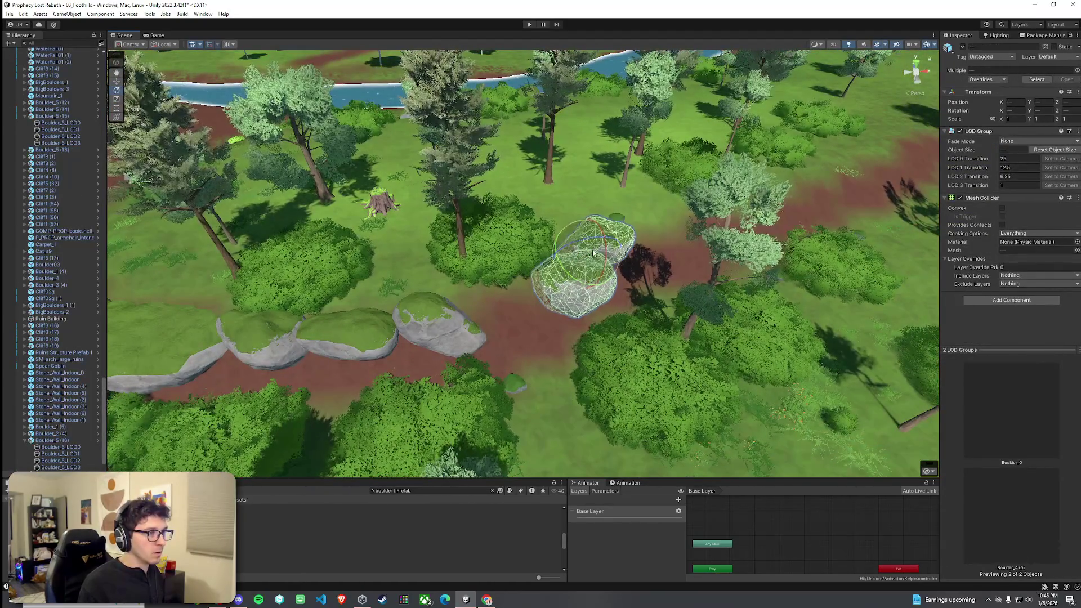
click(601, 263)
mouse_move(601, 262)
mouse_down()
mouse_move(620, 338)
mouse_move(725, 302)
mouse_up()
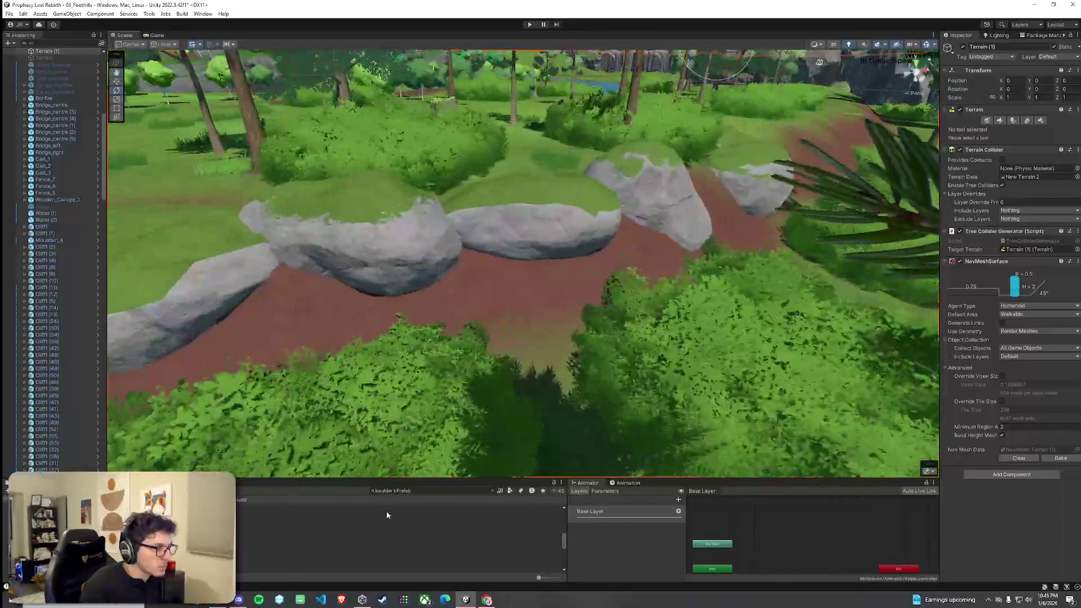
Place a Boulder_3 prefab at the wall's end and tilt it steeply
click(298, 543)
key(Down)
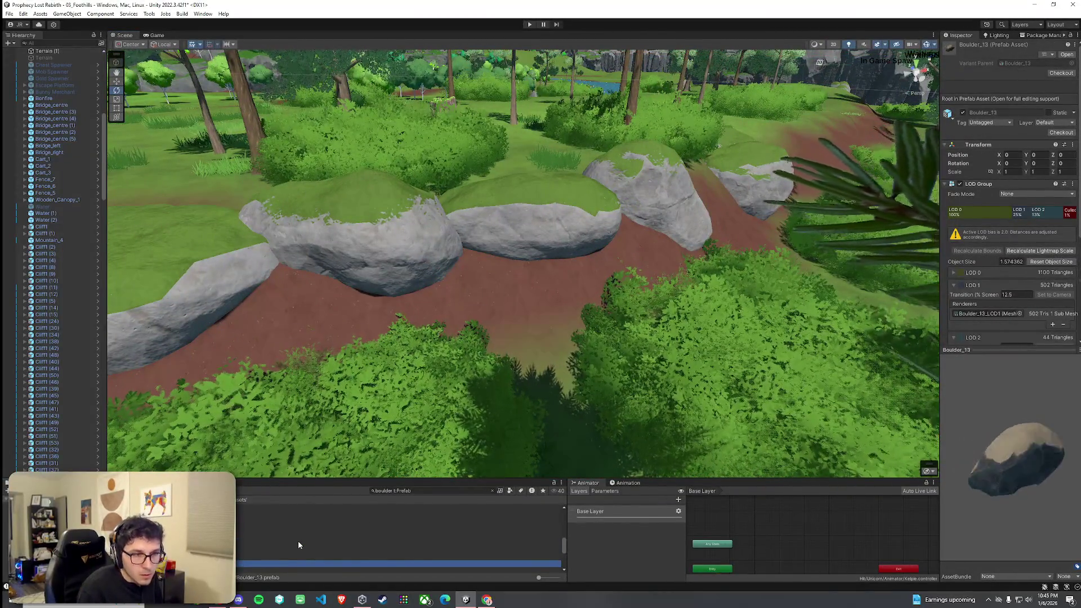
key(Down)
key(Down)
key(Down)
key(Down)
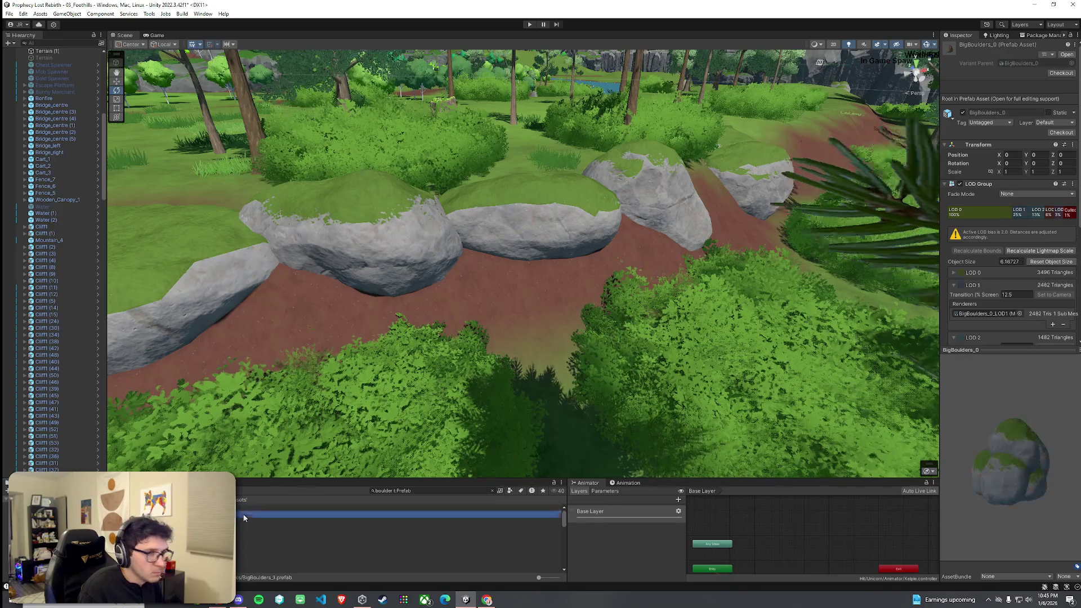
key(Down)
key(Down)
key(Down)
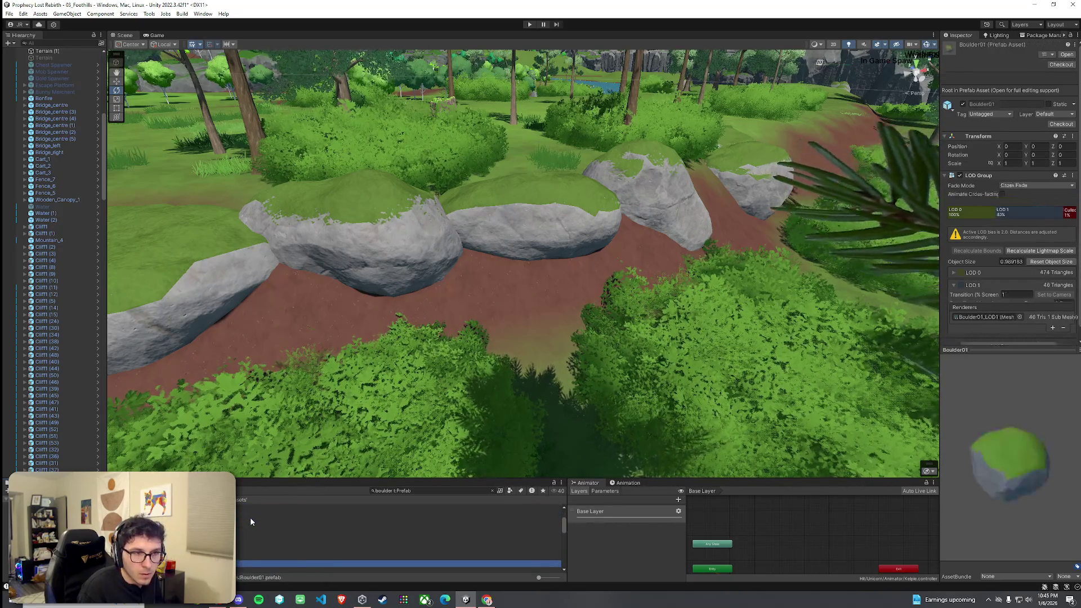
key(Down)
key(Down)
key(Down)
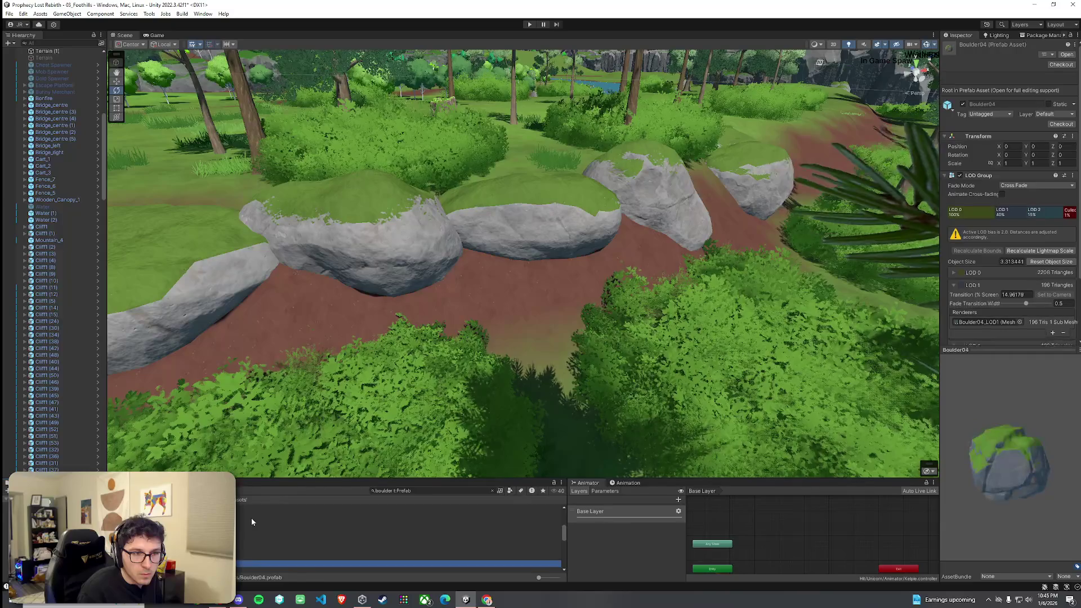
key(Down)
key(Down)
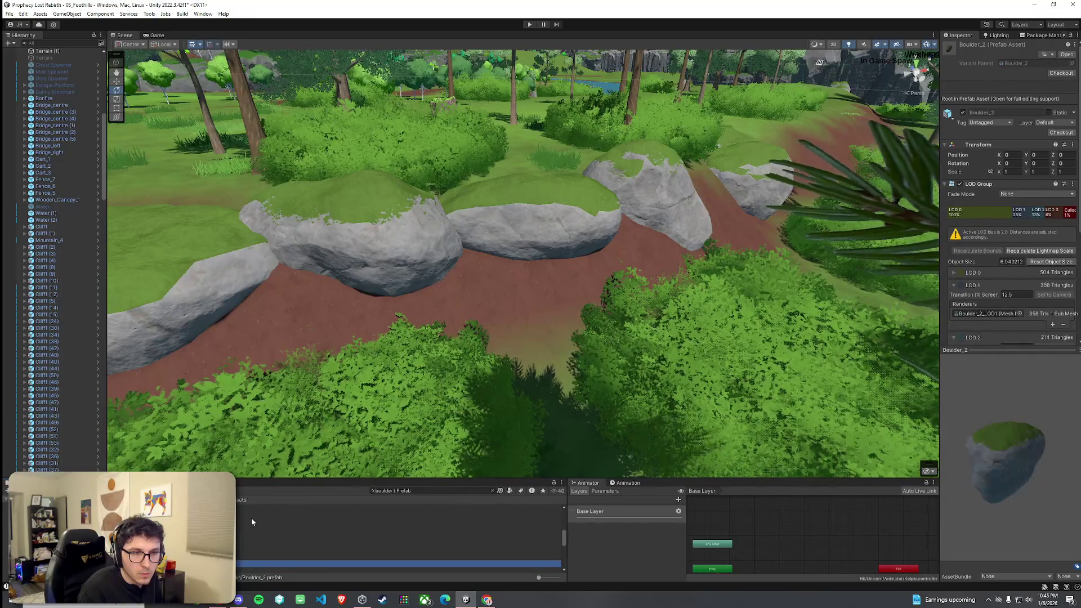
mouse_move(337, 563)
mouse_down()
mouse_move(509, 306)
mouse_move(491, 306)
mouse_up()
mouse_move(510, 259)
mouse_down()
mouse_move(518, 307)
mouse_move(608, 258)
mouse_move(529, 248)
mouse_move(535, 261)
mouse_move(567, 231)
mouse_move(560, 271)
mouse_move(586, 313)
mouse_move(521, 316)
mouse_move(482, 283)
mouse_move(494, 256)
mouse_move(596, 314)
mouse_move(586, 301)
mouse_up()
key(w)
Reselect the tilted Boulder_3 rock and orbit around the wall to check its placement
click(560, 271)
click(482, 283)
click(573, 313)
click(576, 294)
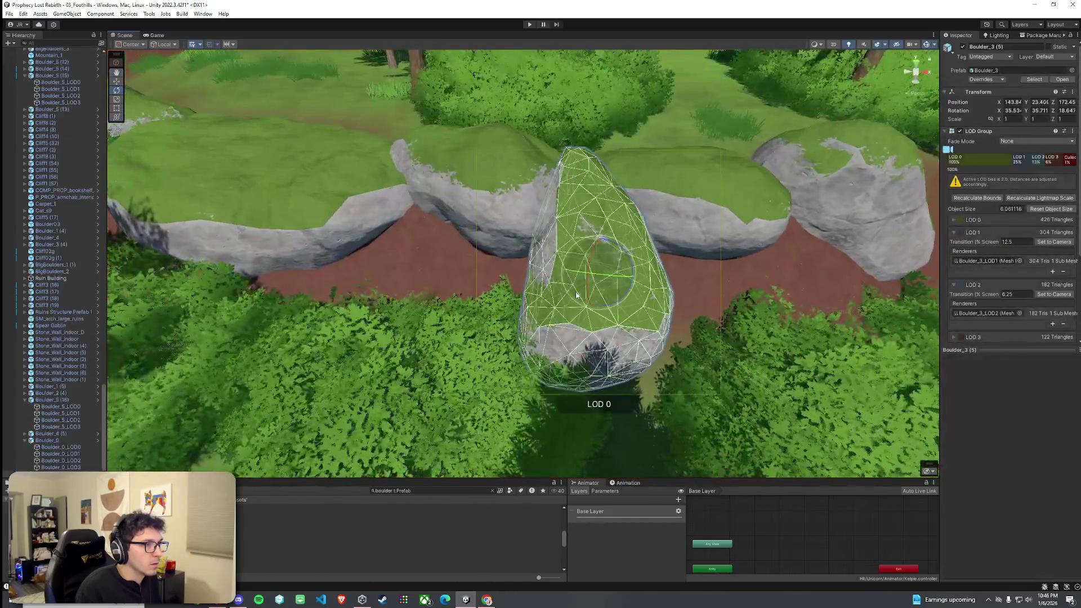
click(675, 313)
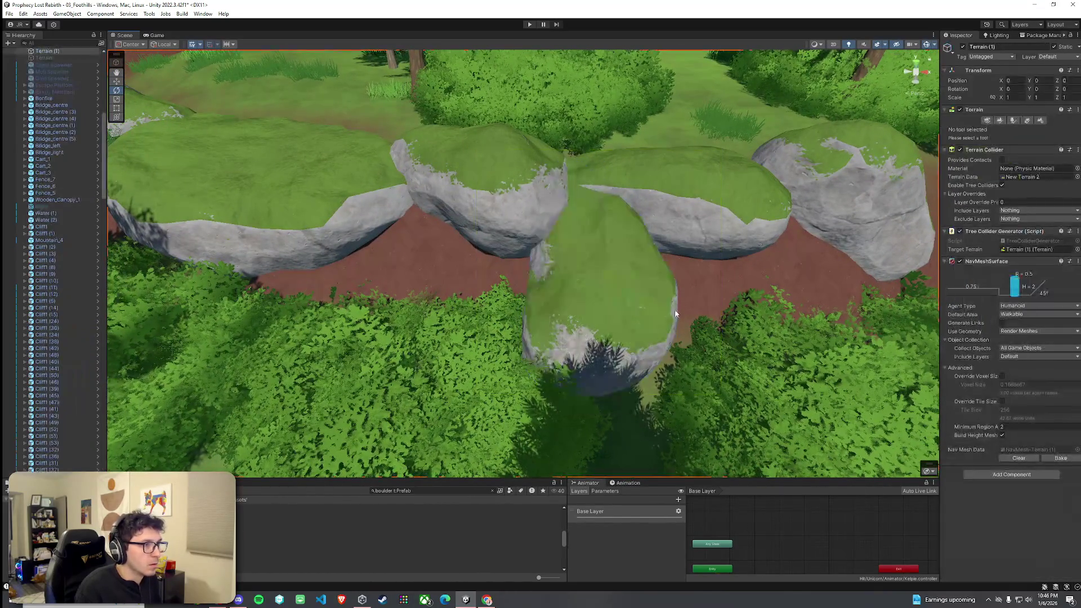
click(611, 290)
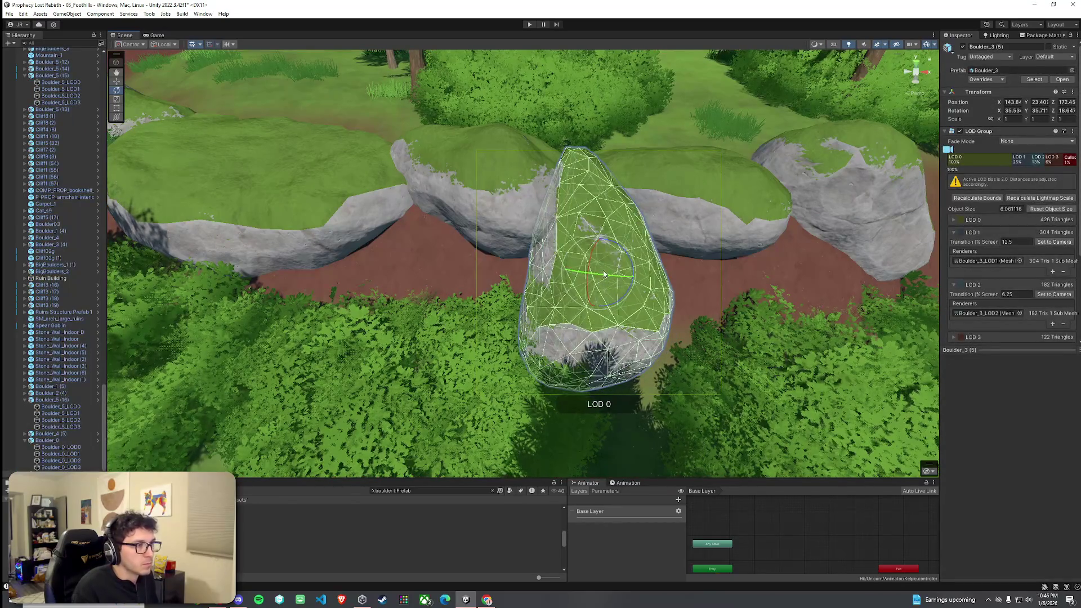
click(673, 282)
mouse_move(673, 282)
mouse_down()
mouse_move(560, 287)
mouse_move(569, 299)
mouse_up()
Nudge Boulder_3 (5) back against the wall, then view the whole wall
click(497, 272)
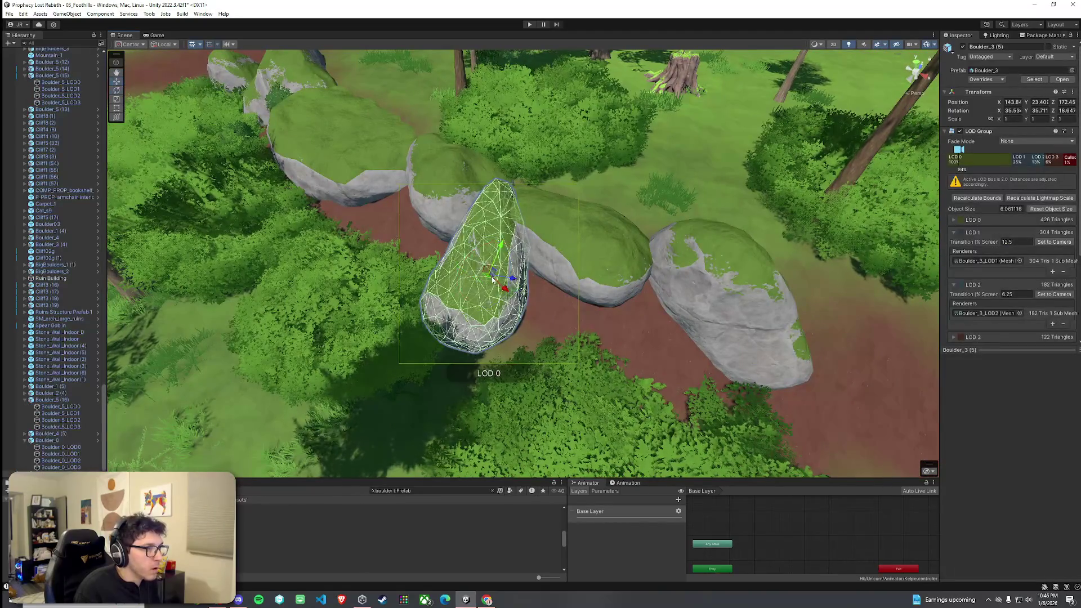
drag(492, 279, 486, 282)
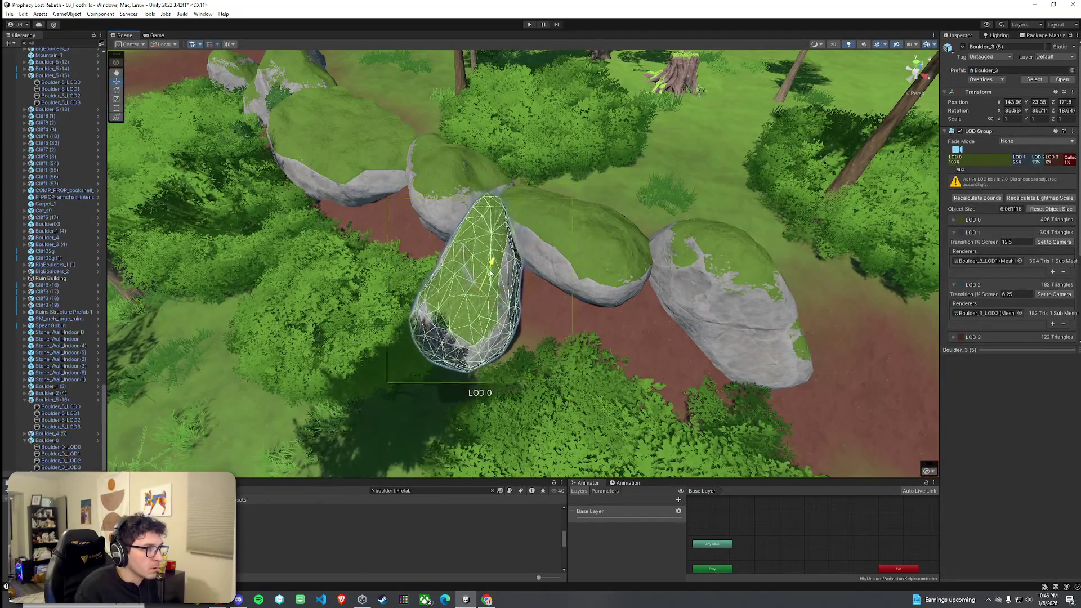
click(575, 248)
key(f)
click(447, 304)
mouse_move(446, 304)
mouse_down()
mouse_move(653, 293)
mouse_move(617, 312)
mouse_up()
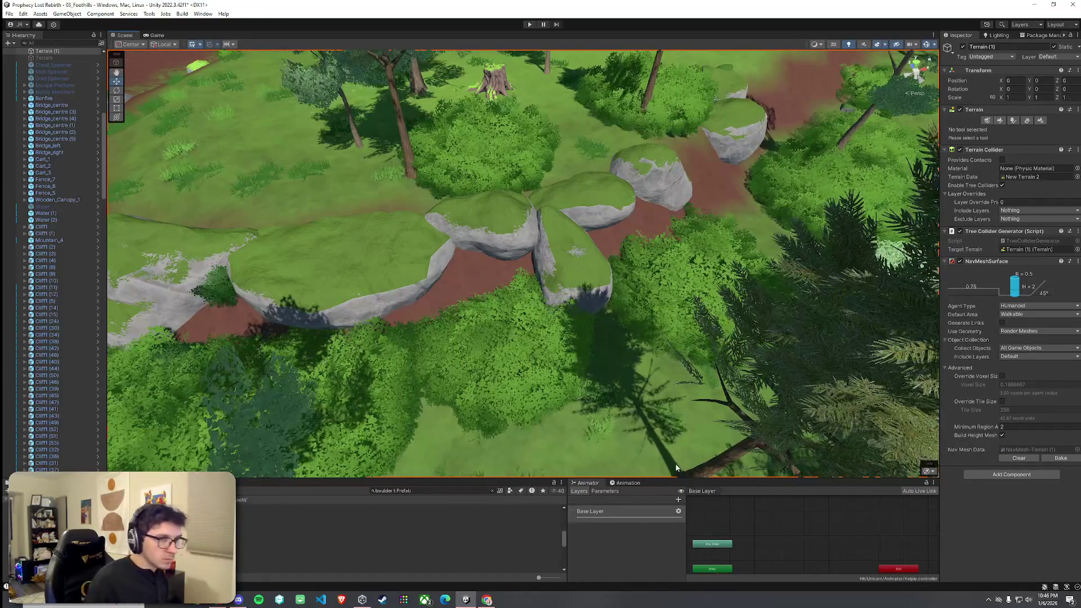
In Paint Trees mode, paint Stone2b stones between the rocks at the wall's base
click(1004, 122)
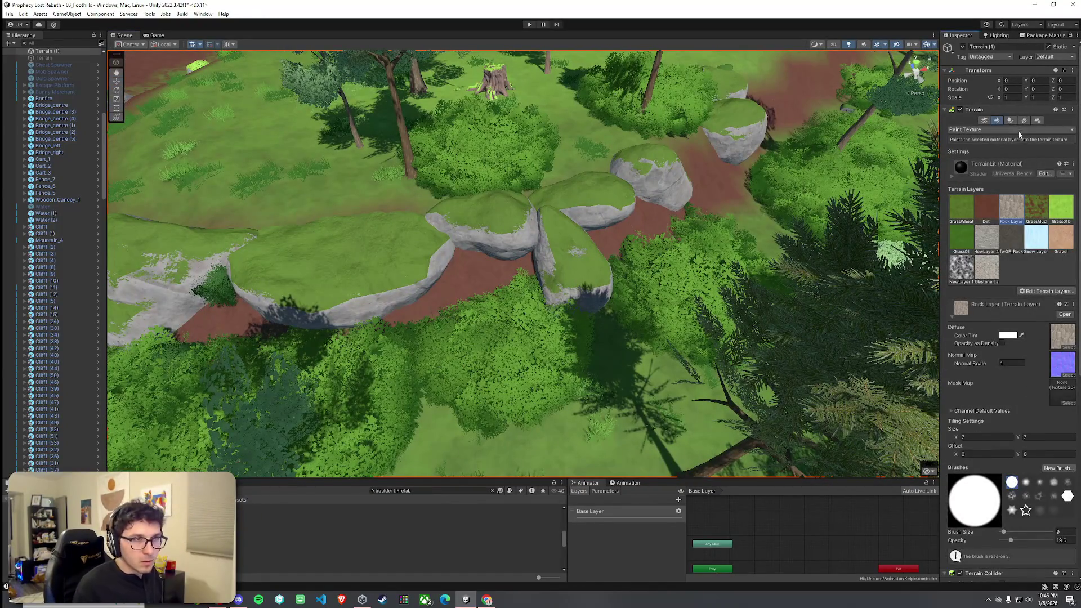
click(1011, 121)
click(1056, 432)
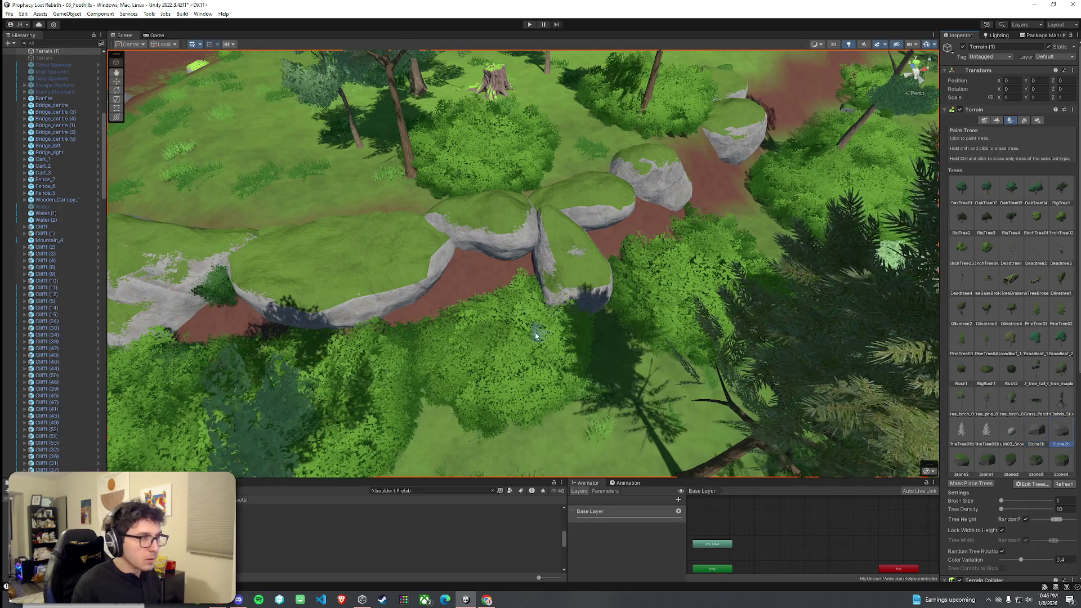
click(479, 276)
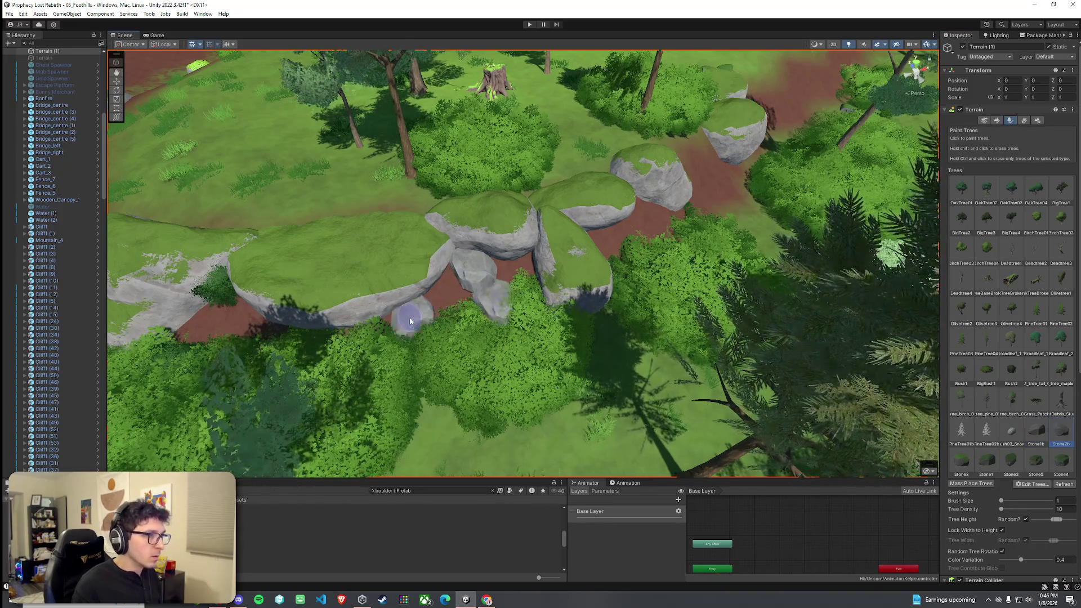
mouse_move(455, 296)
mouse_down()
mouse_move(596, 251)
mouse_move(559, 222)
mouse_move(627, 259)
mouse_move(507, 299)
mouse_up()
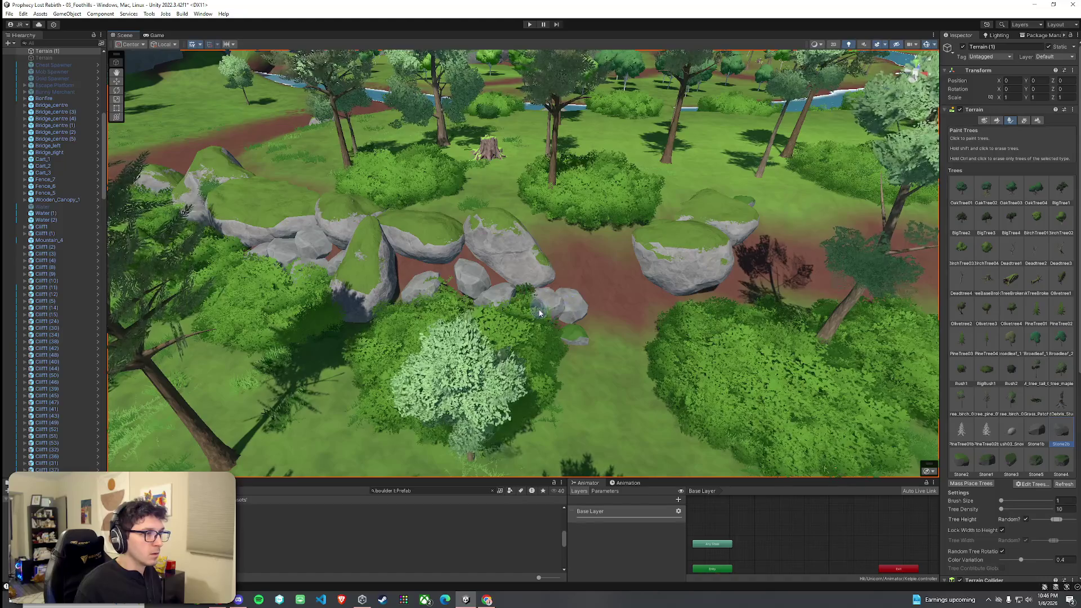
click(554, 298)
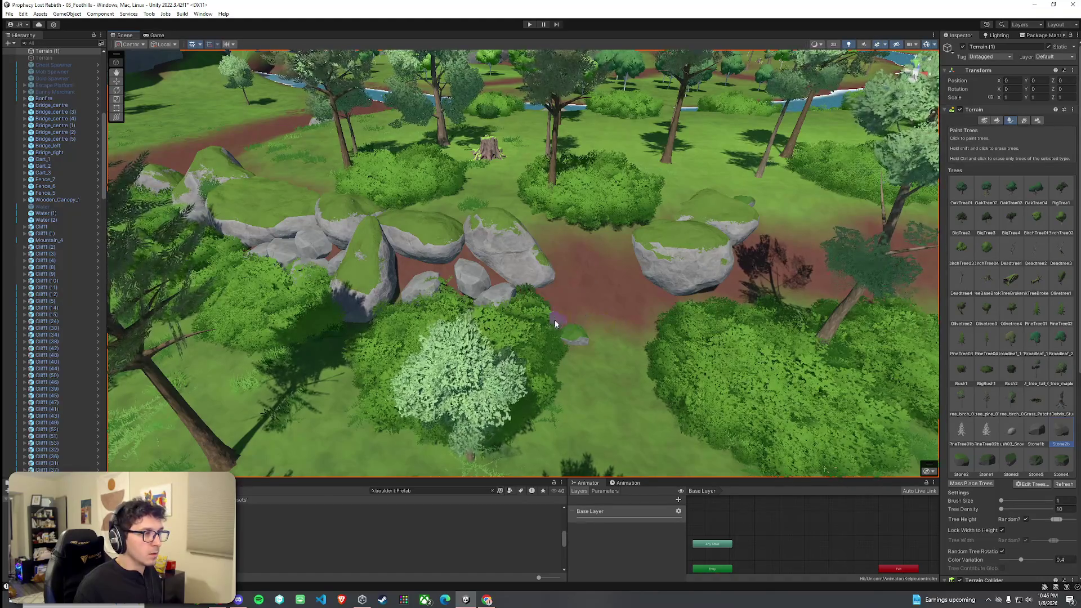
drag(538, 314, 968, 327)
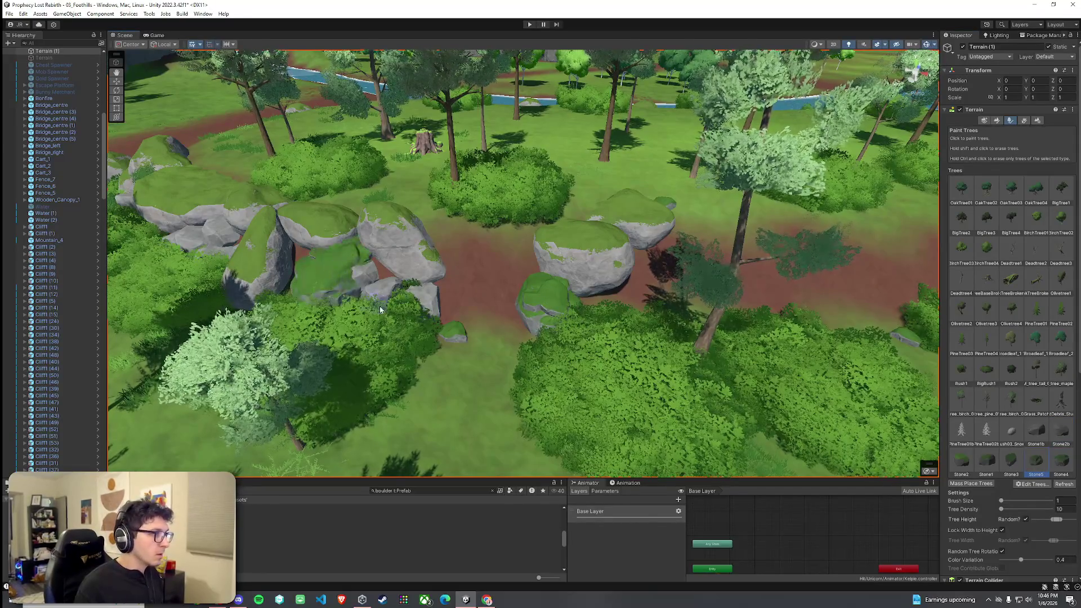
mouse_move(636, 287)
mouse_down()
mouse_move(539, 315)
mouse_move(465, 301)
mouse_up()
click(349, 237)
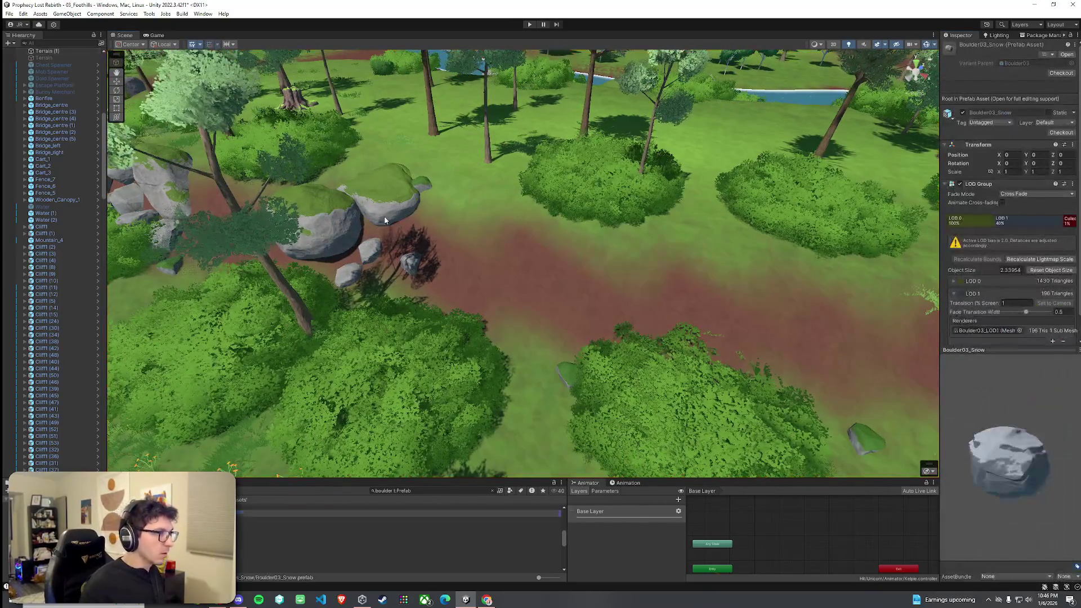
Move Boulder_4 (6) and Boulder_0 (1) together along the path, then nudge the middle boulder
click(360, 218)
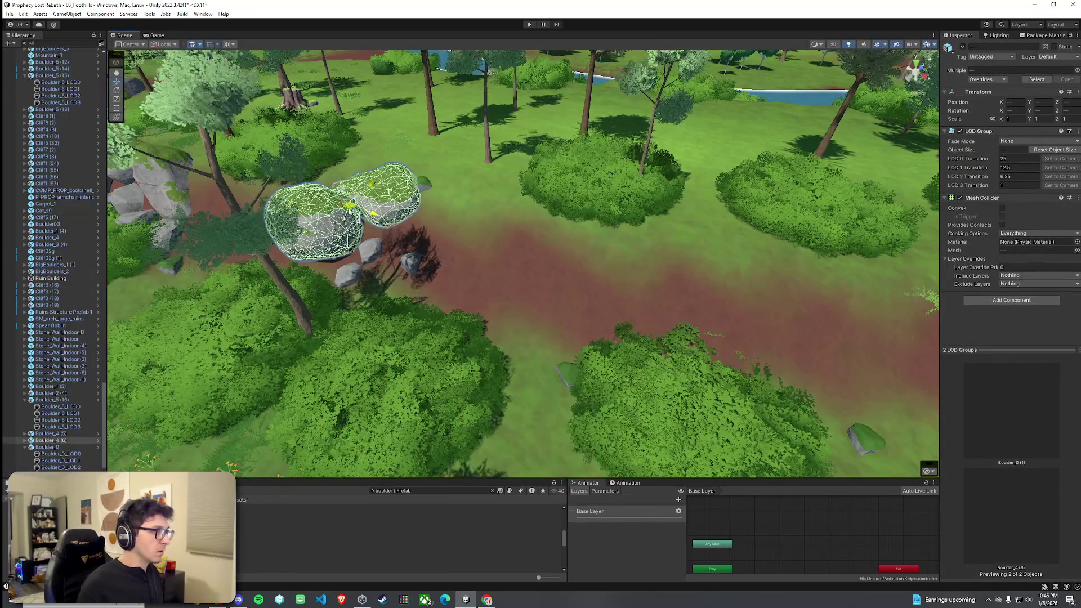
mouse_move(349, 210)
mouse_down()
mouse_move(491, 225)
mouse_move(445, 223)
mouse_move(481, 253)
mouse_move(450, 270)
mouse_up()
key(w)
click(478, 264)
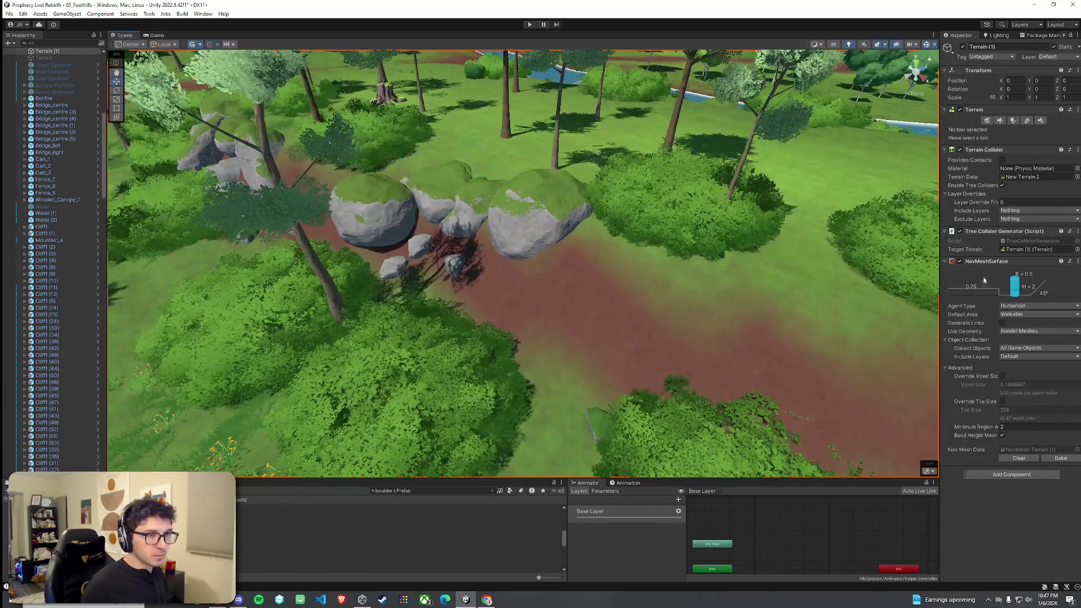
click(529, 363)
click(466, 216)
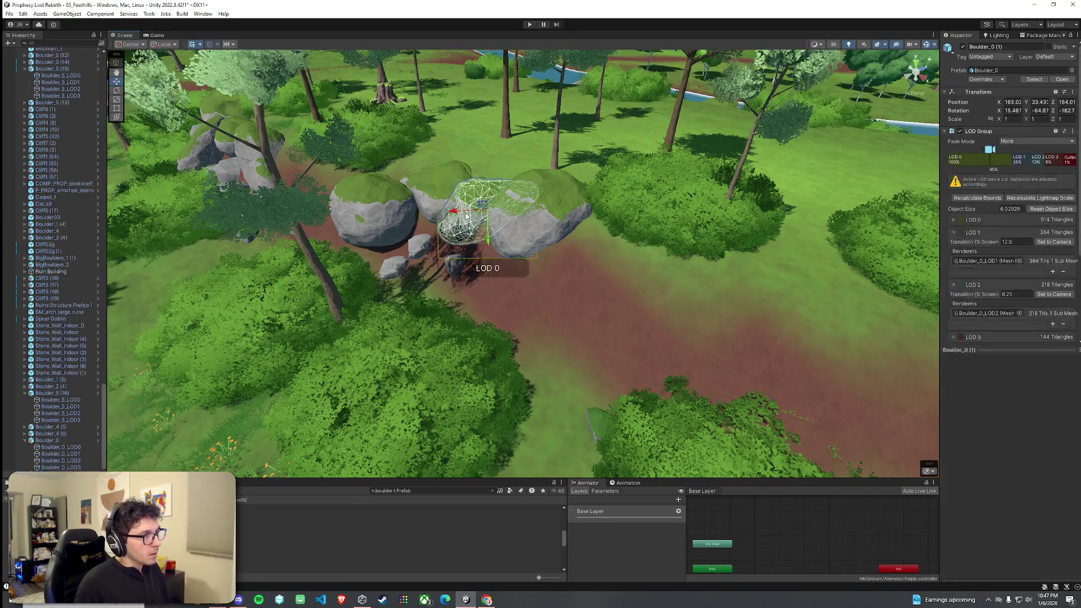
drag(488, 218, 473, 212)
scroll(495, 257, up, 10)
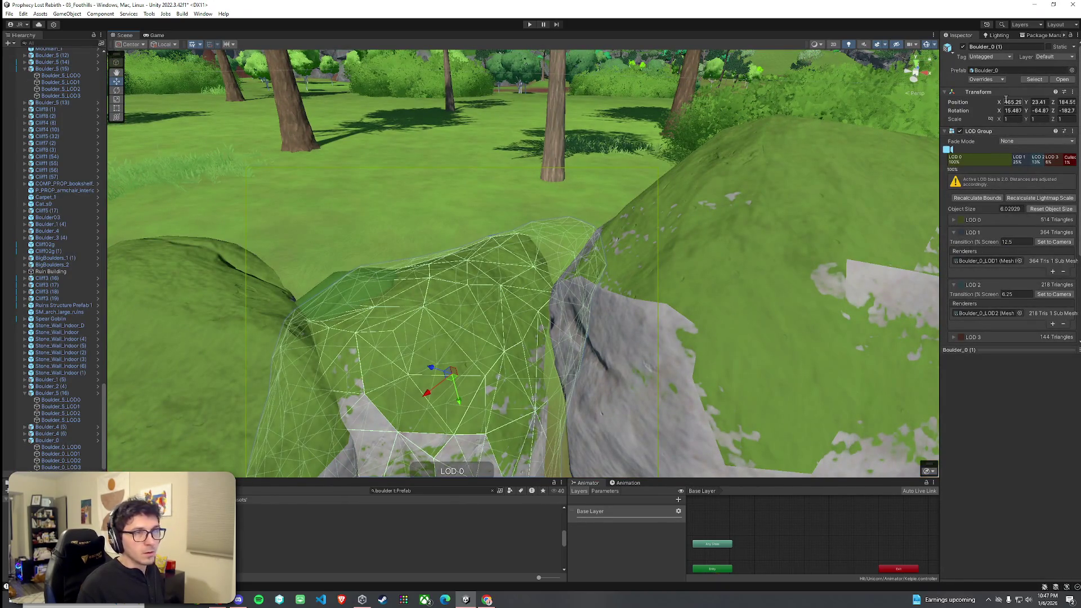
Reposition the middle boulder and move the right-hand boulder further right to tighten the cluster
click(641, 165)
click(1012, 120)
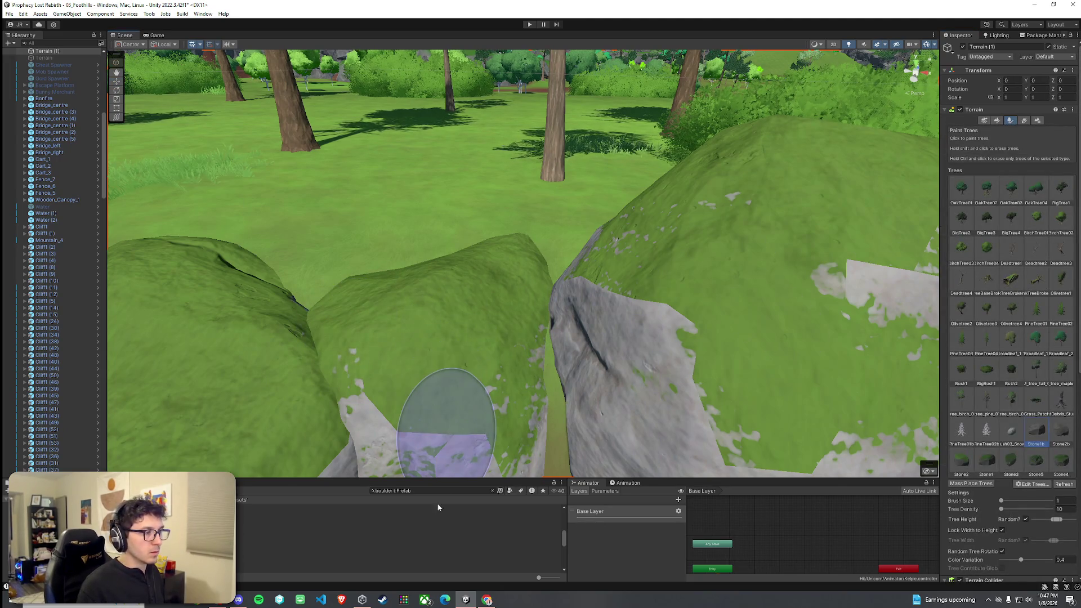
click(474, 374)
key(f)
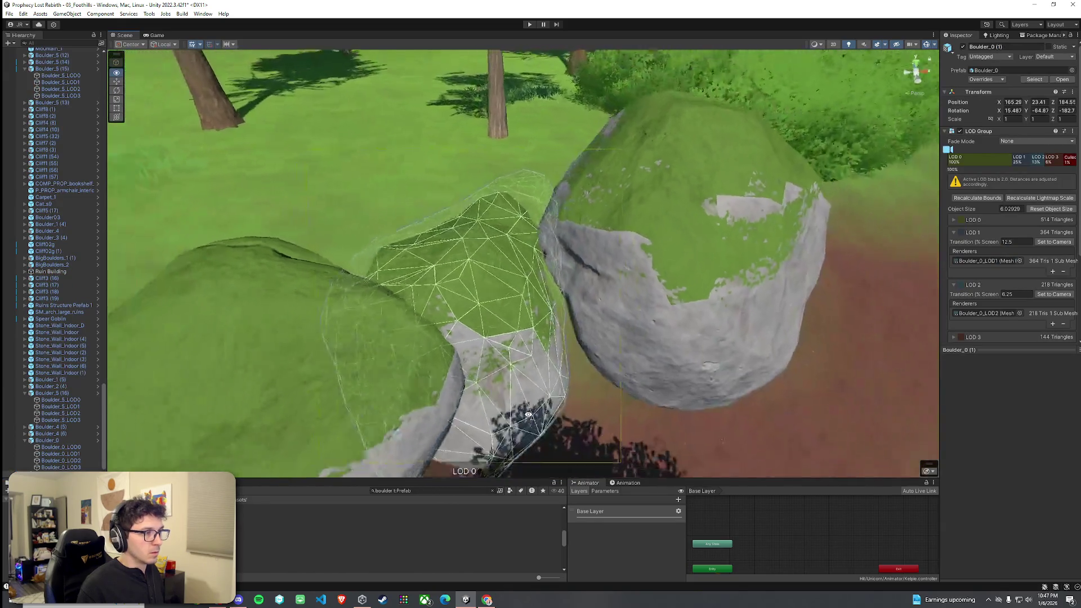
drag(486, 301, 489, 281)
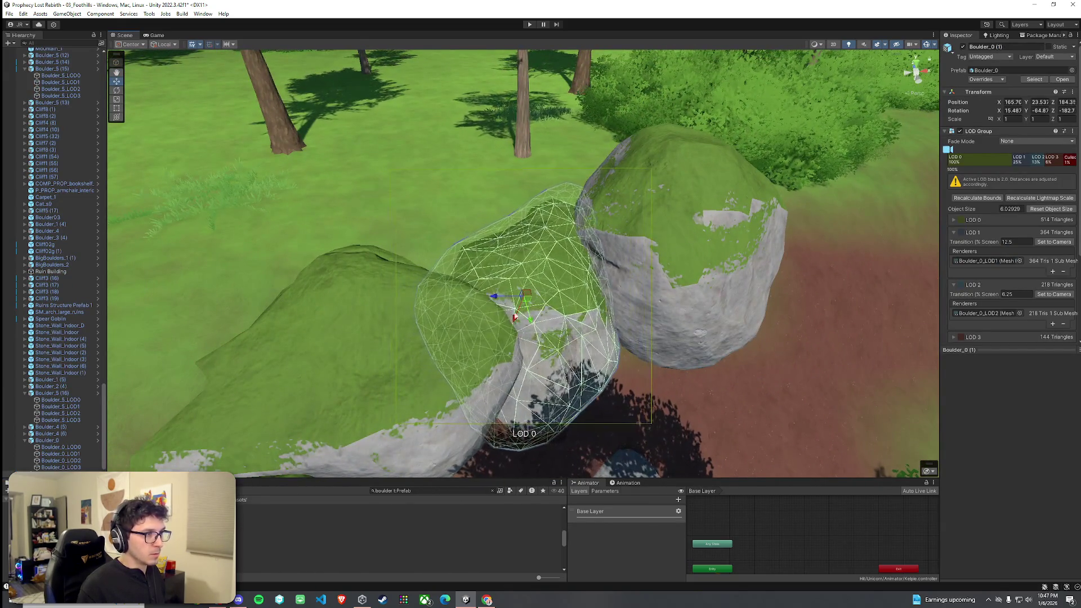
click(676, 332)
click(677, 332)
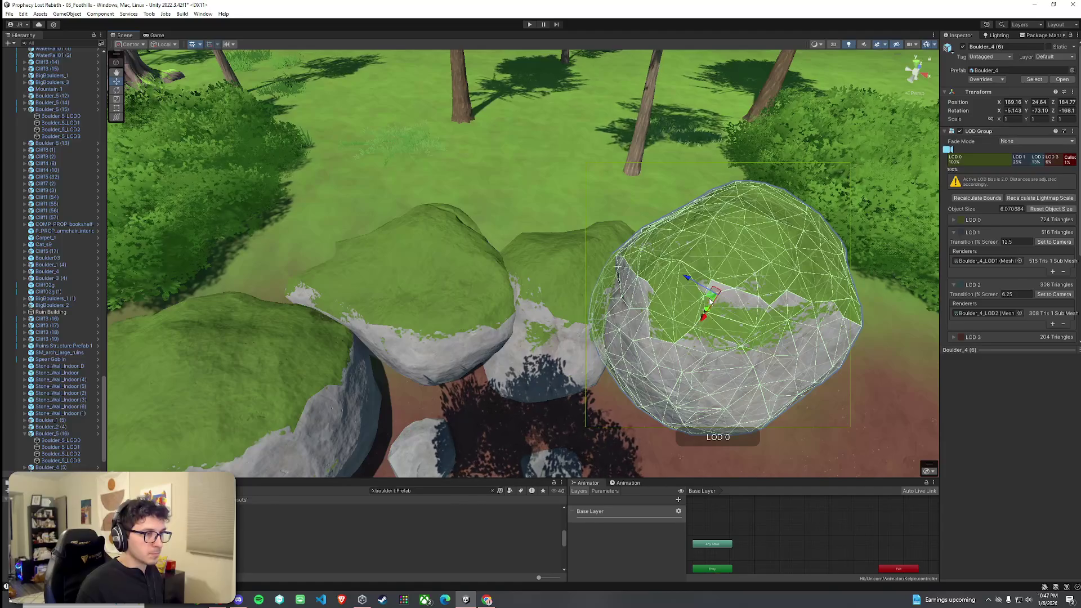
drag(710, 302, 765, 301)
click(603, 302)
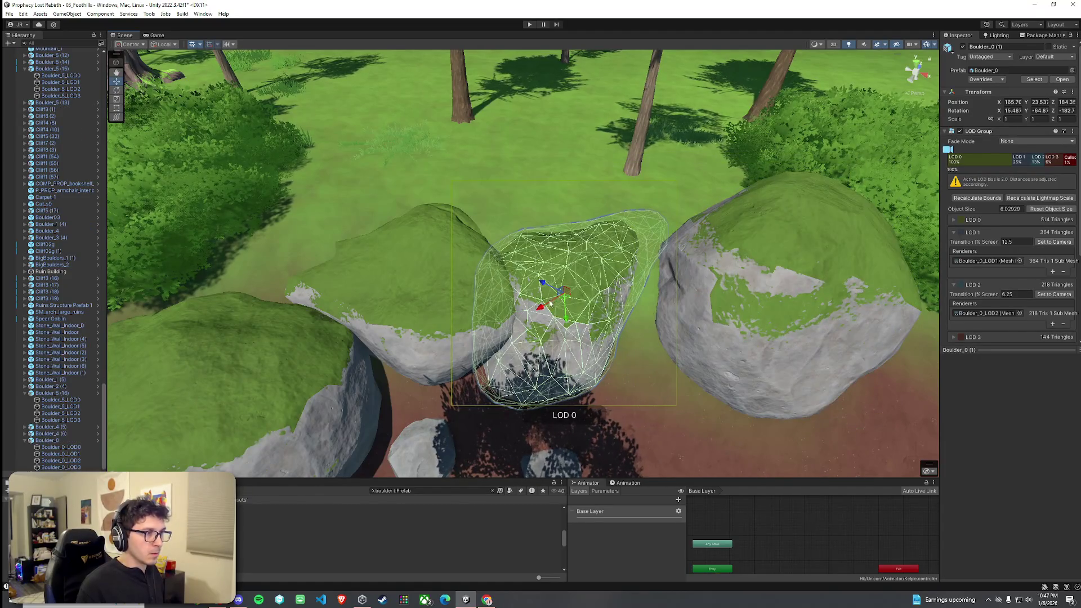
mouse_move(550, 303)
mouse_down()
mouse_move(577, 305)
mouse_move(593, 324)
mouse_move(578, 306)
mouse_move(591, 312)
mouse_move(593, 332)
mouse_up()
click(695, 399)
mouse_move(694, 399)
mouse_down()
mouse_move(758, 426)
mouse_move(598, 366)
mouse_move(856, 169)
mouse_up()
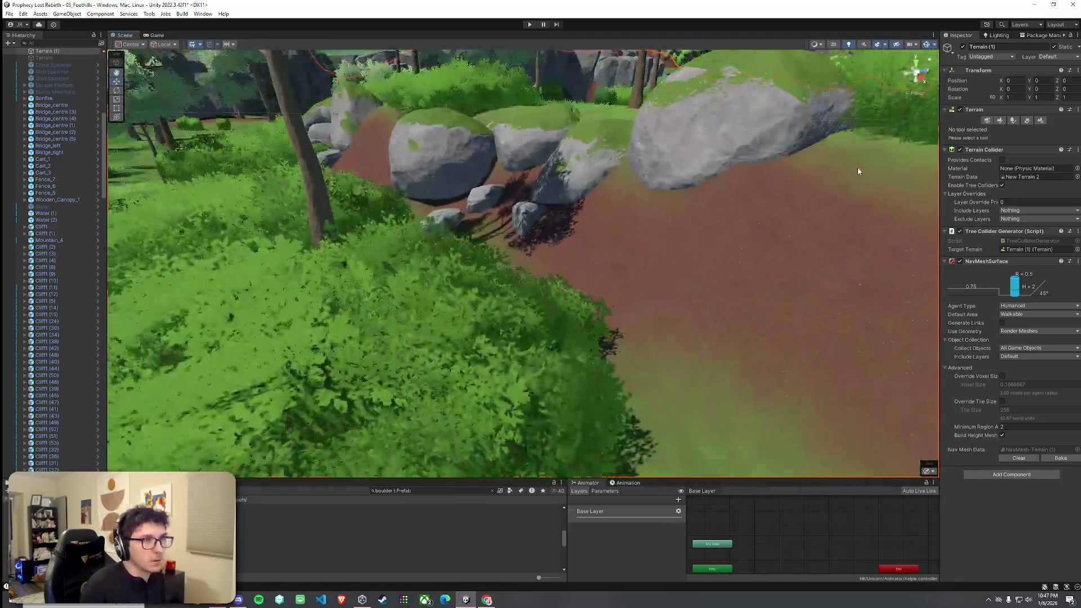
Paint a trial Stone1b stone beside the boulders, undo it, and select Stone2b
click(1010, 121)
click(998, 121)
click(1010, 121)
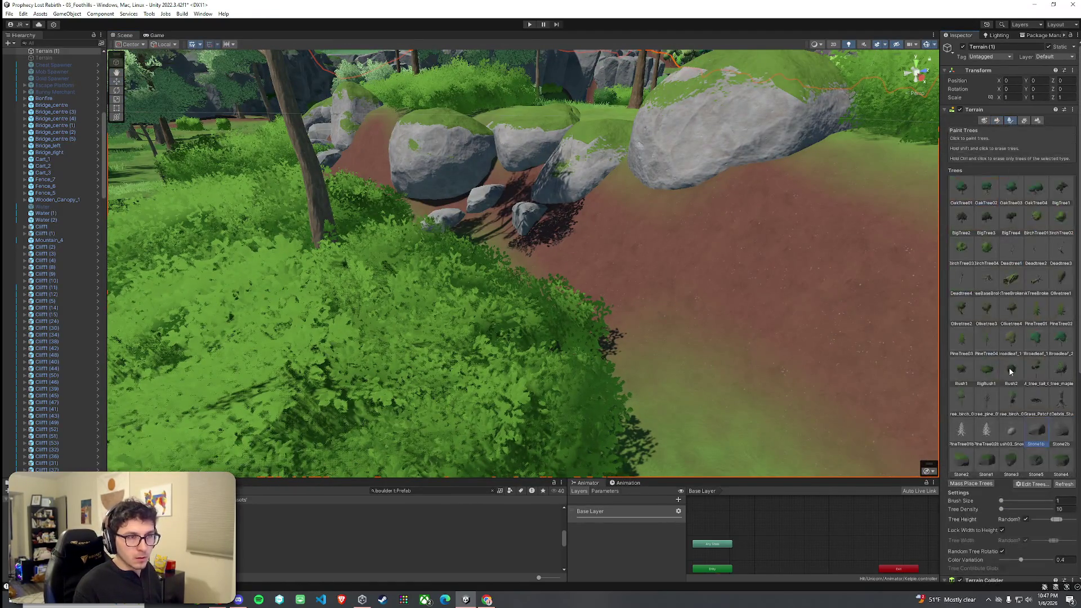
scroll(1011, 372, down, 3)
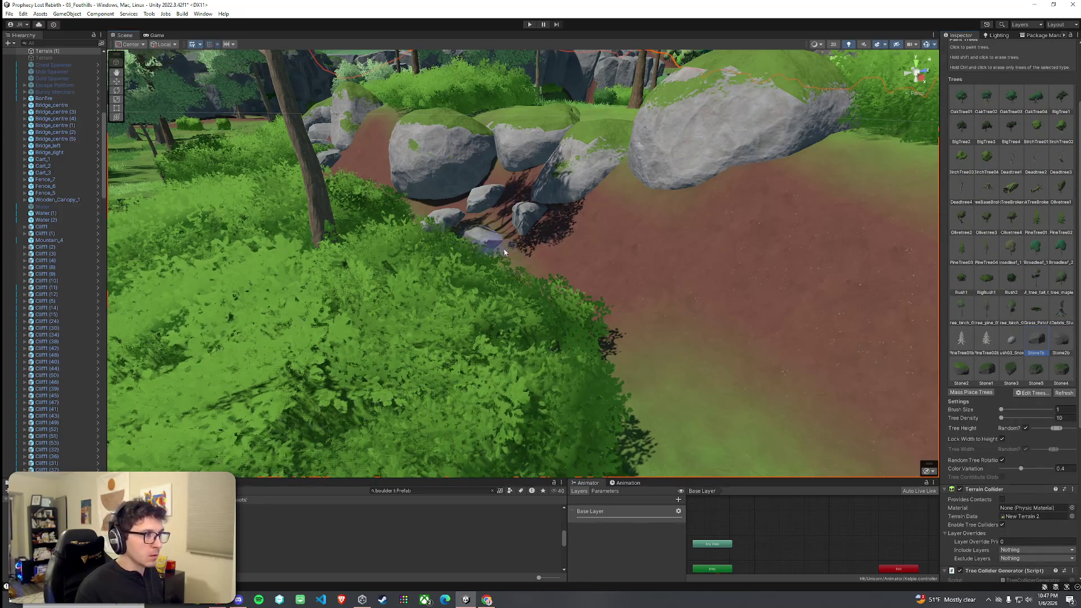
click(595, 240)
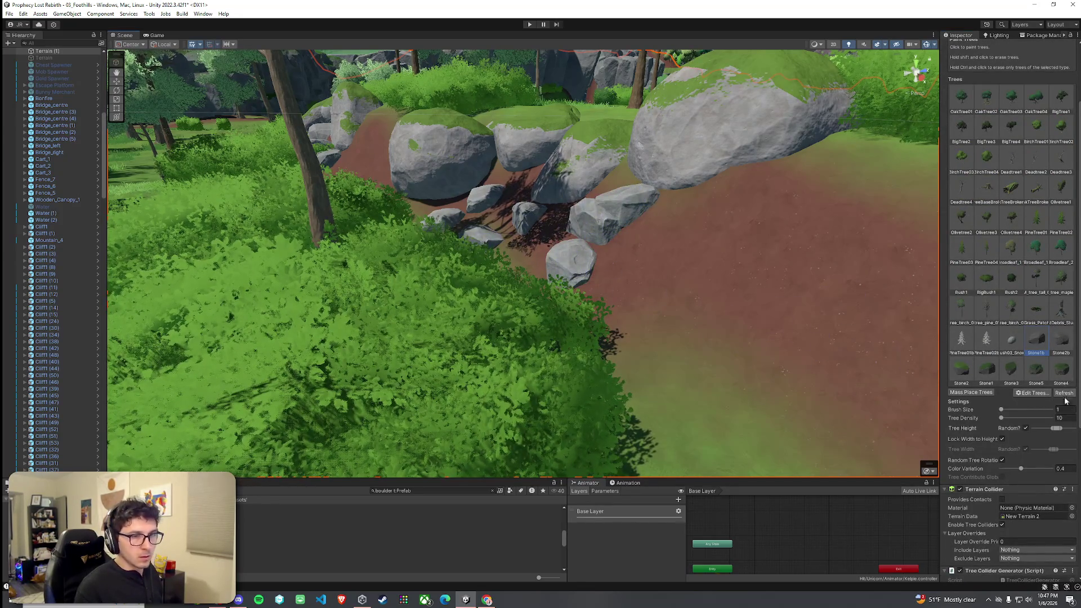
key(ctrl+z)
click(1061, 340)
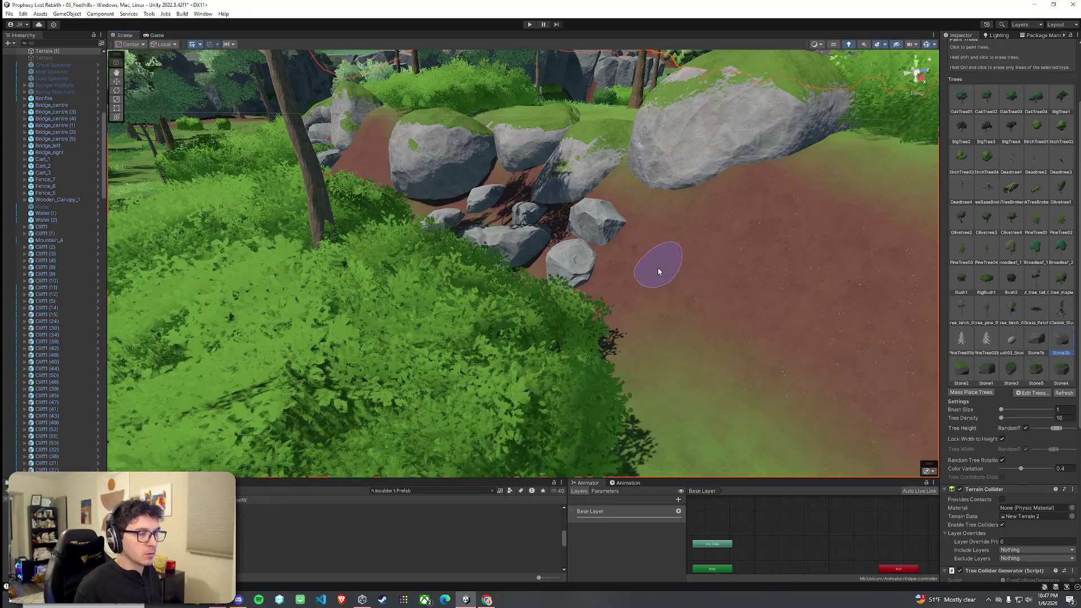
scroll(658, 271, up, 3)
Add Stone3b as a new tree prototype, finding it by searching 'st' in the picker
click(1030, 392)
click(1038, 400)
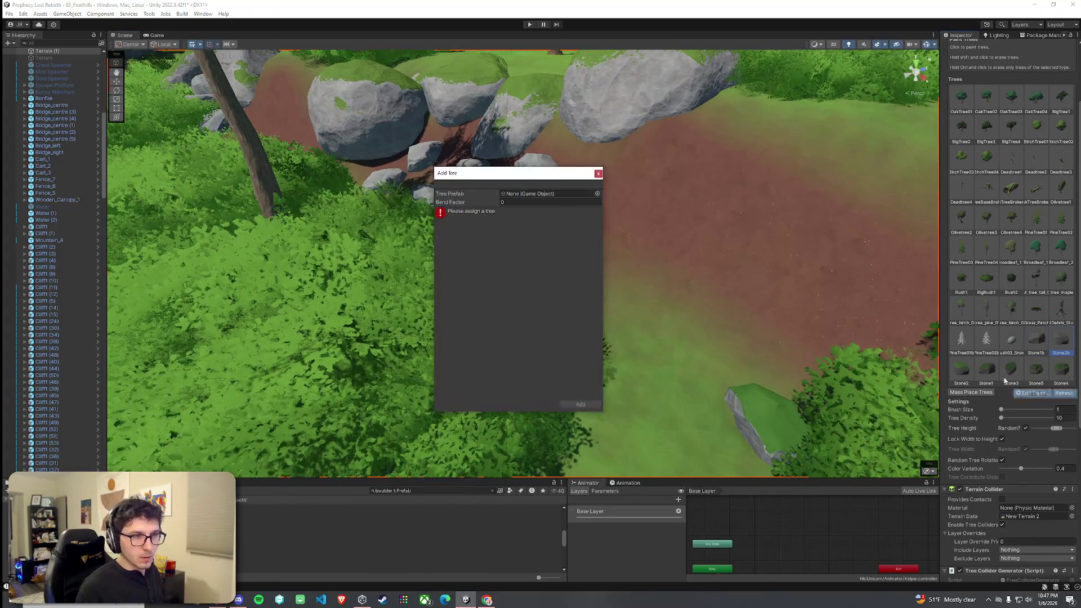
click(597, 193)
text(stone)
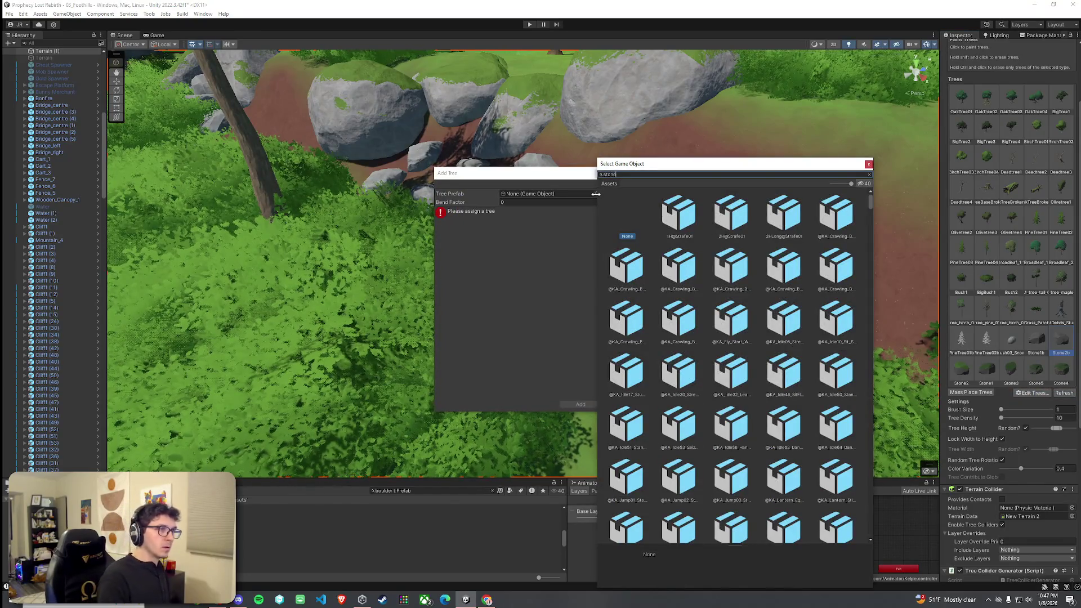
scroll(725, 377, down, 10)
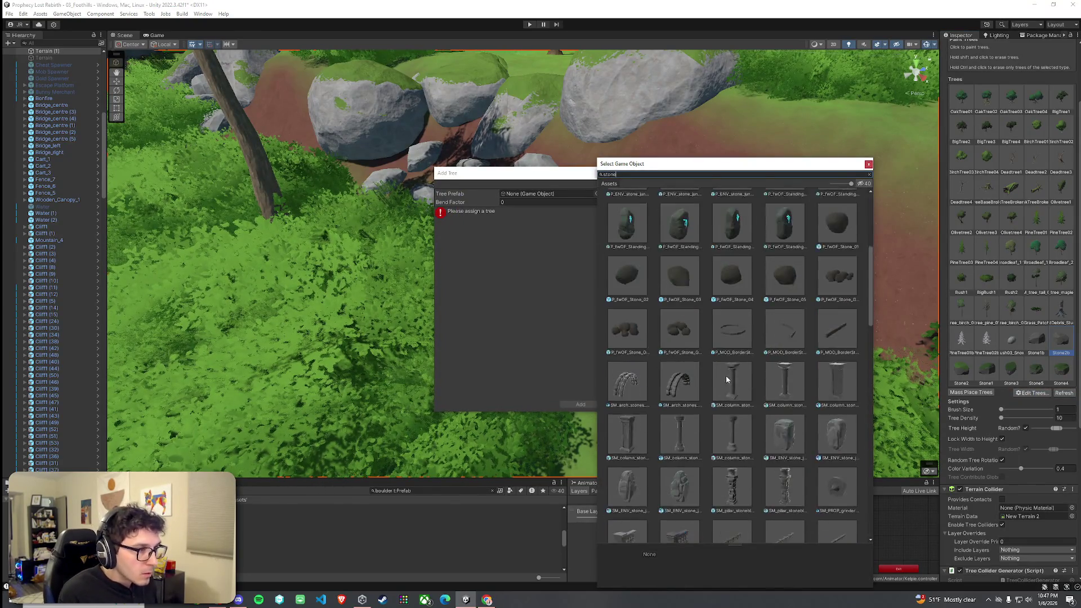
scroll(725, 382, down, 3)
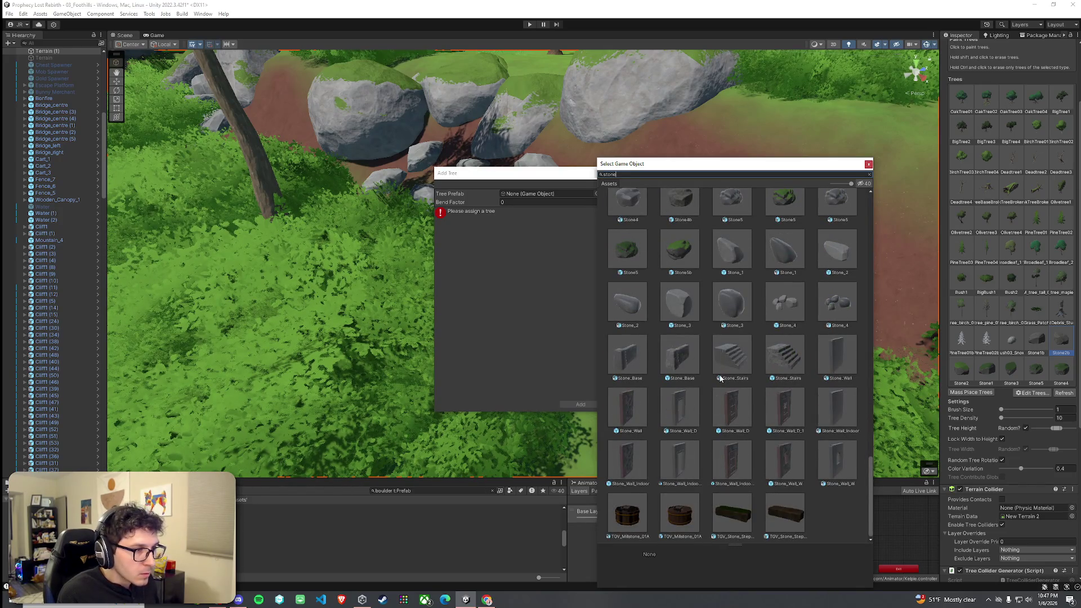
scroll(720, 378, up, 2)
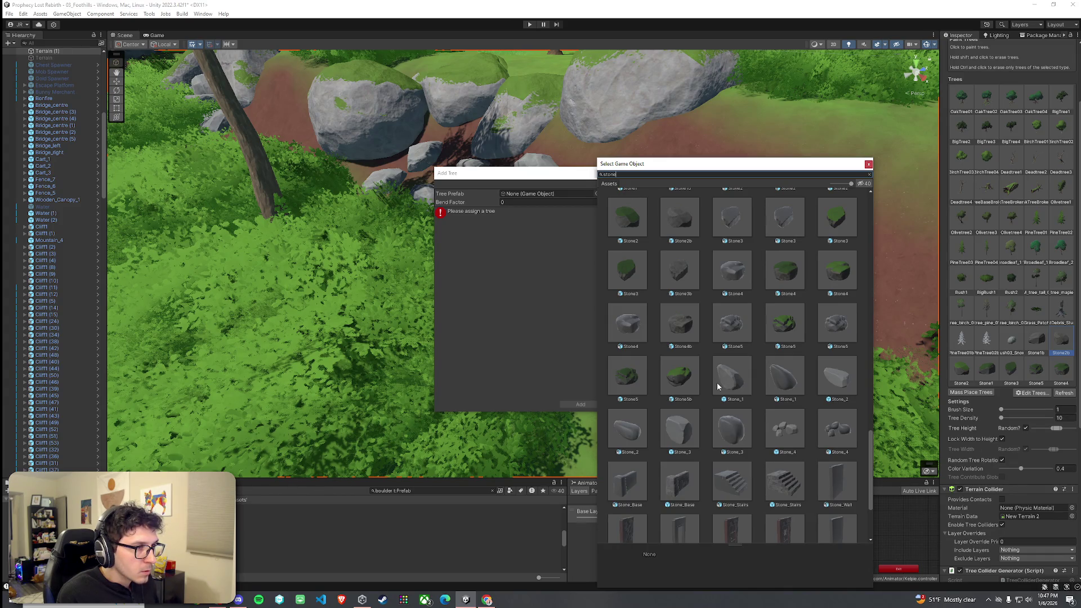
scroll(684, 343, up, 1)
click(679, 337)
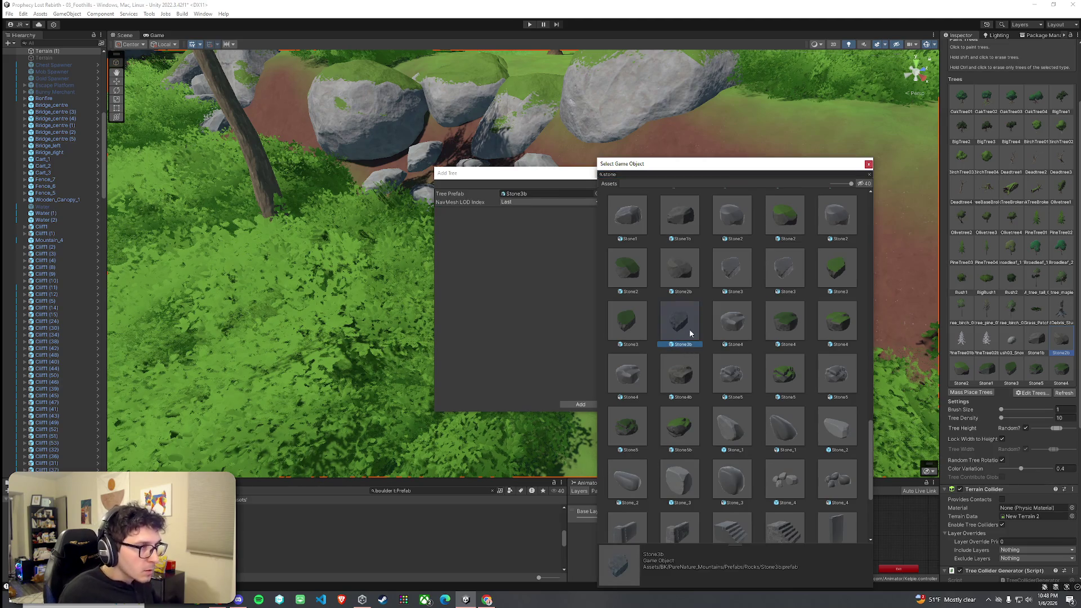
double_click(690, 333)
click(579, 404)
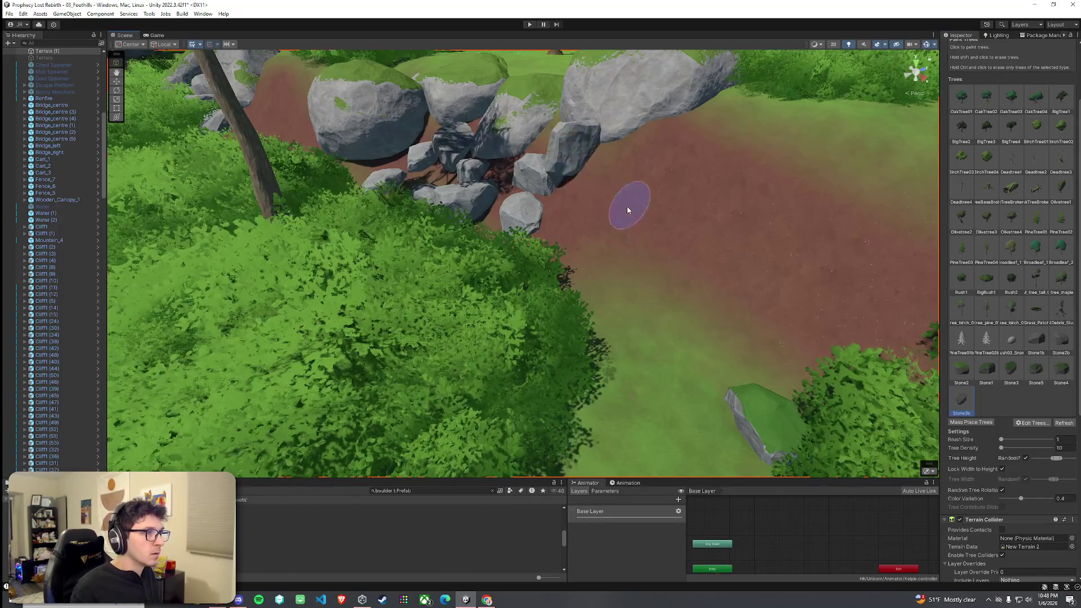
mouse_move(548, 245)
mouse_down()
mouse_move(598, 290)
mouse_move(619, 272)
mouse_move(457, 286)
mouse_move(518, 306)
mouse_move(421, 335)
mouse_move(463, 277)
mouse_move(475, 345)
mouse_move(543, 343)
mouse_move(535, 394)
mouse_move(587, 345)
mouse_move(734, 266)
mouse_move(689, 268)
mouse_move(786, 272)
mouse_move(968, 325)
mouse_up()
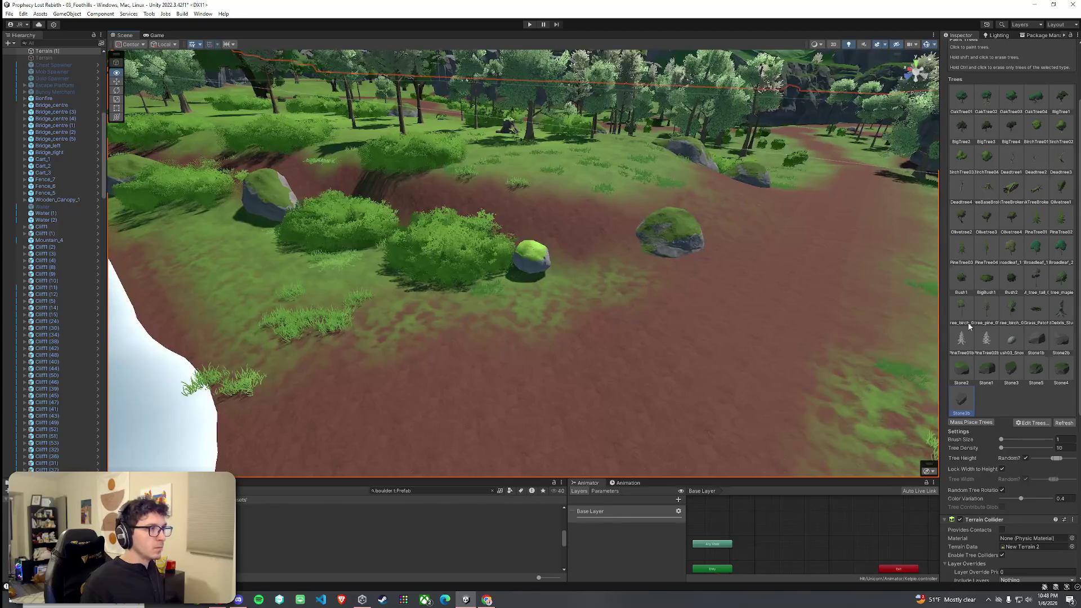
Save the scene, then select the seven wall boulders and duplicate them with Ctrl+D
click(15, 14)
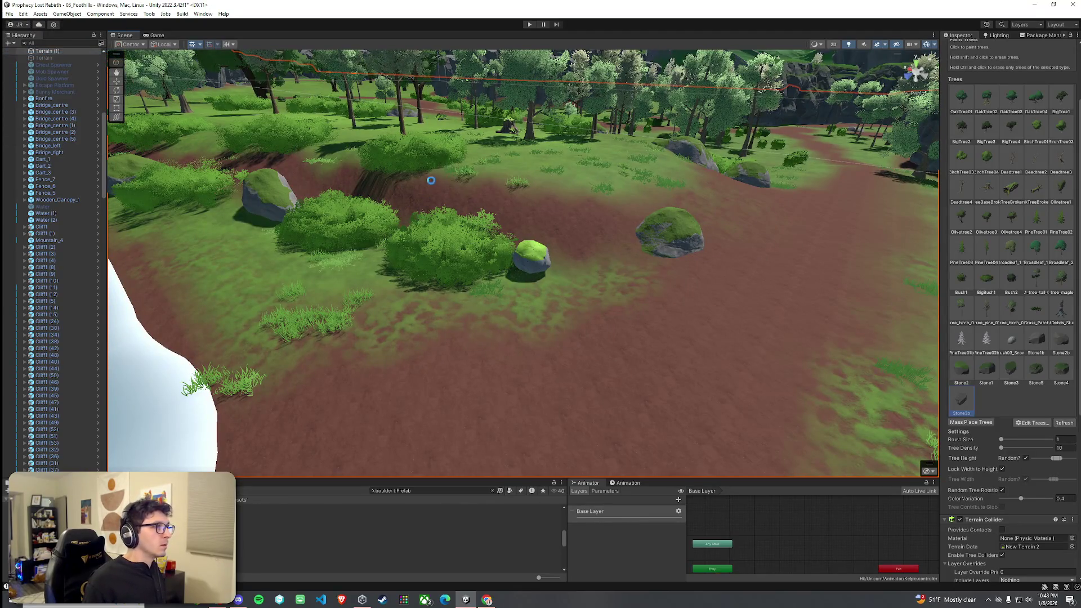
drag(450, 197, 99, 278)
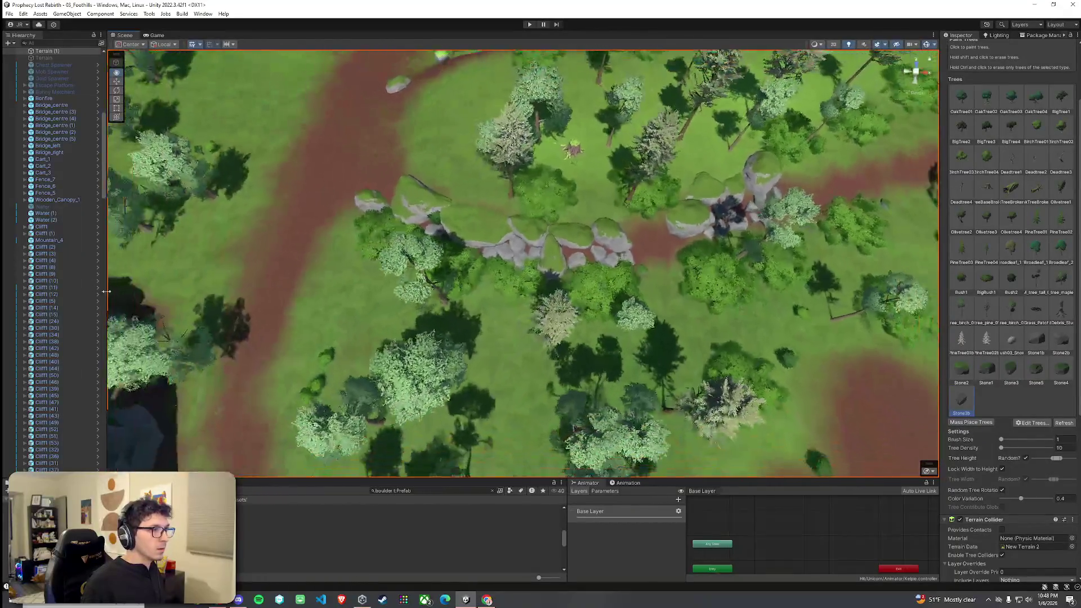
click(343, 527)
mouse_move(344, 528)
mouse_down()
mouse_move(410, 196)
mouse_move(562, 269)
mouse_up()
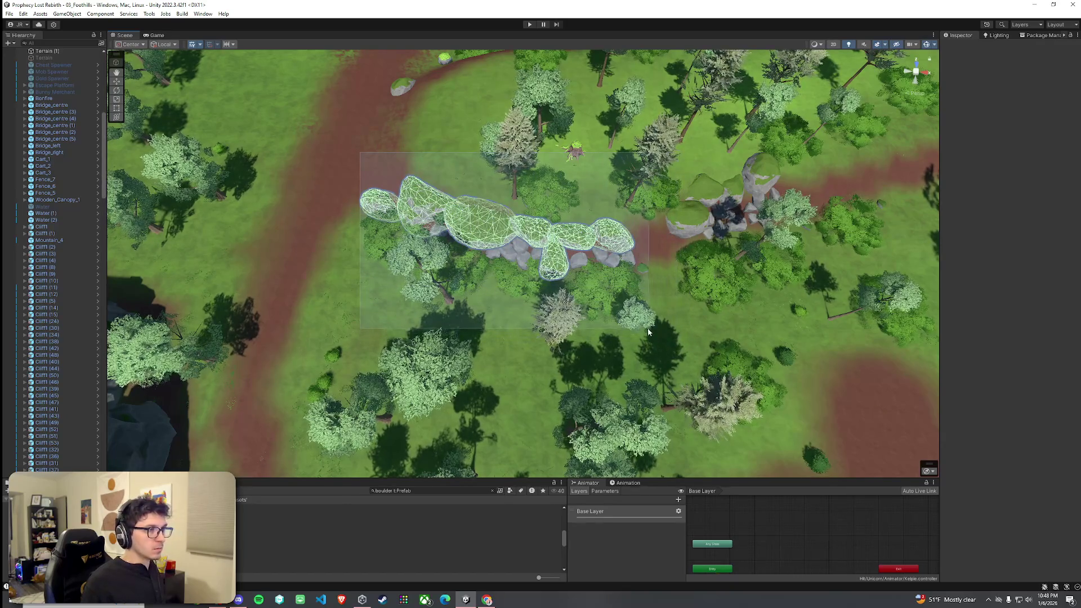
drag(647, 328, 641, 324)
key(ctrl+d)
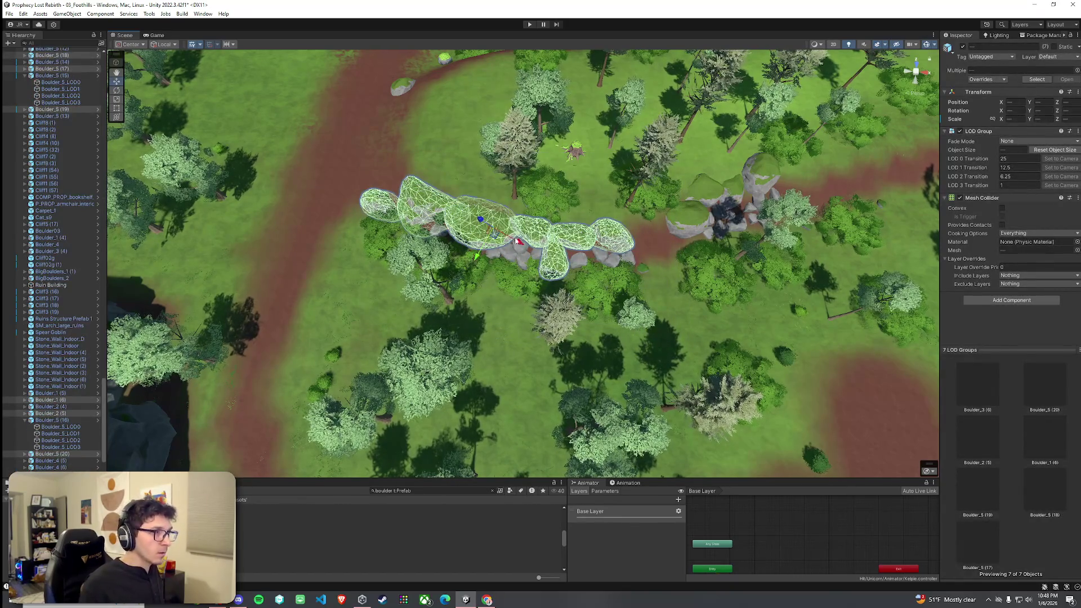
Move the copied boulder group down-right along the path and rotate it into line
drag(518, 241, 793, 181)
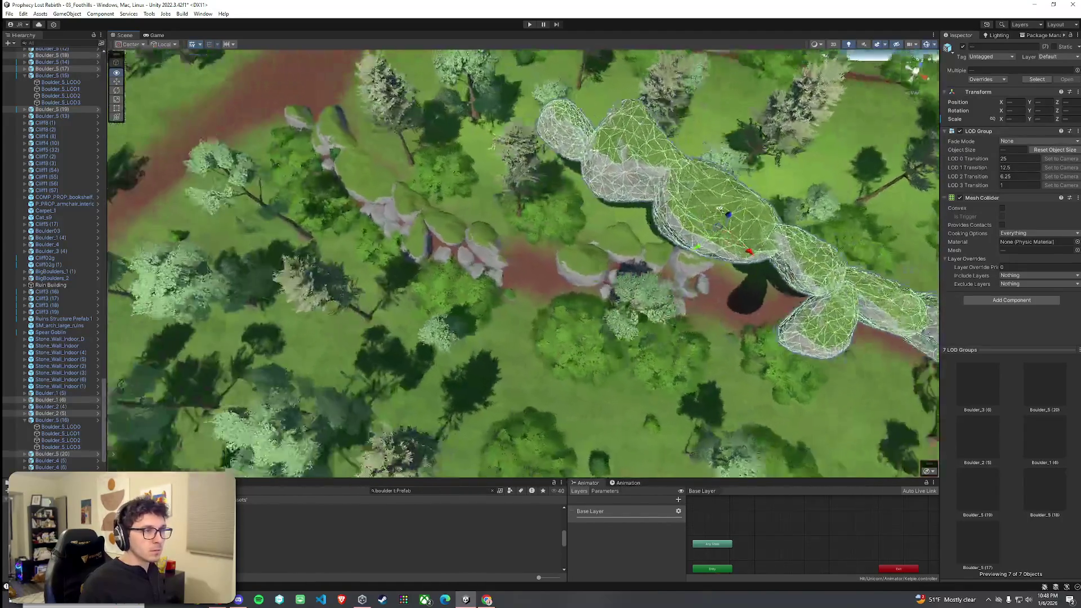
scroll(719, 208, down, 5)
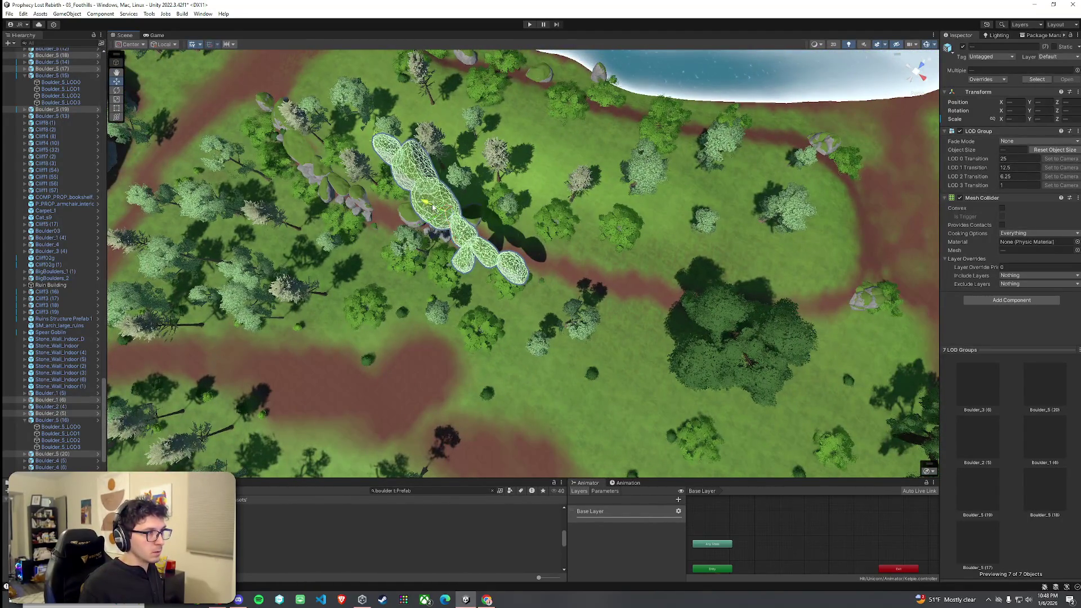
mouse_move(433, 207)
mouse_down()
mouse_move(498, 228)
mouse_move(518, 250)
mouse_move(549, 247)
mouse_move(556, 269)
mouse_move(547, 240)
mouse_up()
key(e)
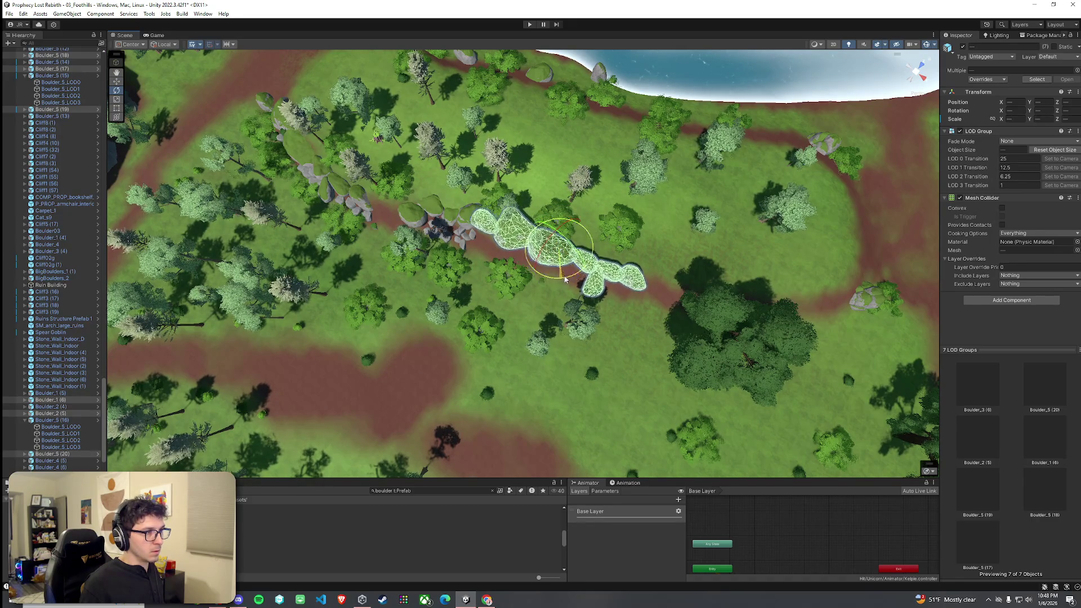
scroll(558, 238, up, 10)
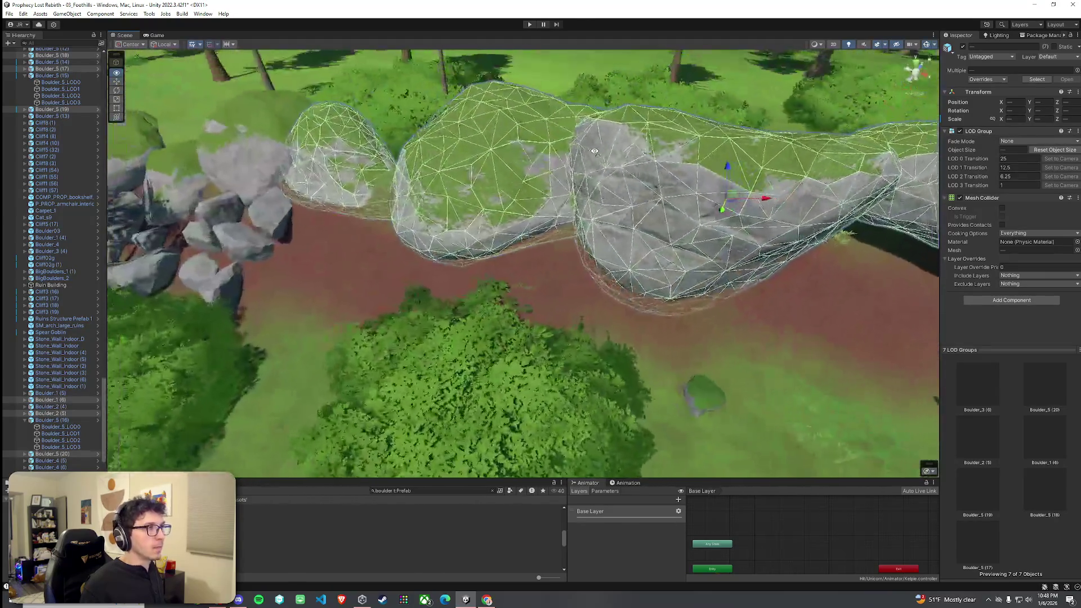
mouse_move(594, 151)
mouse_down()
mouse_move(623, 129)
mouse_move(394, 196)
mouse_move(419, 258)
mouse_move(183, 260)
mouse_up()
click(372, 208)
drag(165, 258, 180, 256)
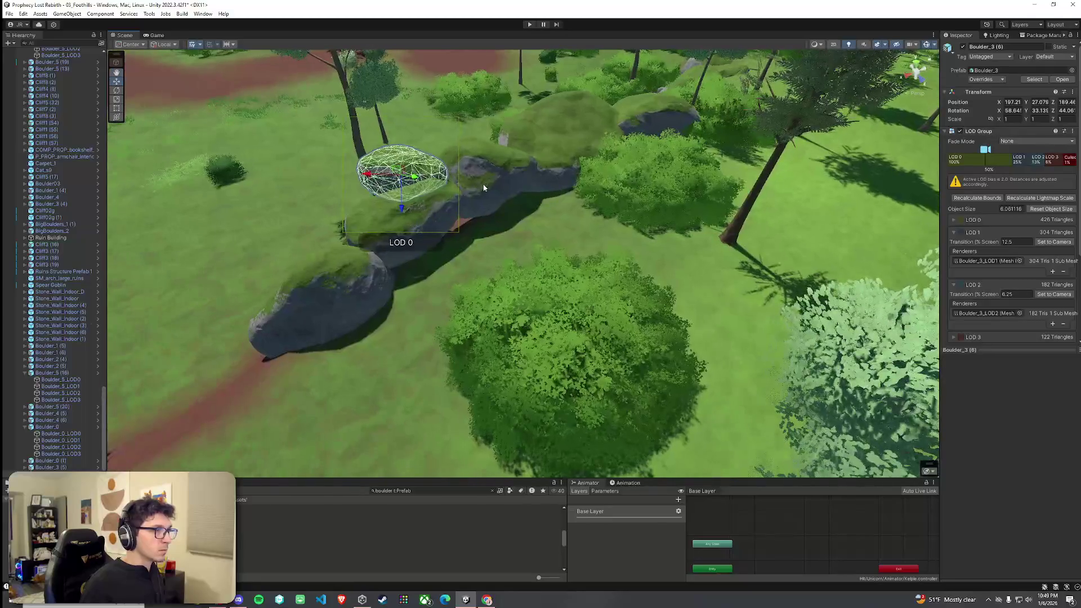
Slide Boulder_3 (6) down-right along the wall to about 205.5, 26.4, 196.4
click(479, 167)
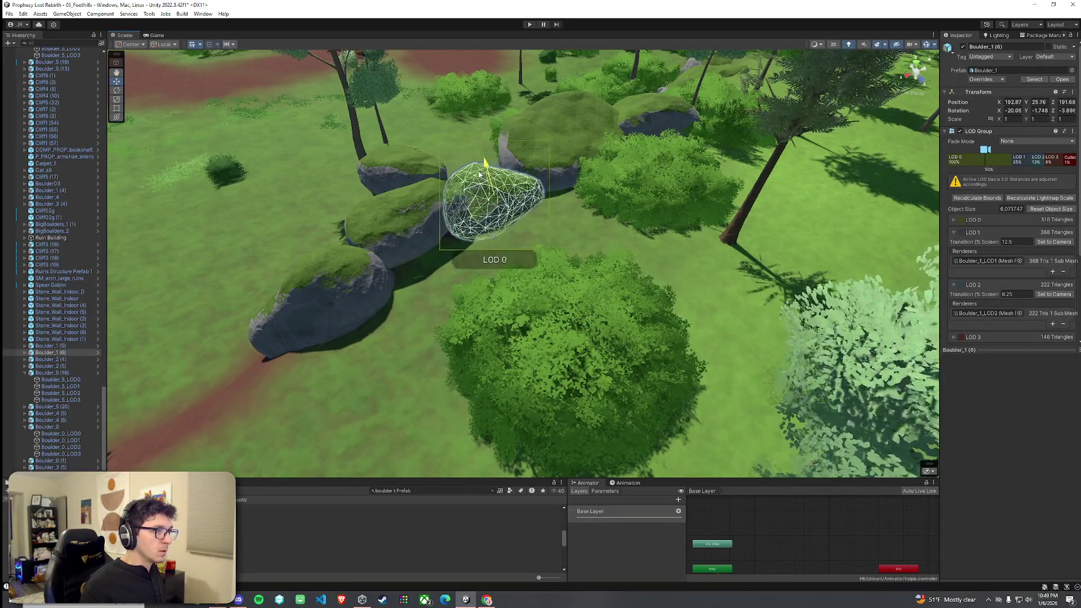
click(407, 221)
click(322, 314)
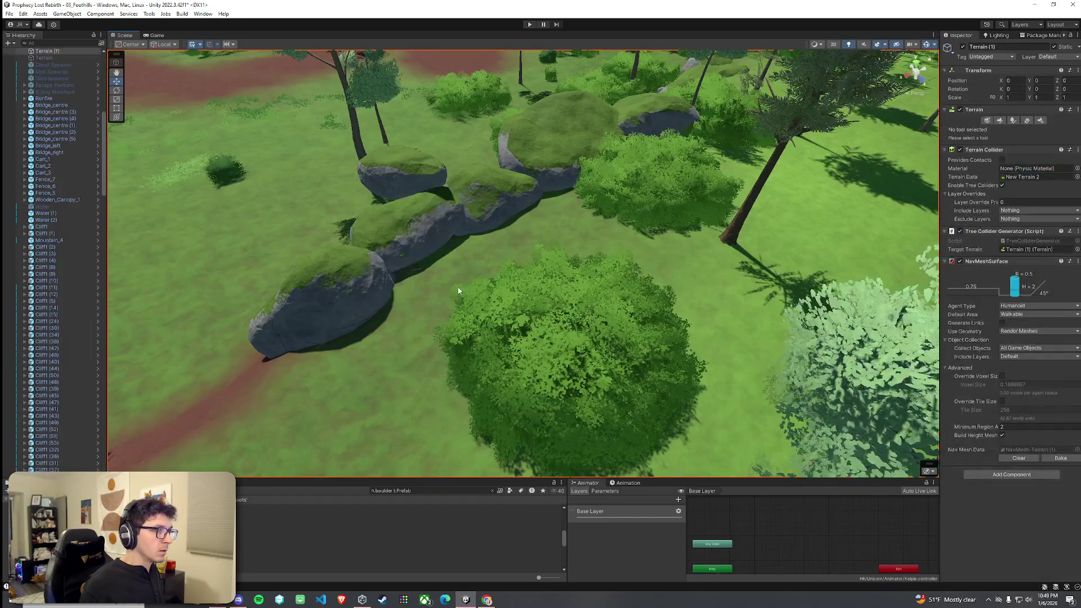
click(322, 314)
scroll(322, 314, down, 3)
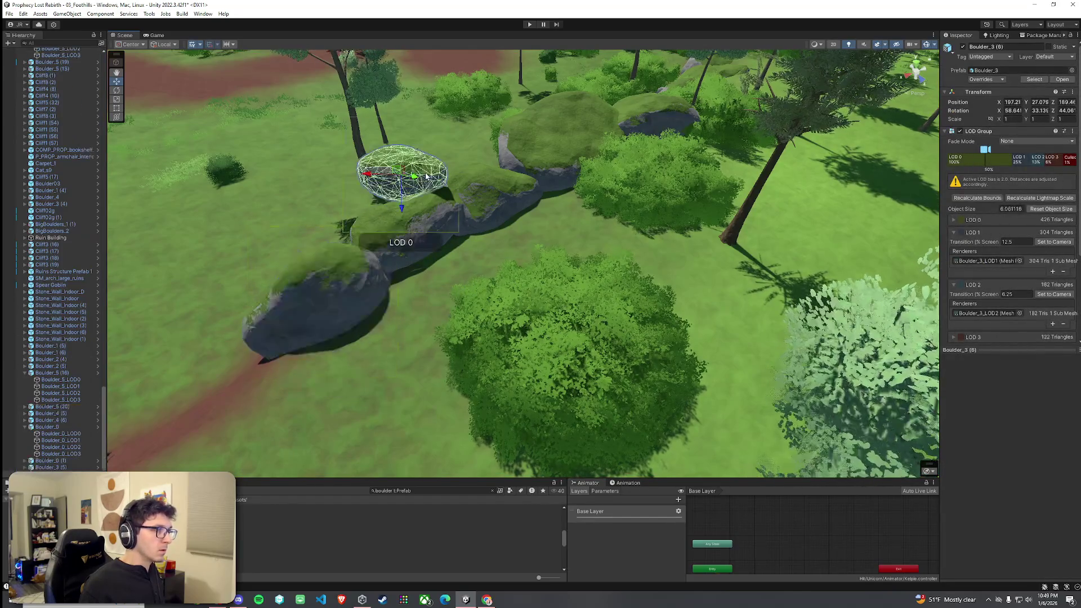
click(482, 193)
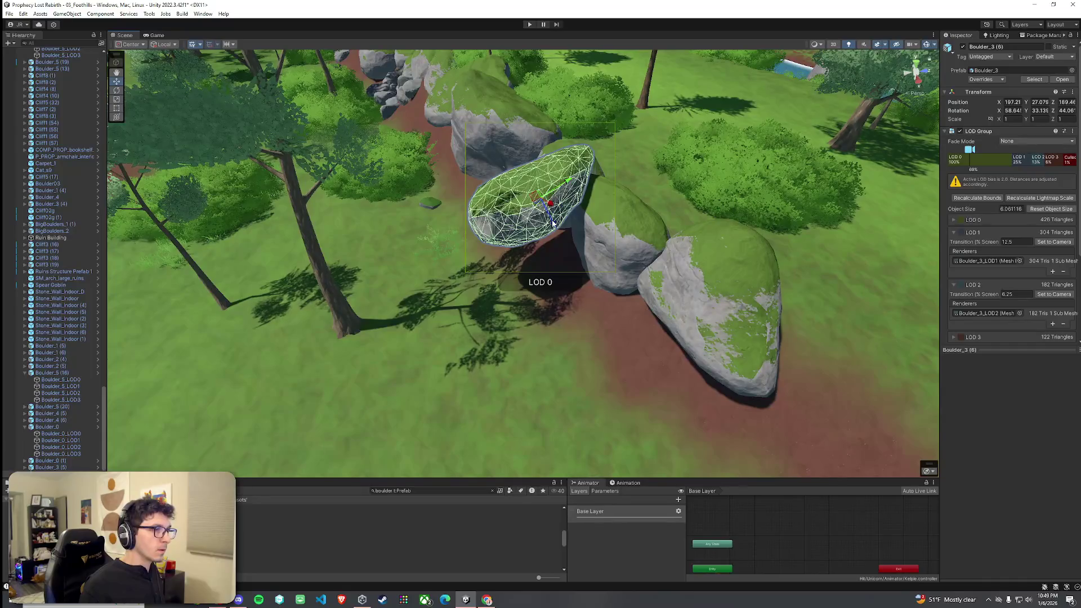
mouse_move(552, 224)
mouse_down()
mouse_move(603, 314)
mouse_move(584, 294)
mouse_move(811, 323)
mouse_up()
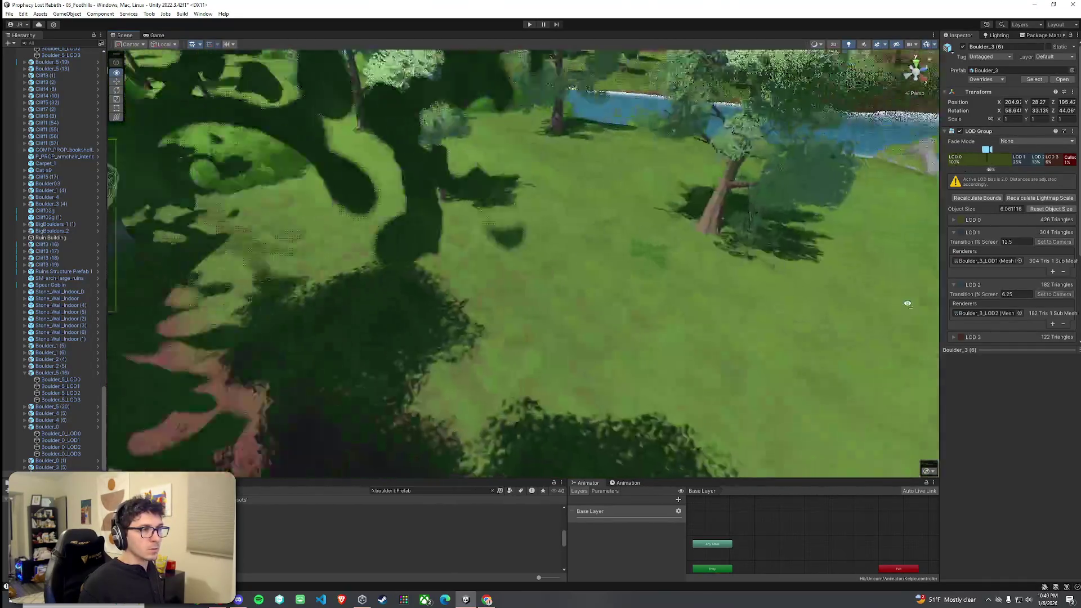
key(f)
mouse_move(454, 204)
mouse_down()
mouse_move(474, 257)
mouse_move(692, 242)
mouse_move(719, 245)
mouse_move(748, 276)
mouse_up()
click(512, 248)
click(698, 278)
Switch Terrain (1) to Paint Trees, pick a broken tree-base prototype, and paint a dead tree on the grass
click(704, 280)
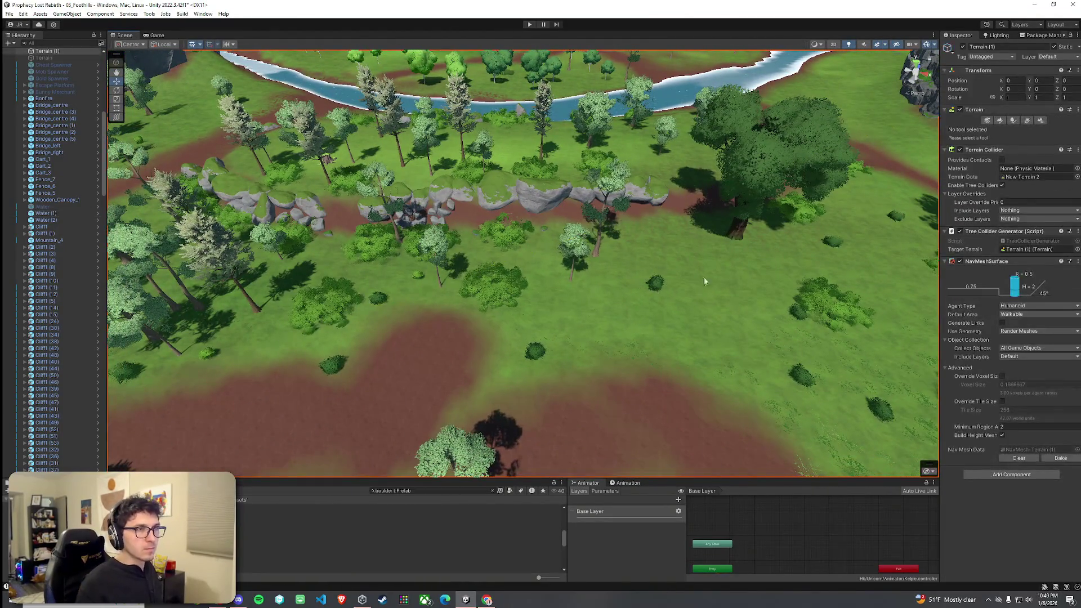
click(1012, 120)
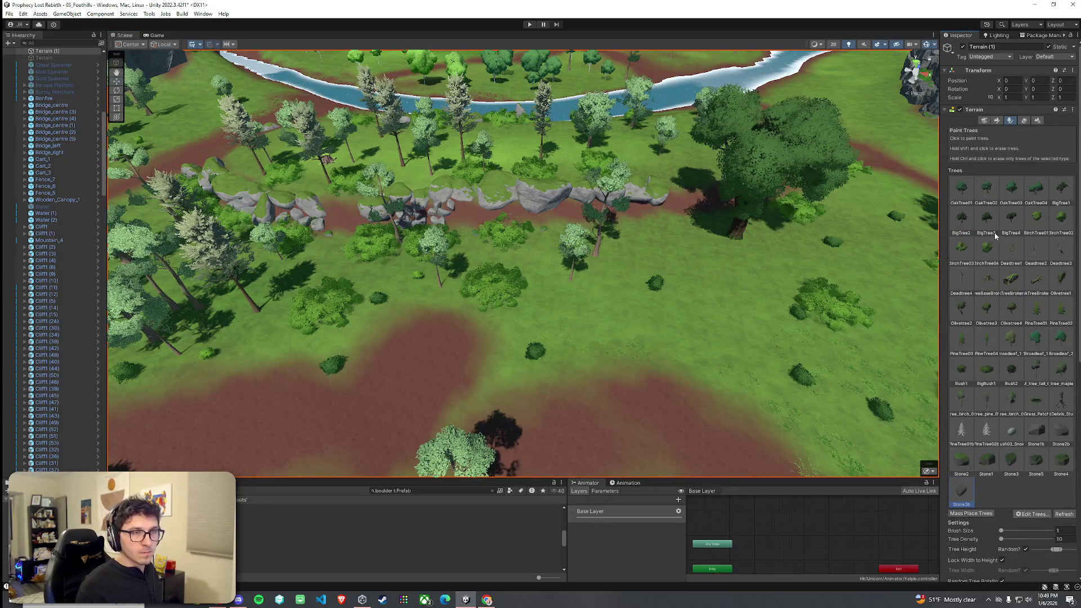
click(1008, 293)
scroll(723, 319, up, 5)
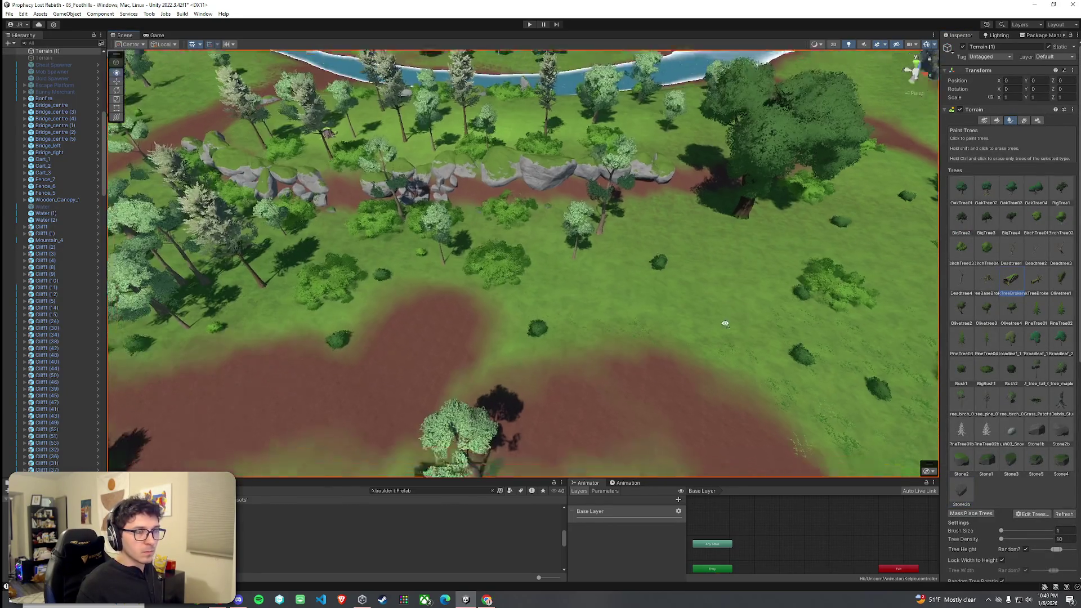
drag(729, 329, 709, 318)
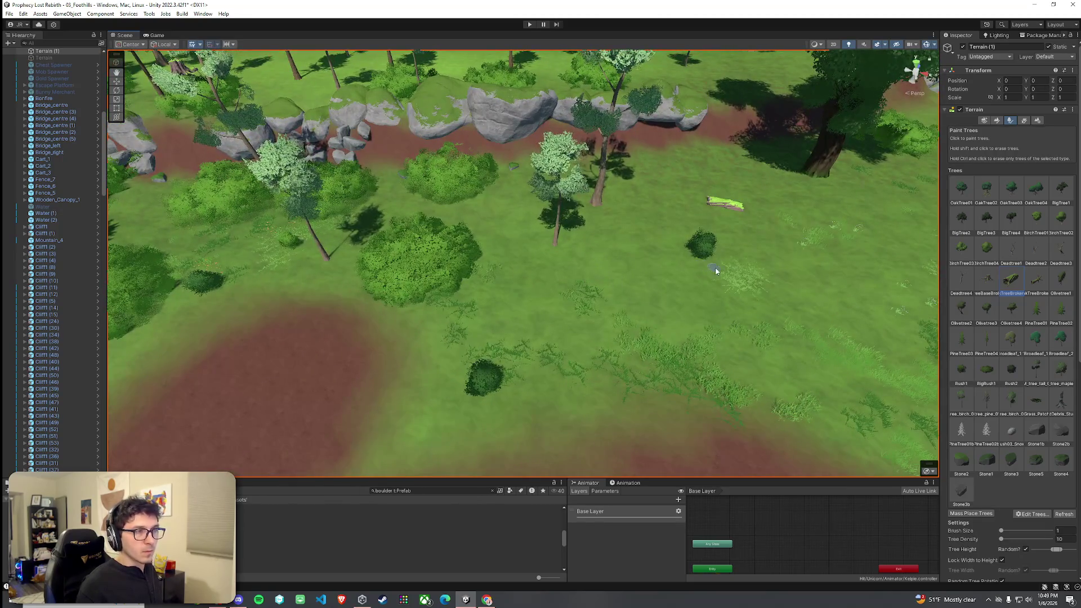
click(986, 279)
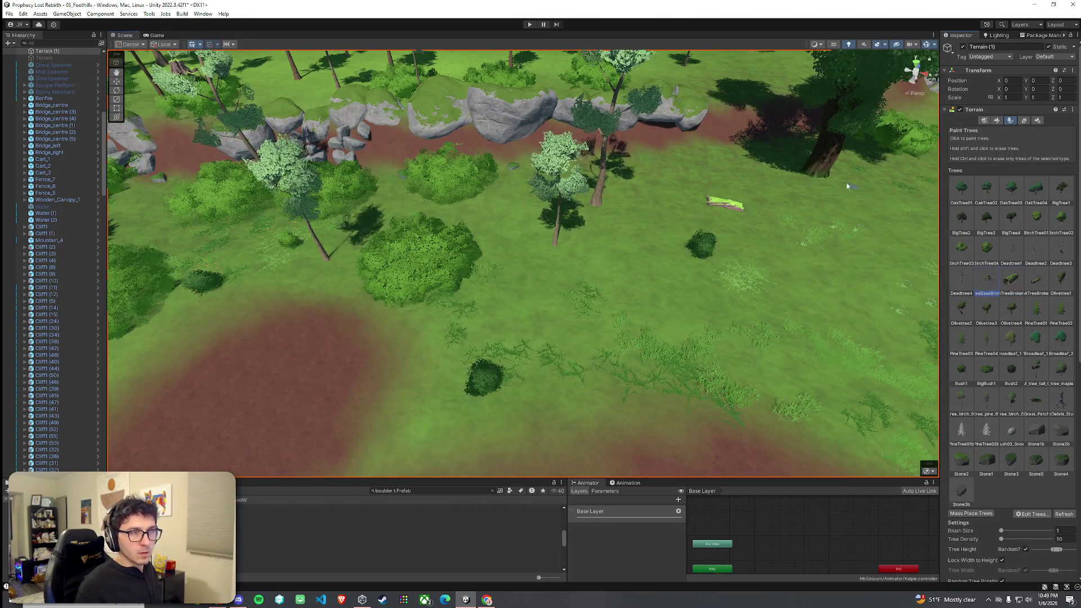
mouse_move(853, 254)
mouse_down()
mouse_move(475, 301)
mouse_move(695, 250)
mouse_up()
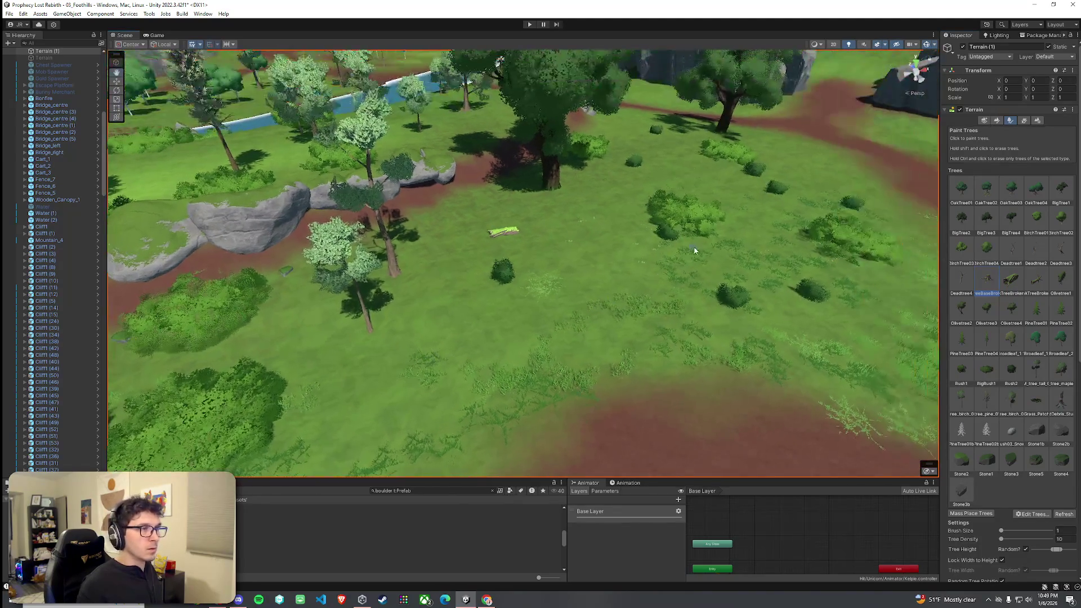
drag(787, 319, 747, 285)
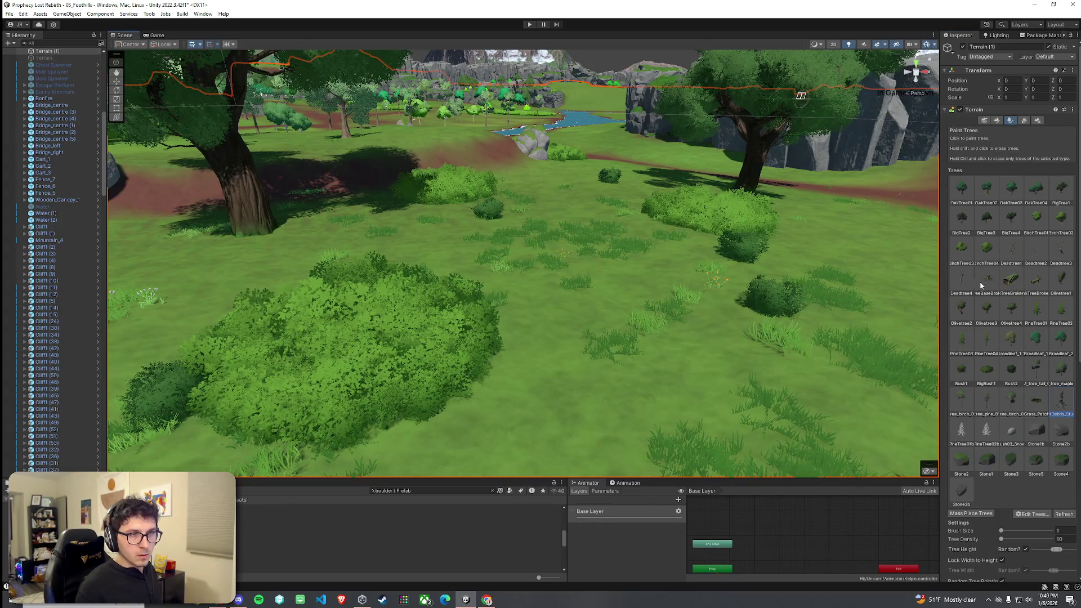
click(676, 310)
Undo the stray dead tree and paint Stone1b stones along the wall's base and path edge
key(ctrl+z)
drag(666, 319, 507, 281)
click(1036, 432)
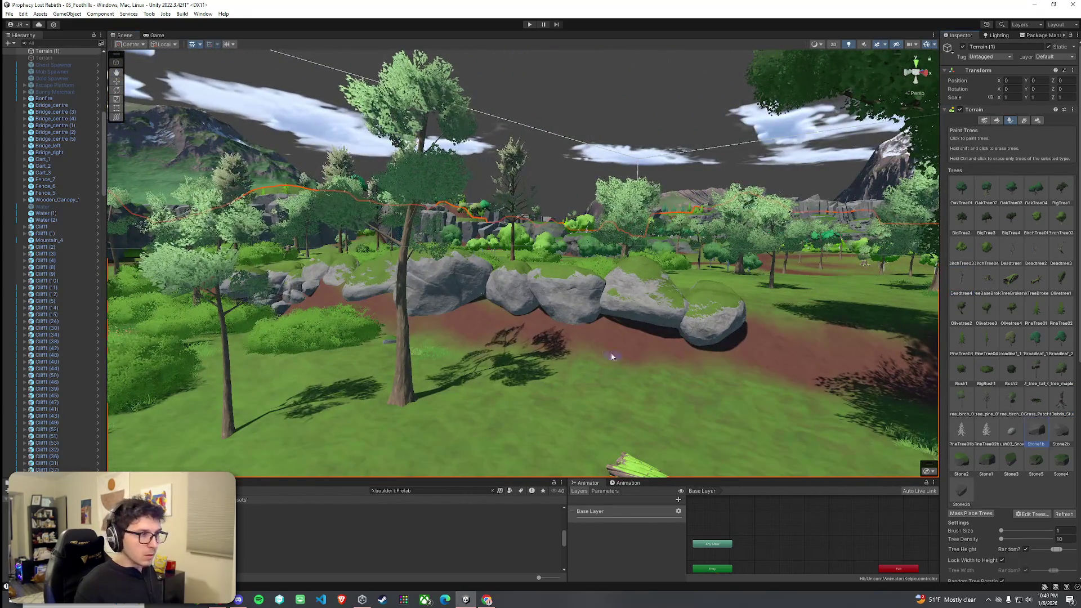
click(609, 342)
click(571, 357)
click(470, 328)
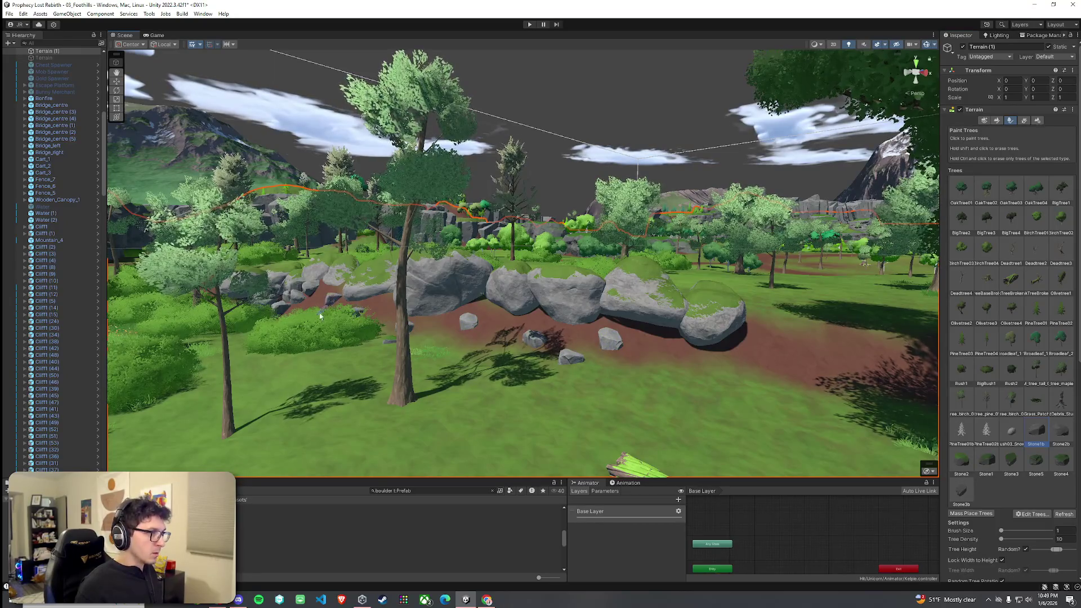
click(675, 354)
click(701, 371)
Scatter Stone2b stones along the wall's base and onto the path by the outcrop
click(1060, 430)
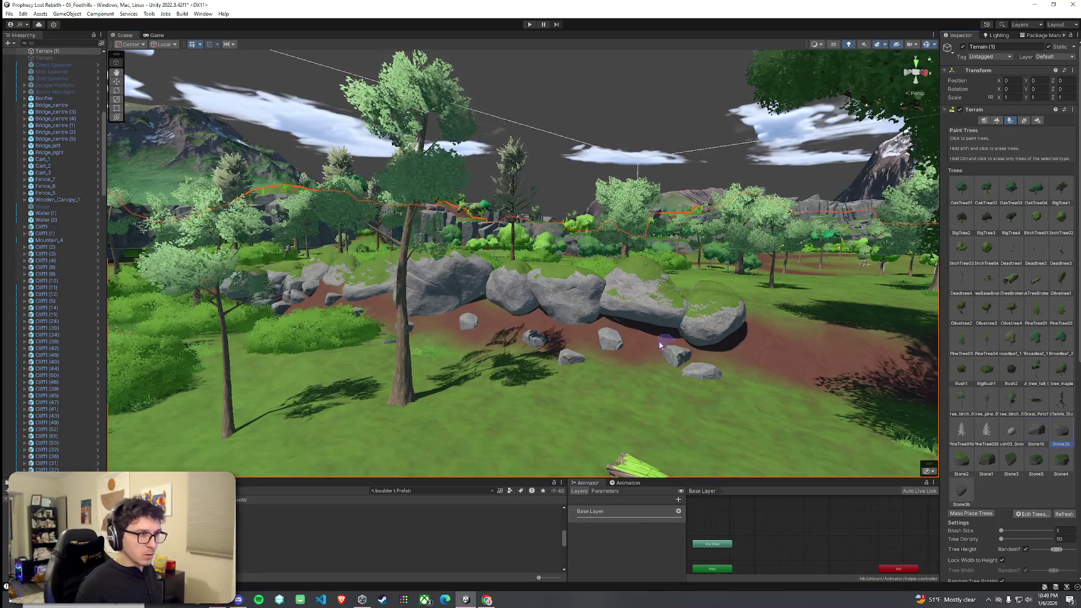
click(648, 337)
click(628, 356)
click(574, 337)
click(528, 350)
click(473, 337)
click(475, 318)
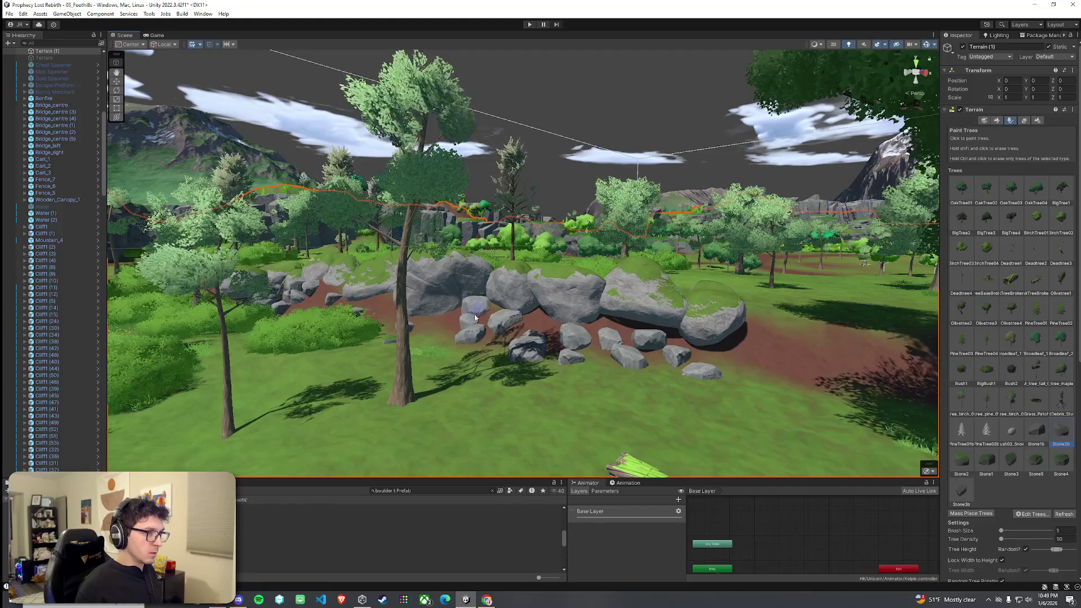
Paint more stones around the outcrop's base and along its left side
scroll(379, 314, up, 5)
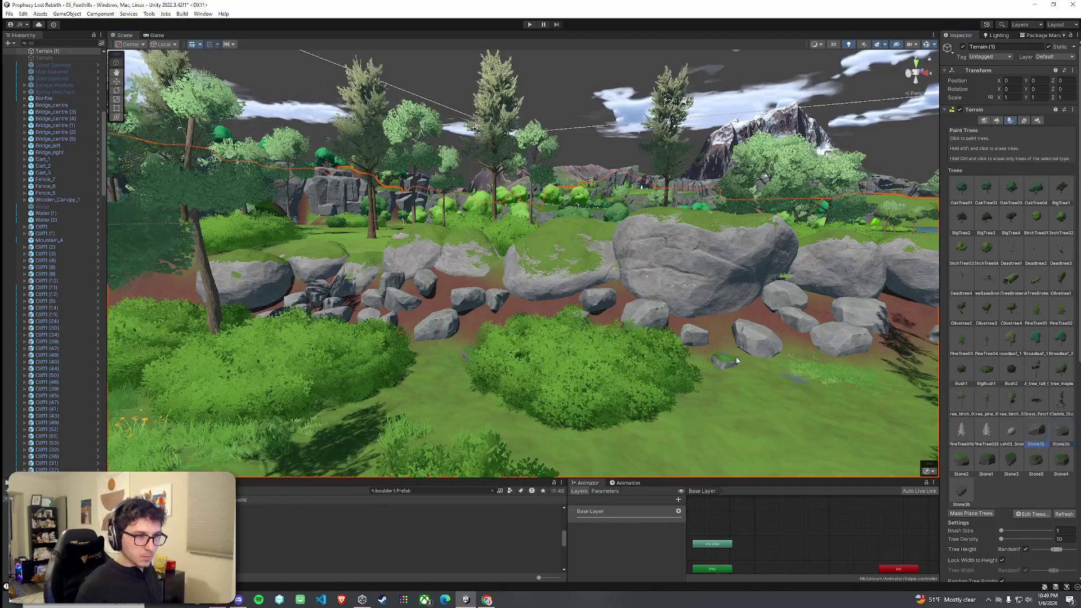
mouse_move(675, 376)
mouse_down()
mouse_move(656, 335)
mouse_move(660, 343)
mouse_up()
scroll(724, 345, up, 3)
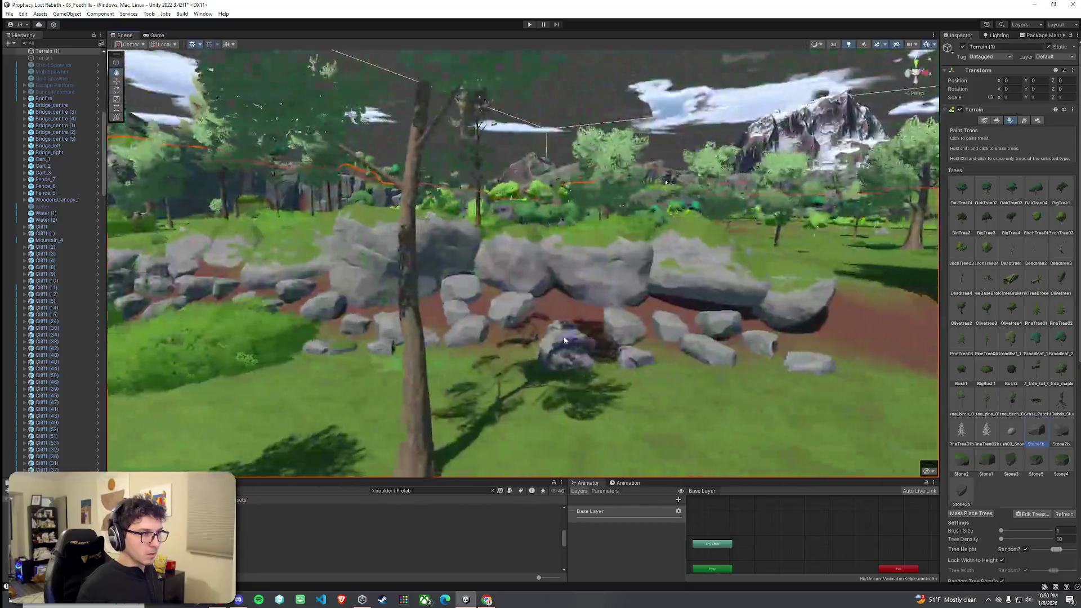
click(661, 343)
click(585, 327)
click(563, 357)
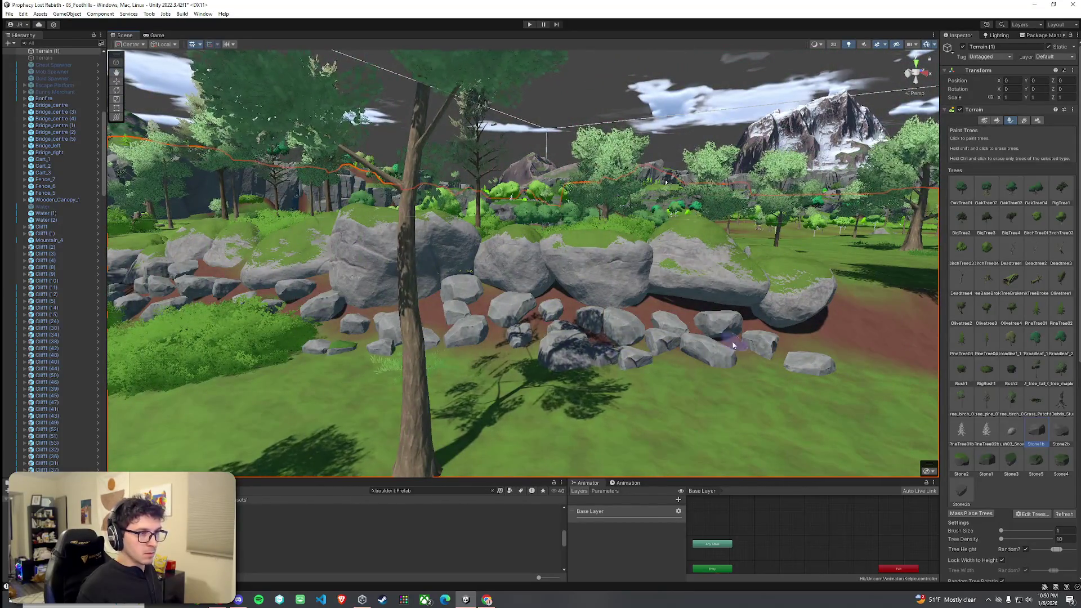
click(675, 308)
click(557, 293)
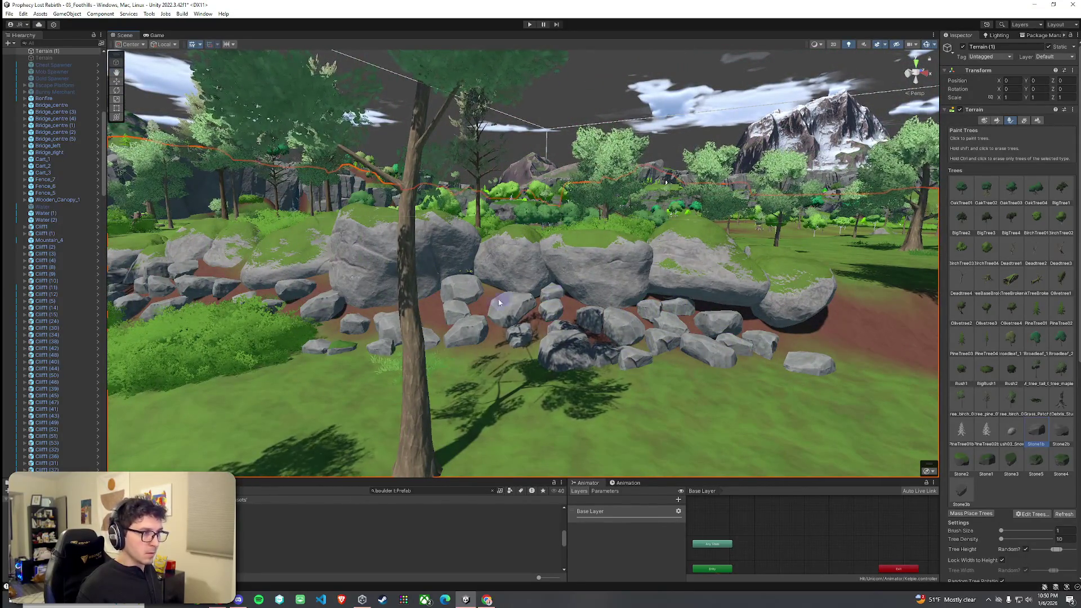
click(422, 308)
click(476, 316)
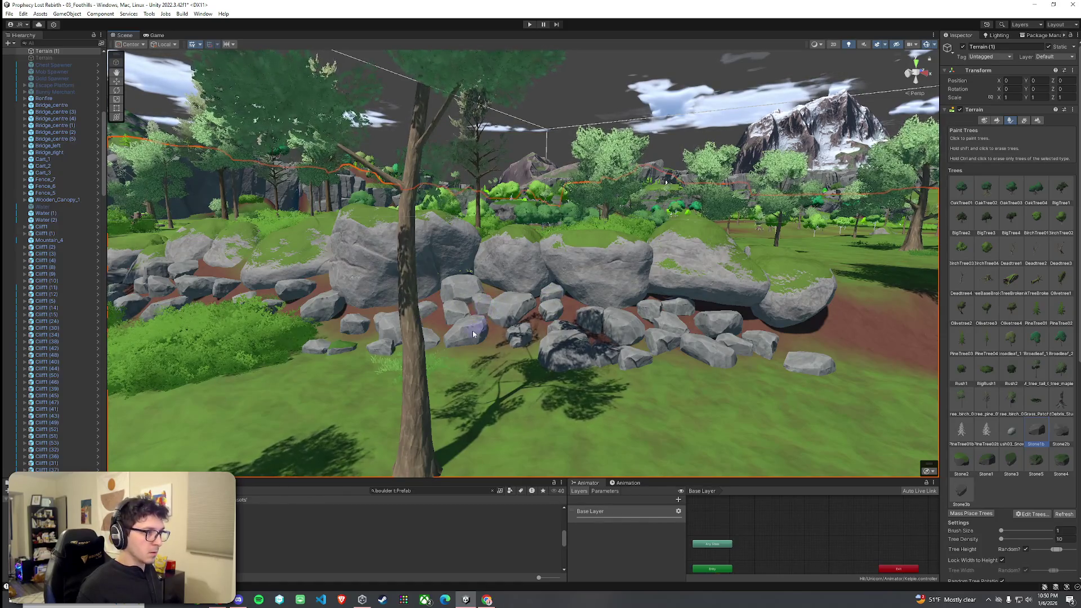
scroll(503, 370, up, 5)
scroll(503, 369, down, 10)
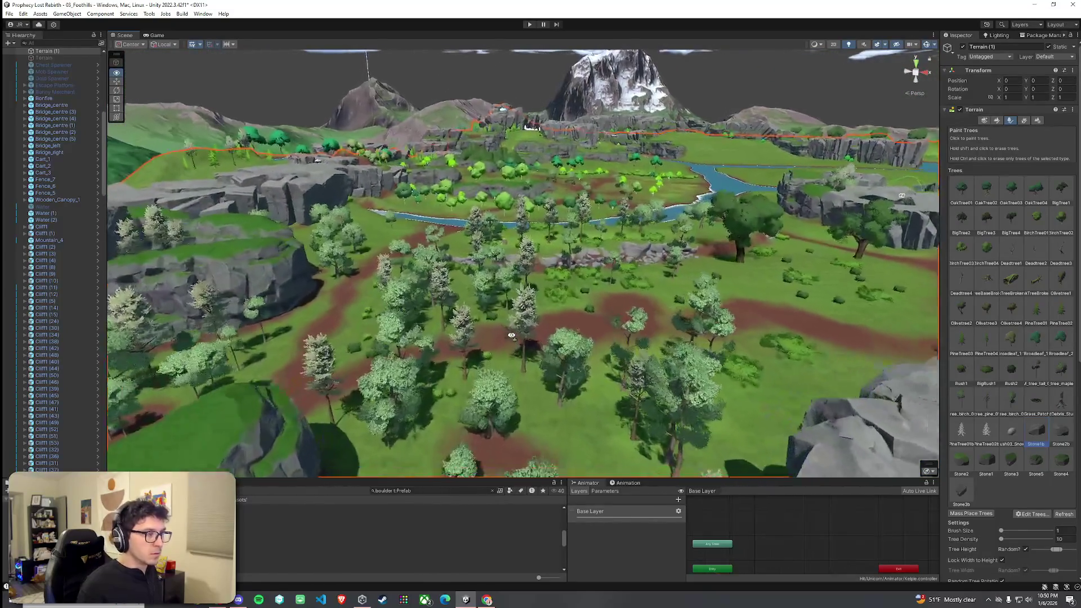
Paint a small grey stone beside the green boulder
scroll(511, 334, up, 5)
mouse_move(512, 332)
mouse_down()
mouse_move(685, 316)
mouse_move(613, 370)
mouse_move(603, 366)
mouse_up()
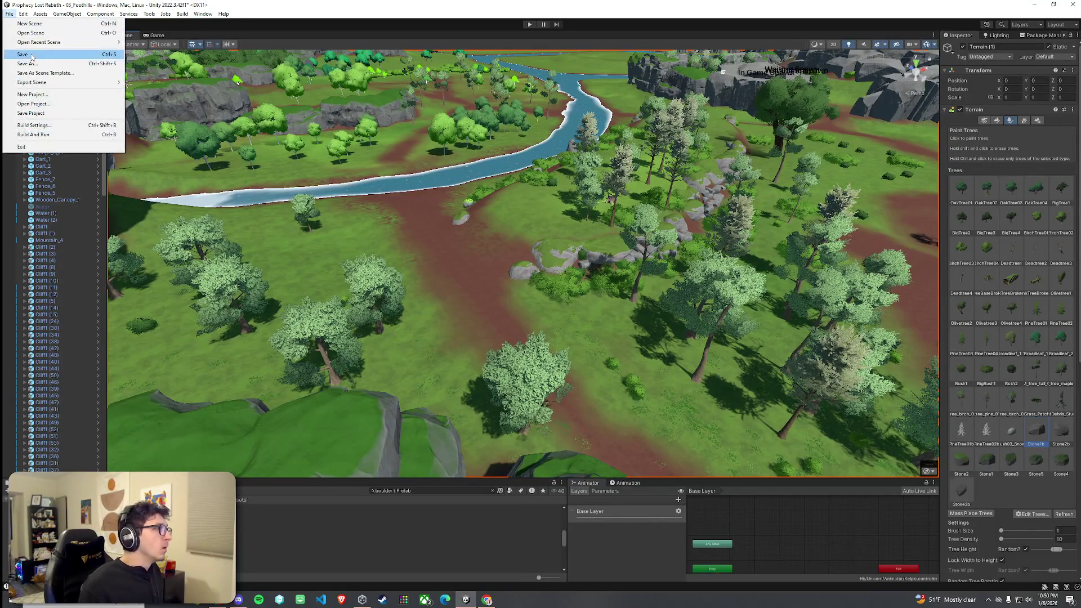
mouse_move(523, 389)
mouse_down()
mouse_move(486, 235)
mouse_move(580, 210)
mouse_move(543, 277)
mouse_move(610, 285)
mouse_move(535, 274)
mouse_up()
click(529, 277)
Delete the small mossy boulder at the end of the stone row
click(489, 269)
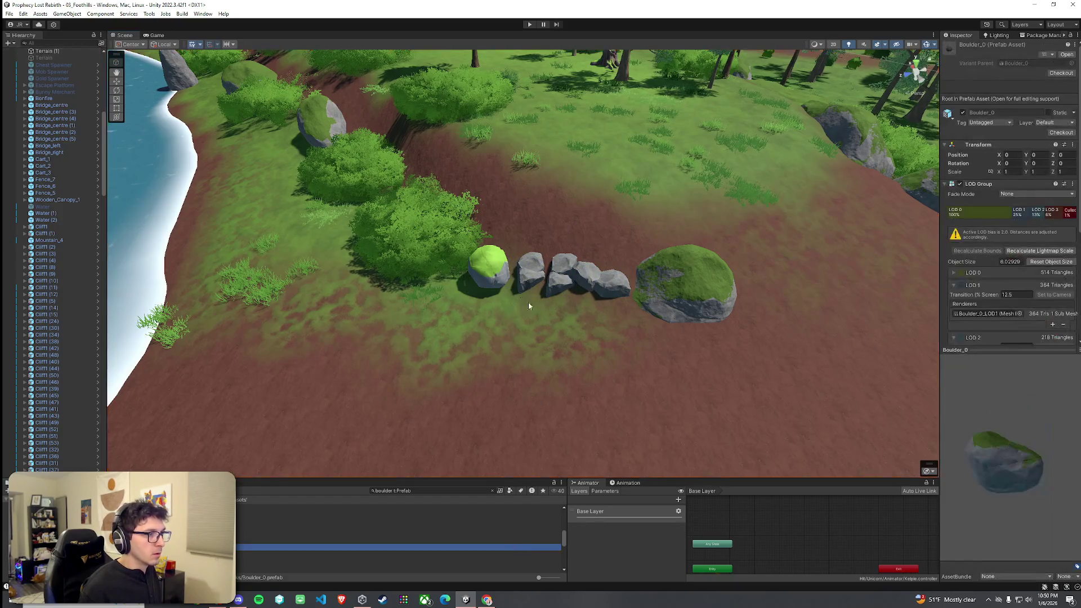
key(Delete)
scroll(606, 262, down, 10)
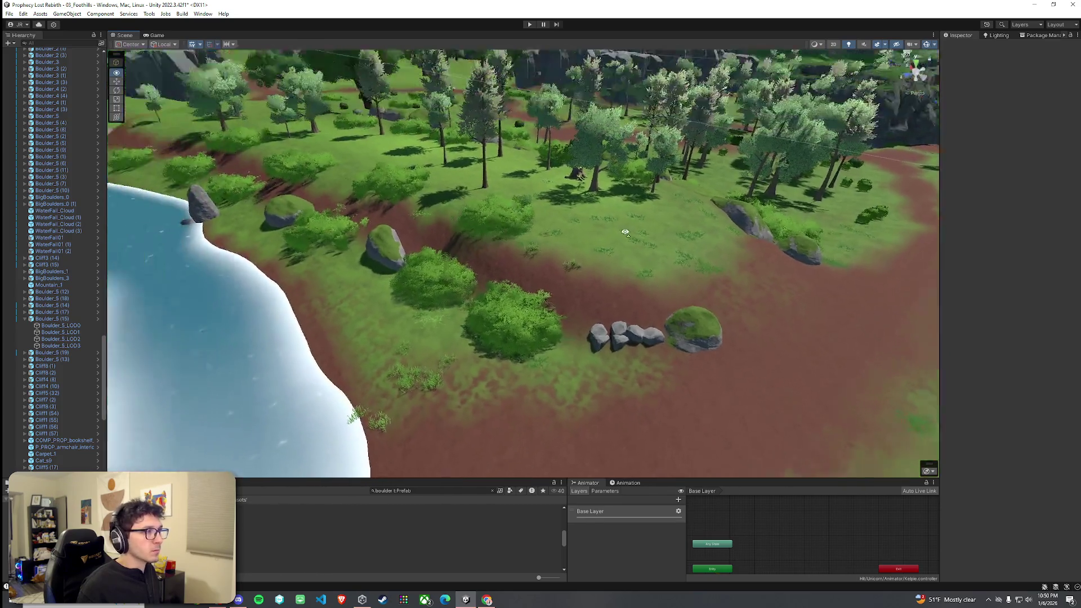
mouse_move(558, 141)
mouse_down()
mouse_move(558, 196)
mouse_move(819, 223)
mouse_move(640, 242)
mouse_move(546, 269)
mouse_up()
Paint two mossy stones on the left riverbank, undoing one misplaced stone
click(546, 269)
click(527, 272)
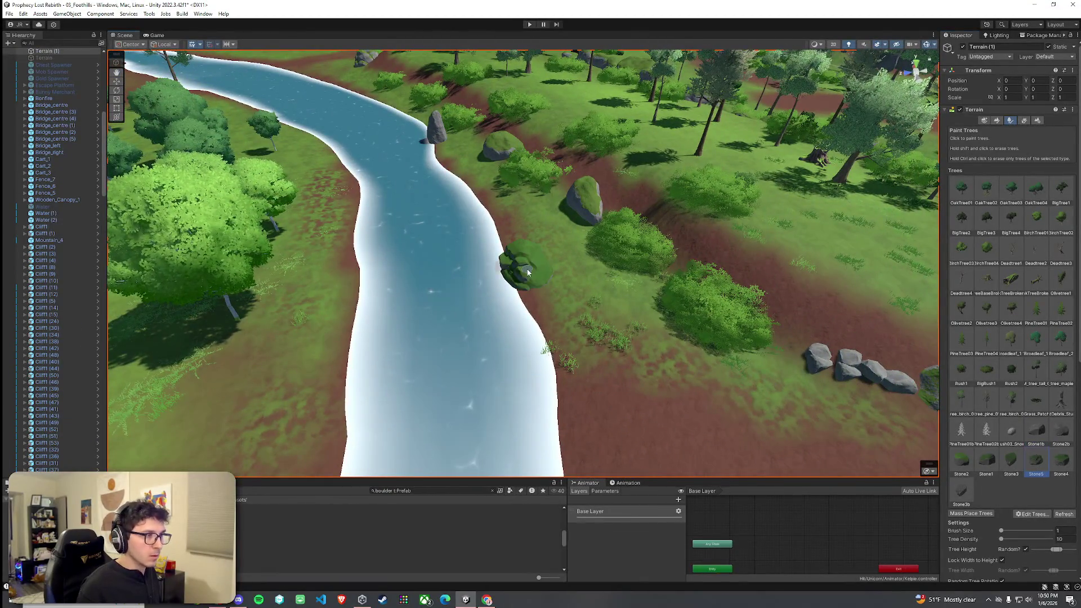
key(ctrl+z)
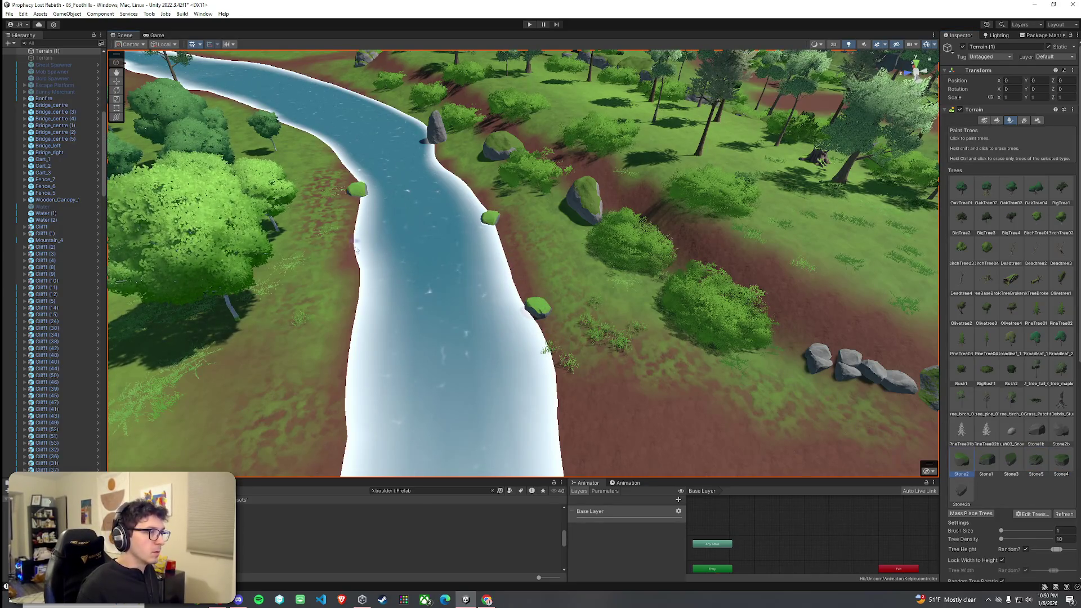
click(356, 246)
click(354, 354)
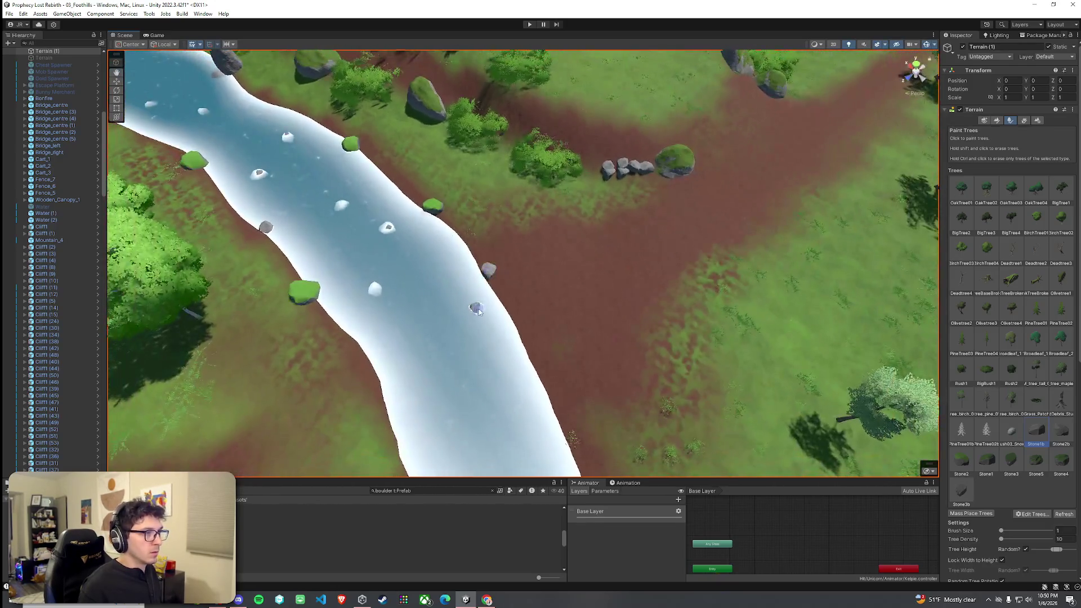
Paint grey stones and three Stone2b boulders into the river
click(381, 331)
click(564, 414)
click(486, 429)
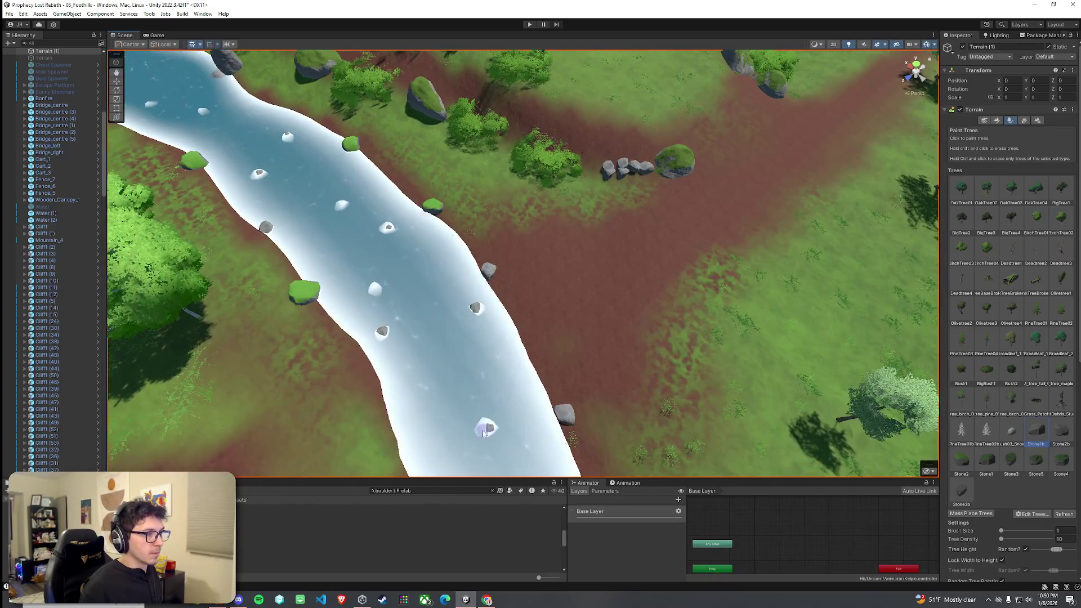
drag(349, 371, 499, 467)
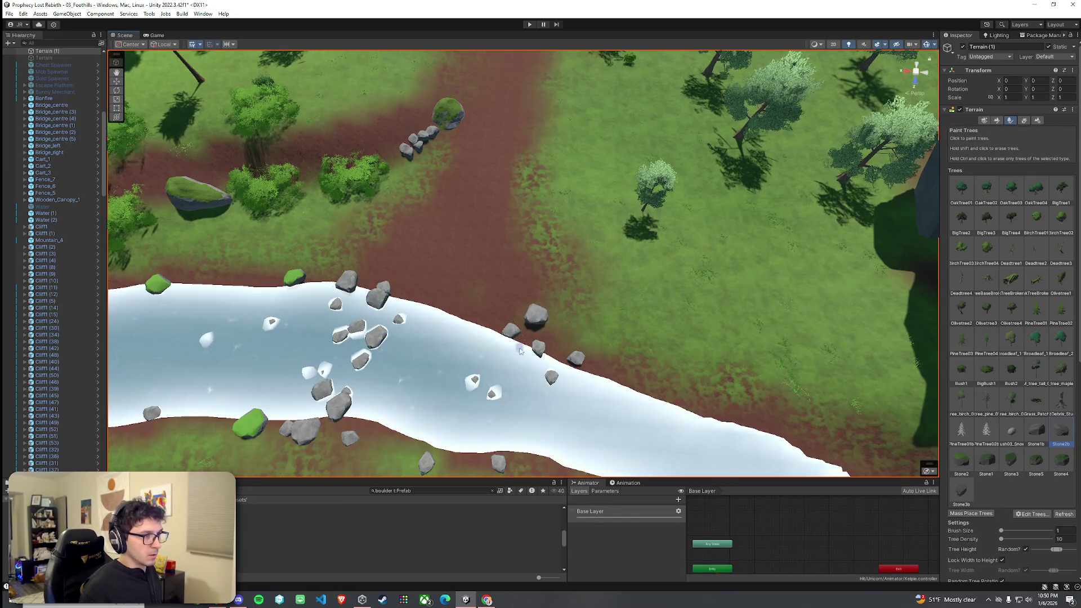
click(504, 371)
click(512, 429)
click(466, 435)
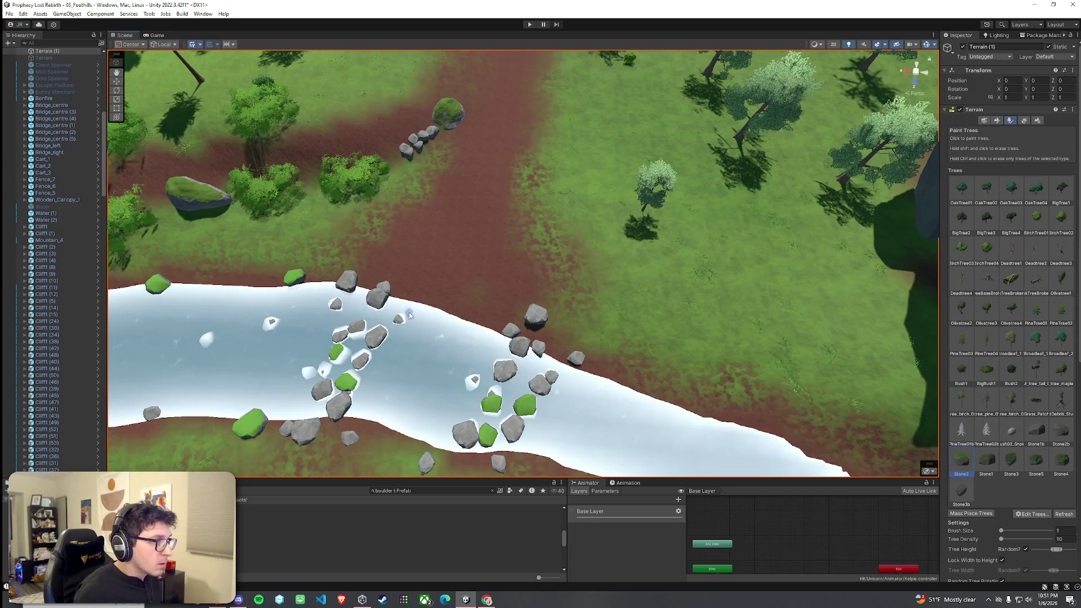
Undo the river boulders and mossy cluster, repaint a cluster upstream, and erase bright-green stones
key(ctrl+z)
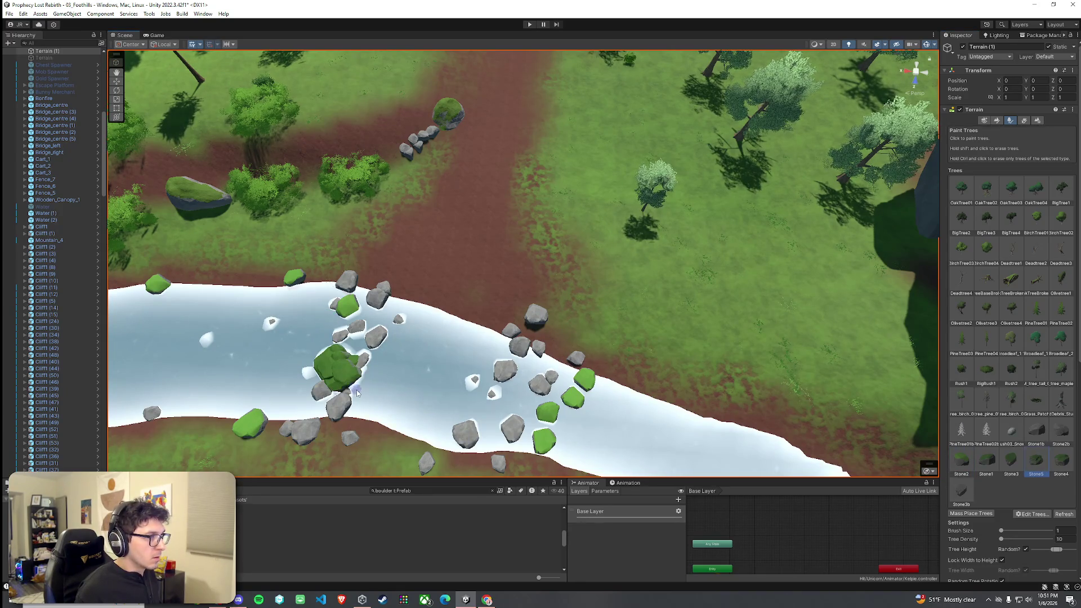
key(ctrl+z)
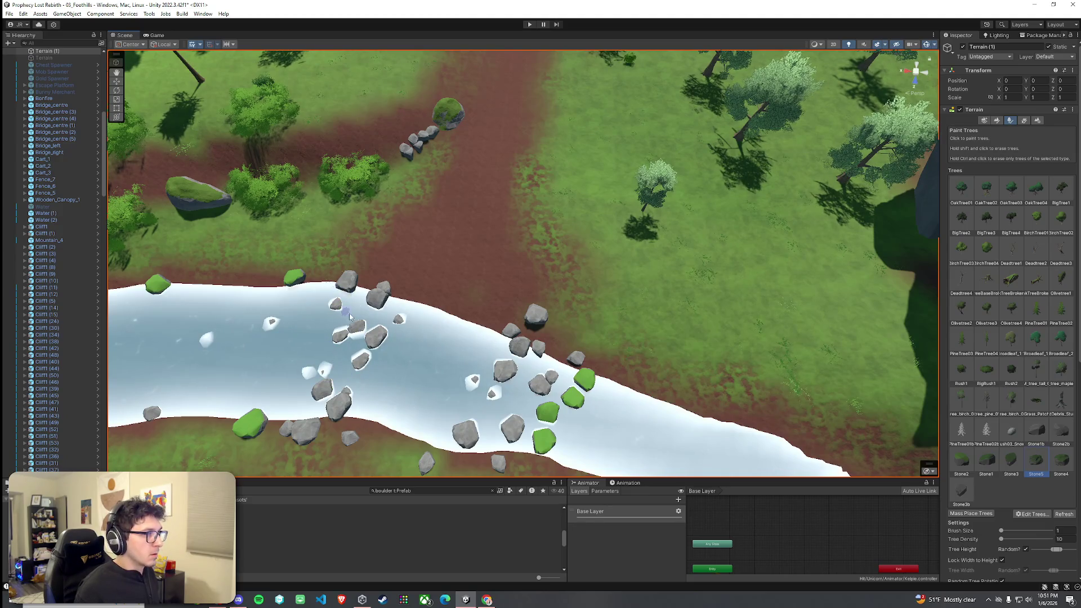
click(321, 292)
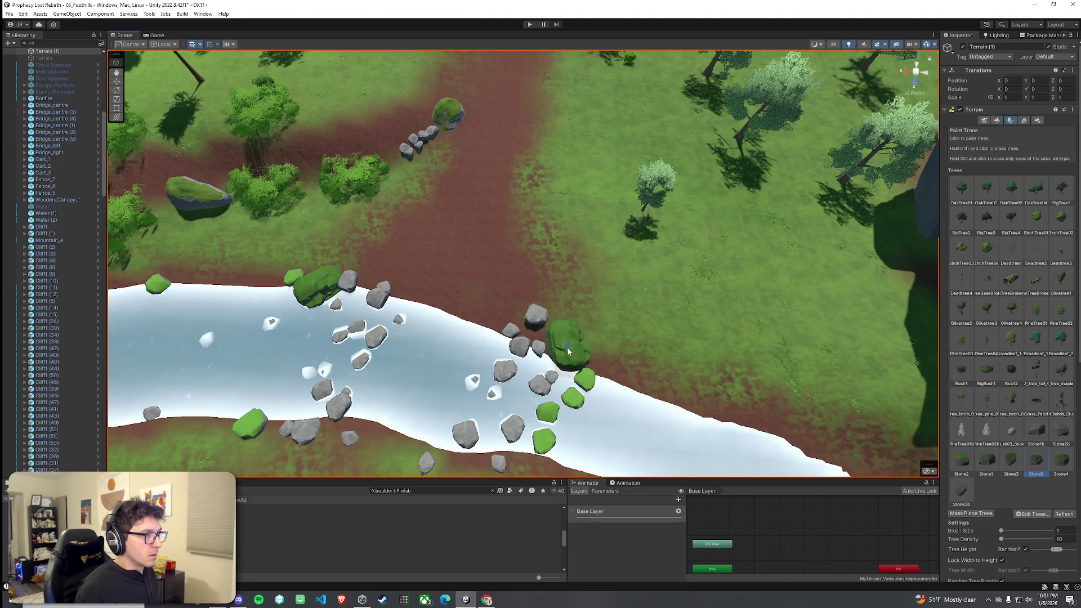
drag(584, 385, 544, 421)
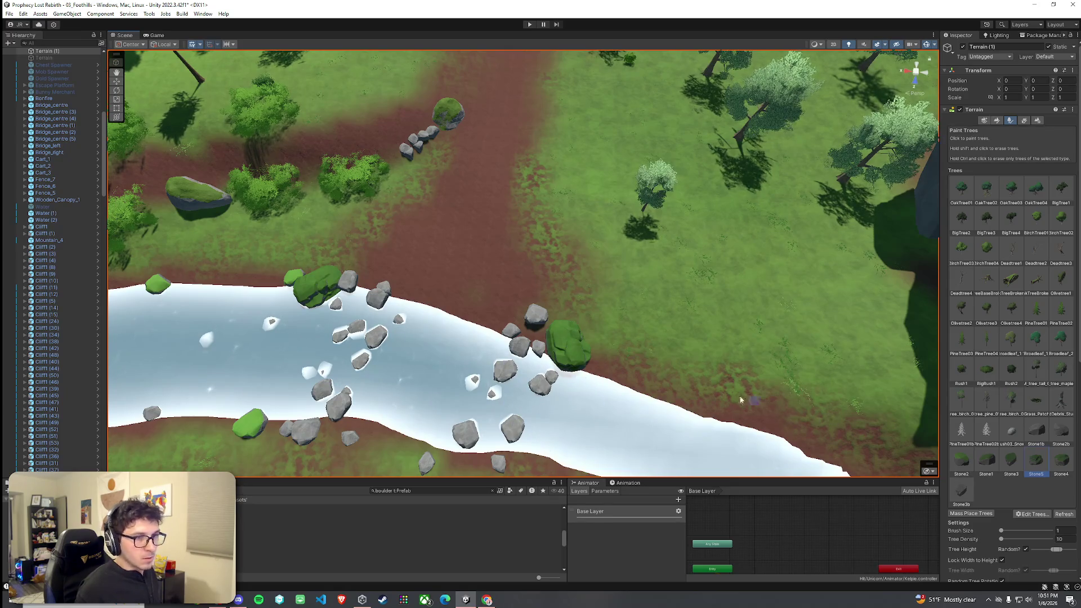
shift+click(571, 355)
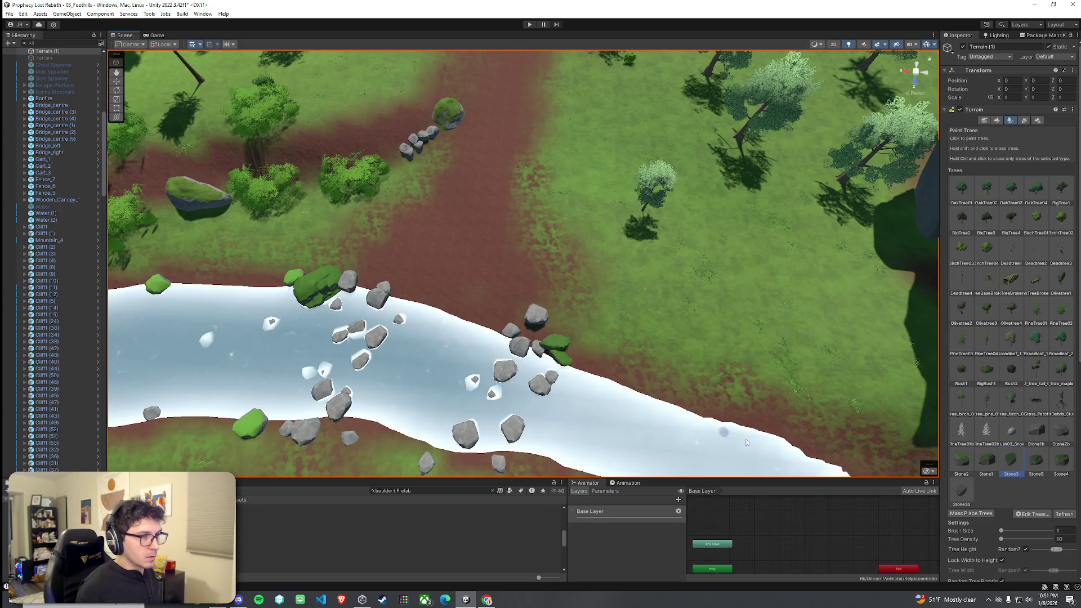
Paint mossy stones along the river's lower edge, erasing one misplaced stone
click(566, 369)
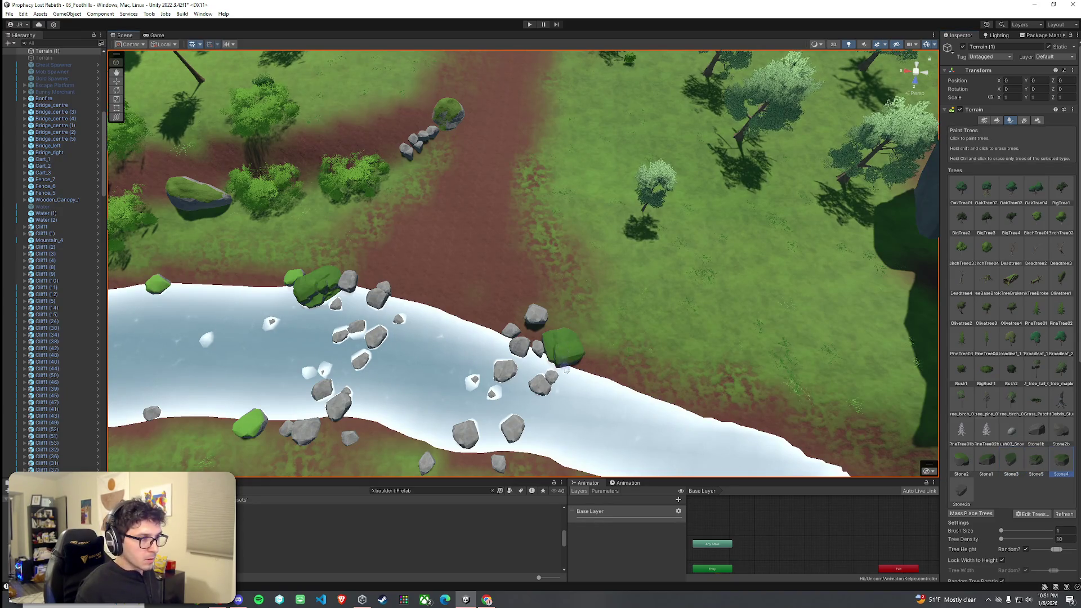
click(298, 414)
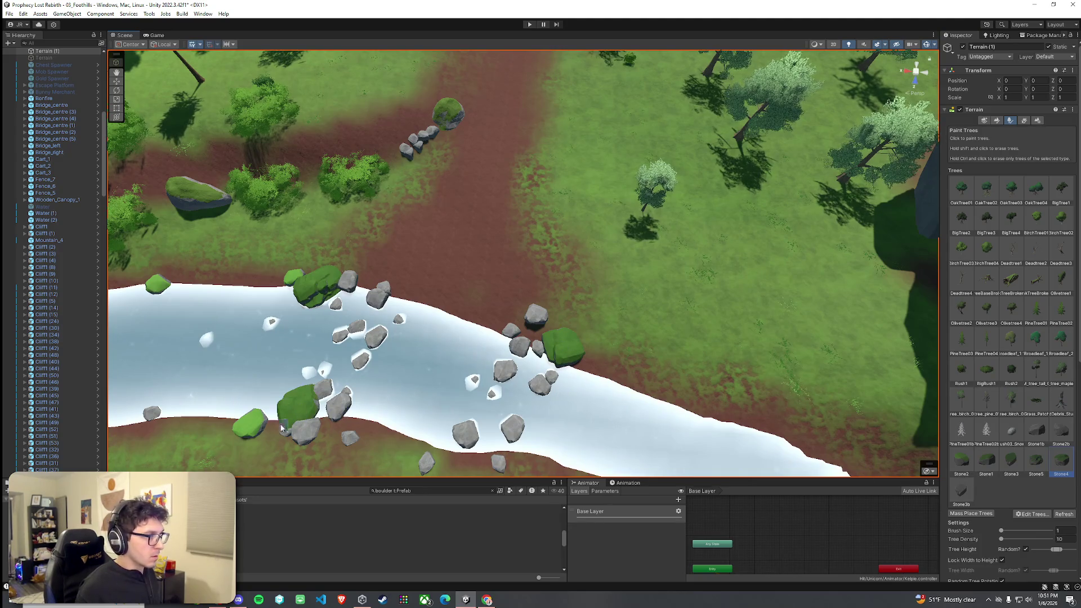
shift+click(265, 432)
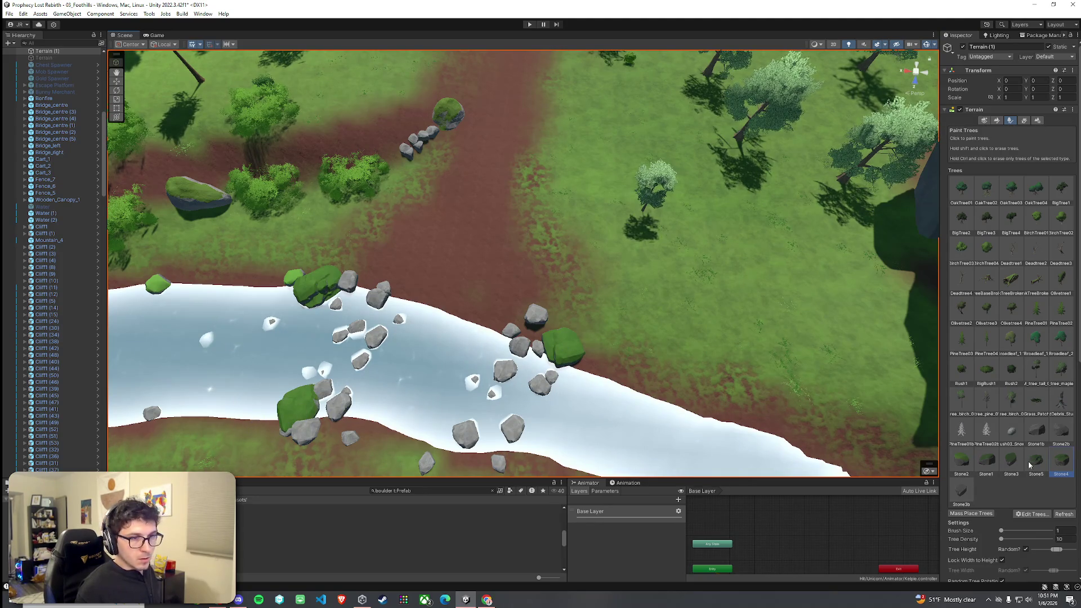
click(540, 450)
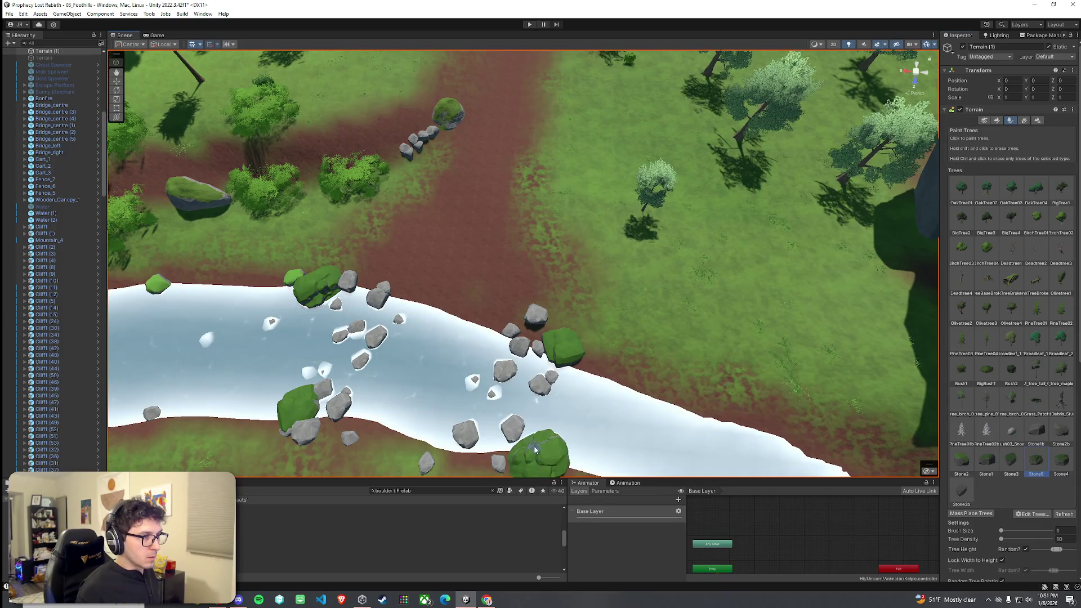
mouse_move(540, 450)
mouse_down()
mouse_move(431, 435)
mouse_move(209, 324)
mouse_move(105, 306)
mouse_move(569, 260)
mouse_up()
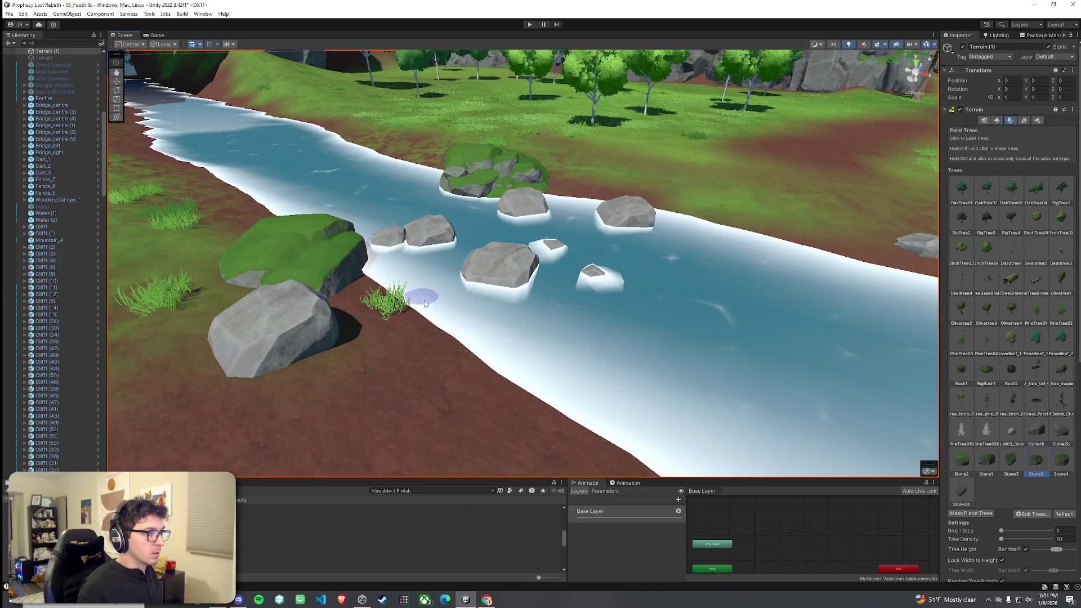
Paint Stone1 rocks on the bank and erase the grey boulders beside the green rock
click(962, 461)
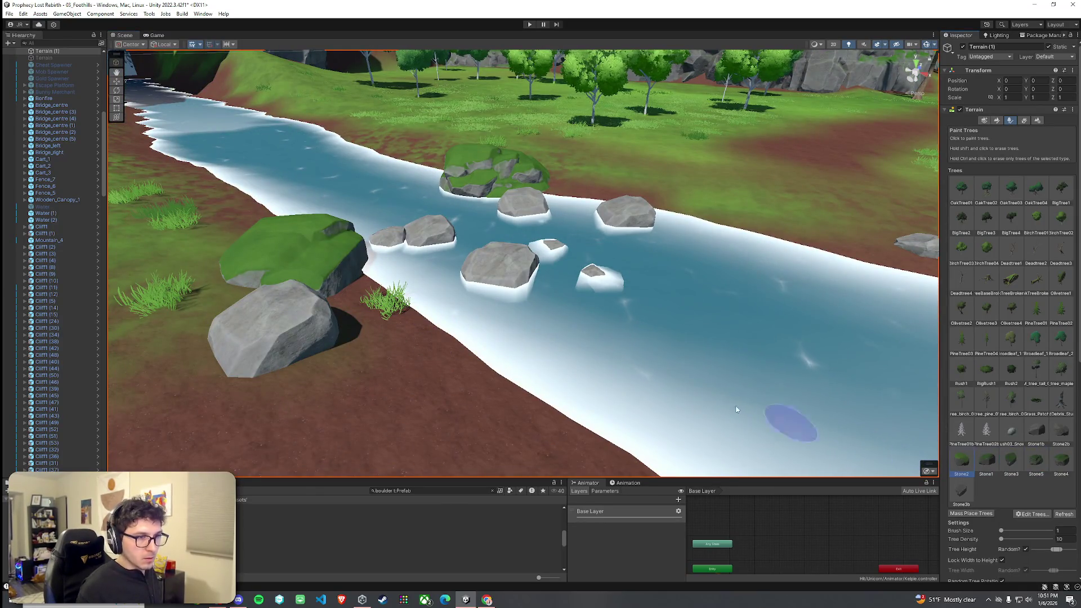
click(383, 287)
key(ctrl+z)
click(986, 460)
click(388, 290)
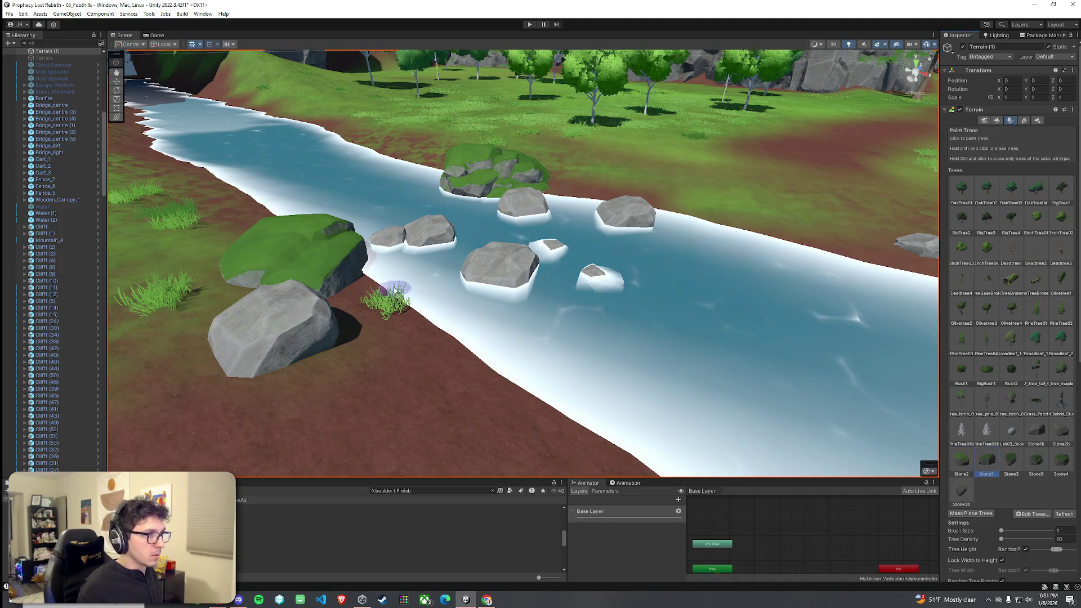
click(428, 321)
shift+click(285, 338)
mouse_move(284, 338)
mouse_down()
mouse_move(357, 381)
mouse_move(507, 332)
mouse_up()
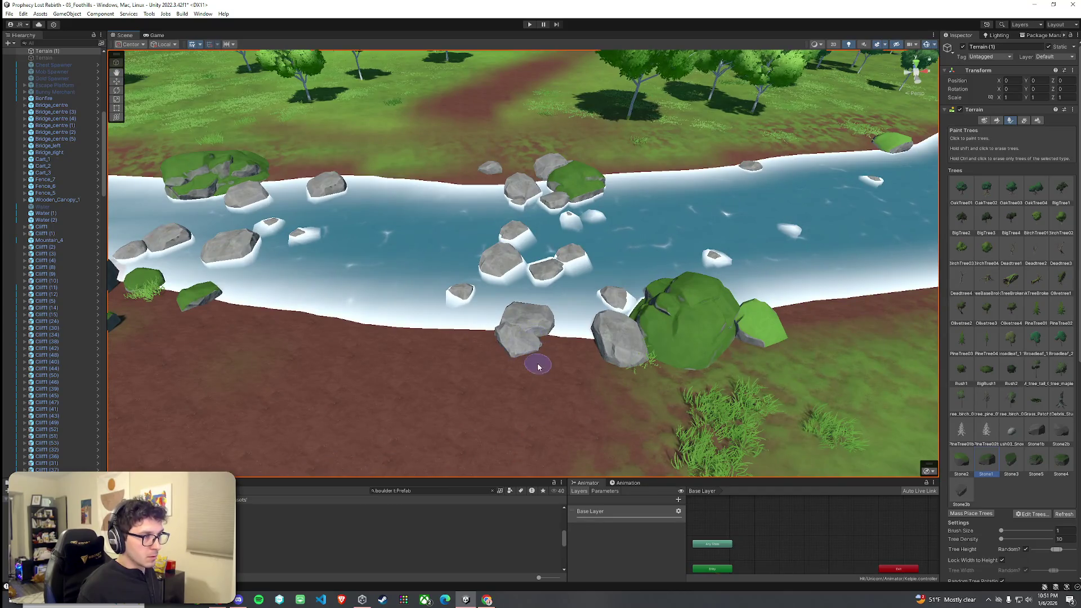
shift+click(627, 366)
Paint small stones near the green rock, undoing the ones that don't fit
click(1011, 461)
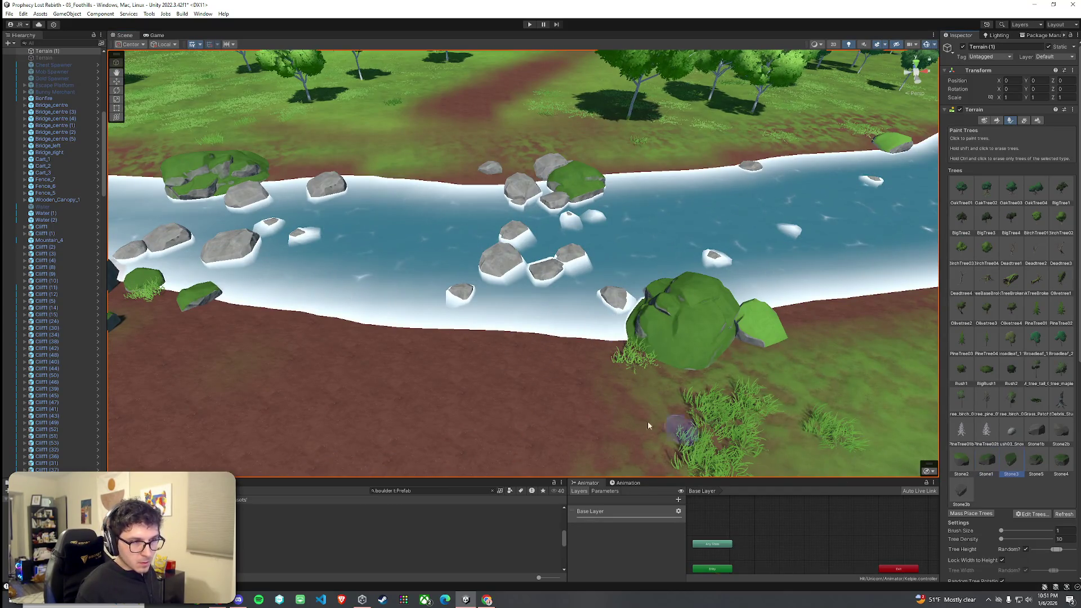
click(598, 347)
click(539, 354)
key(ctrl+z)
click(986, 472)
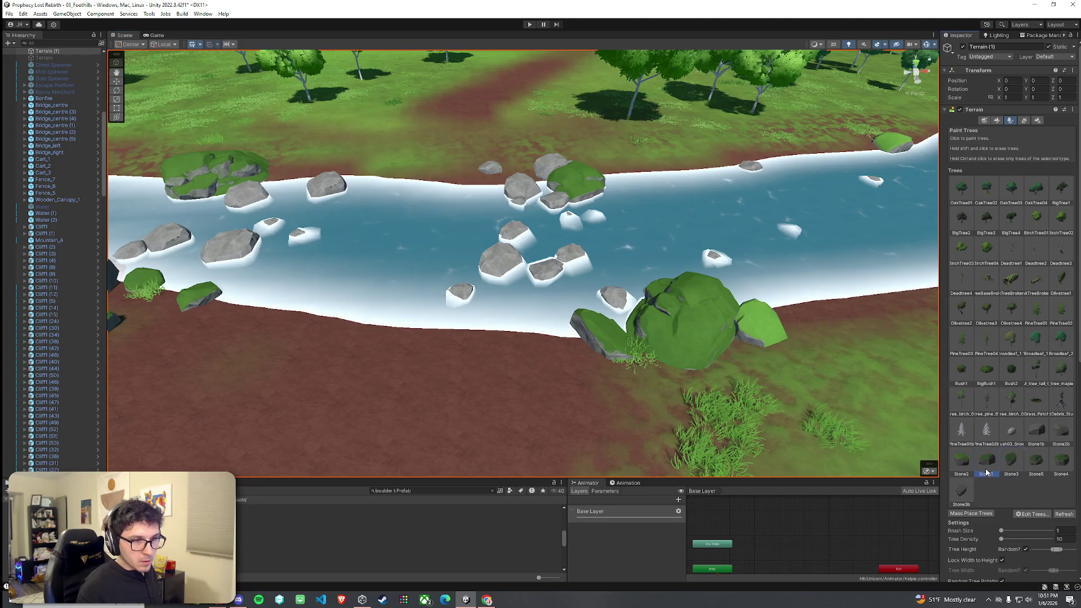
click(513, 348)
scroll(594, 399, up, 3)
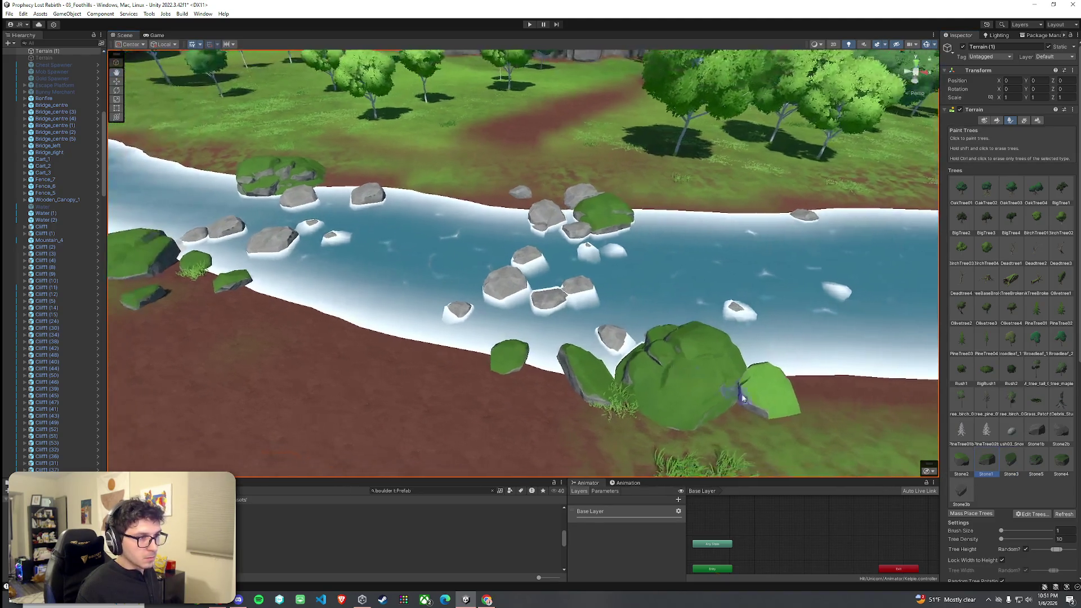
drag(707, 396, 497, 321)
key(ctrl+z)
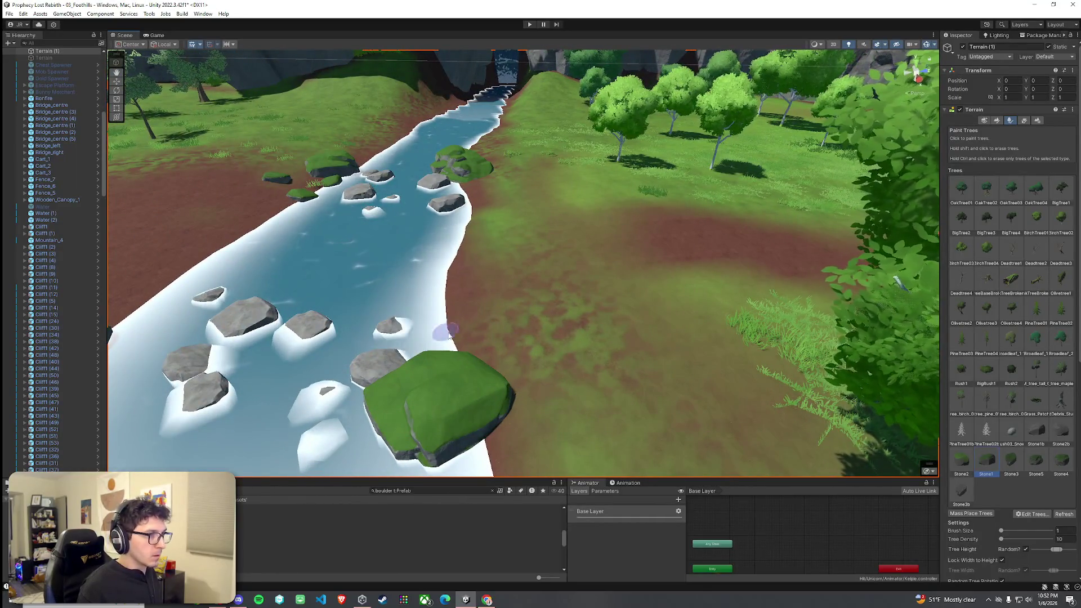
Paint Stone4 rocks onto the riverbank, then erase the unwanted ones
click(1061, 460)
click(494, 346)
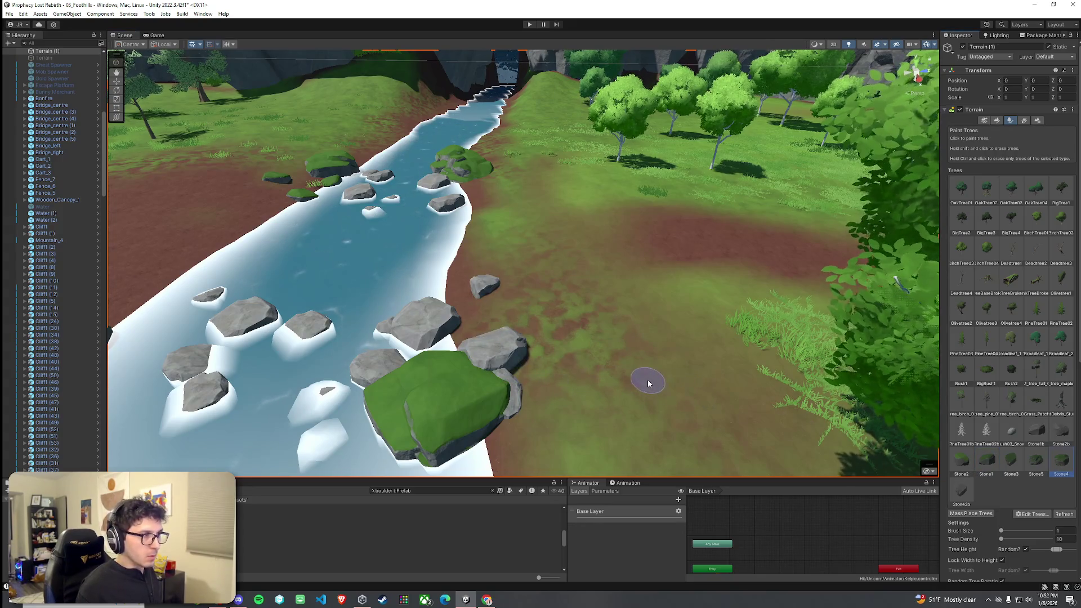
click(613, 396)
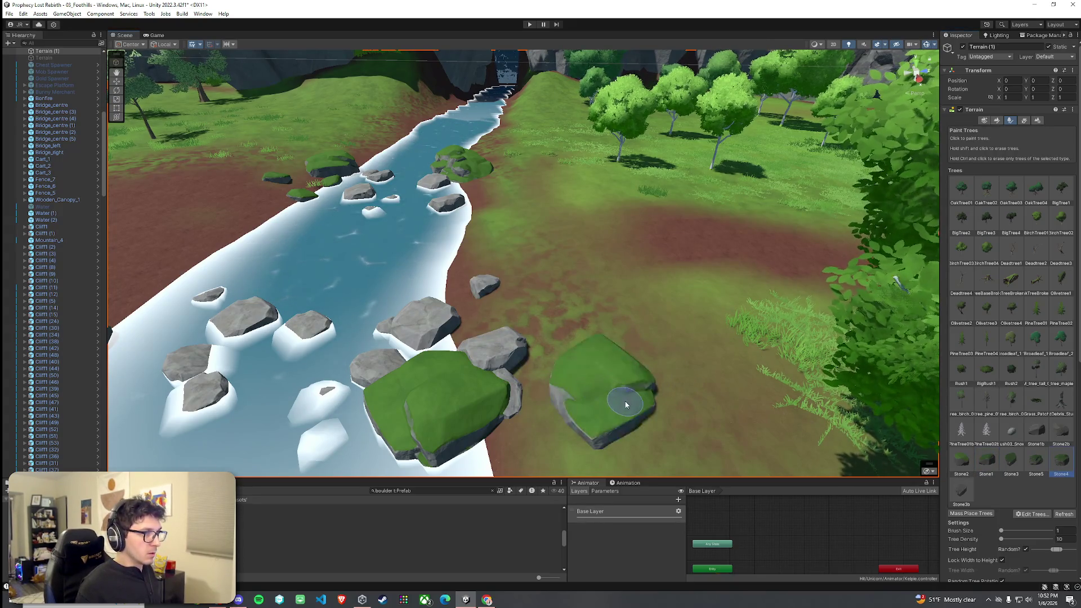
shift+click(625, 404)
click(625, 402)
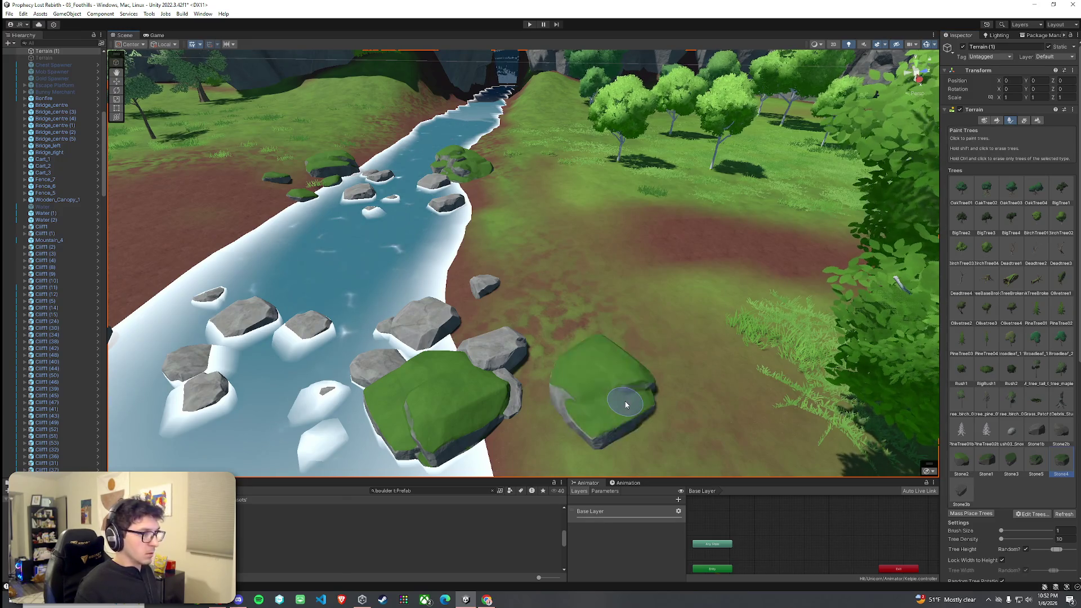
shift+click(625, 402)
shift+click(497, 348)
shift+click(484, 279)
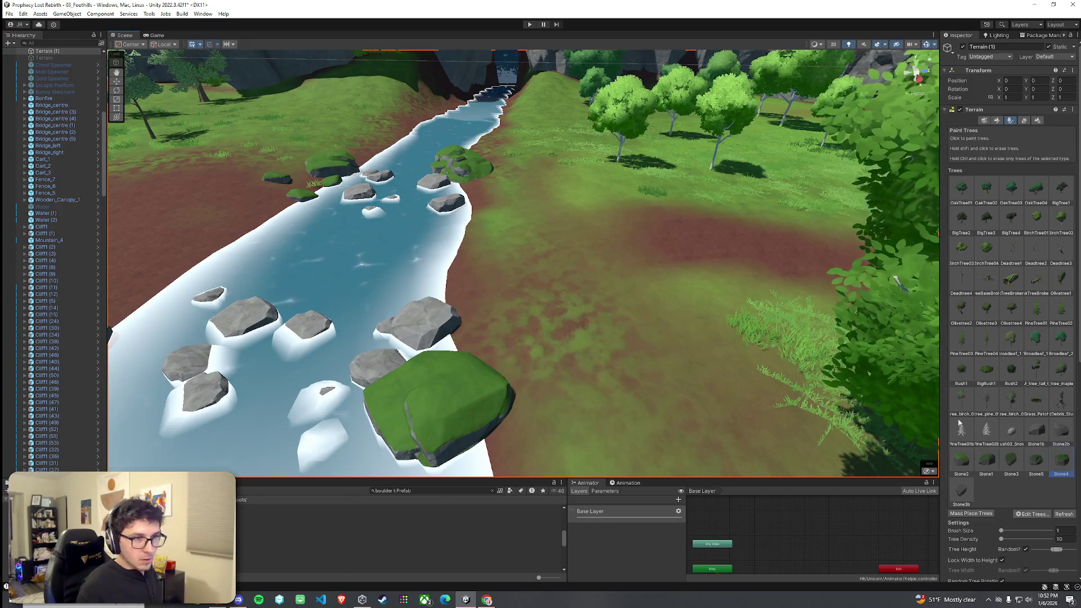
Paint three mossy Stone1 rocks near the riverbank
click(986, 462)
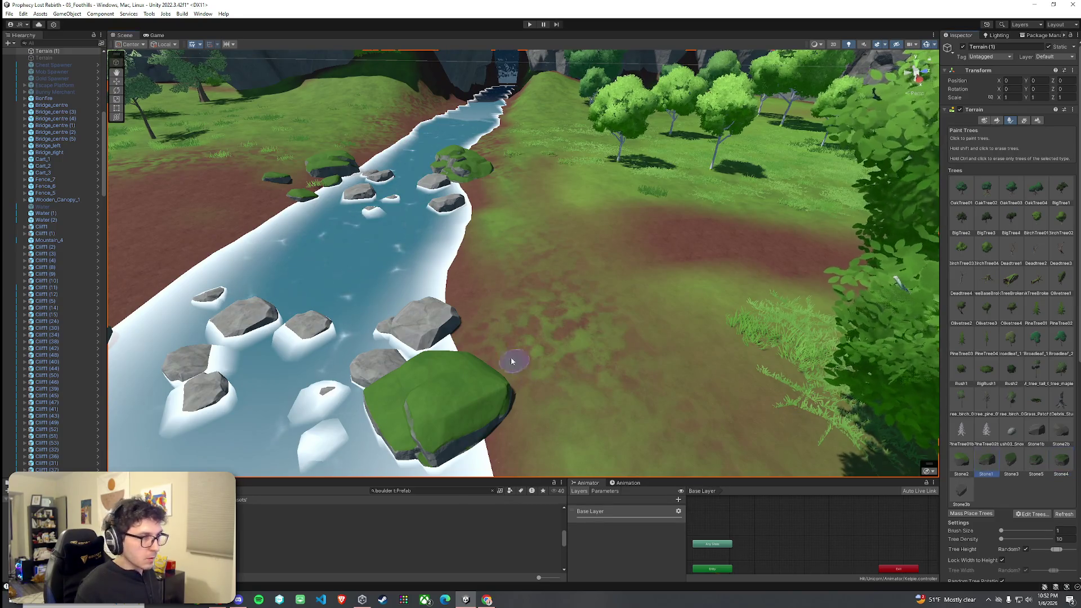
click(488, 343)
click(444, 282)
click(453, 297)
drag(461, 354, 330, 333)
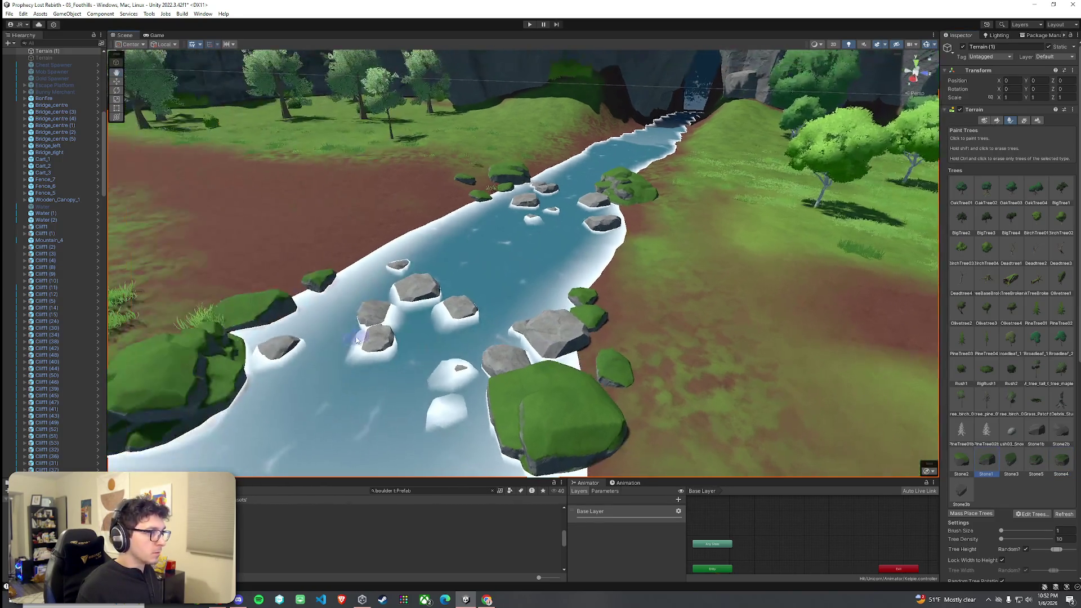
Erase the small mossy rock in the water and place two small Stone1b stones in the river
shift+click(319, 312)
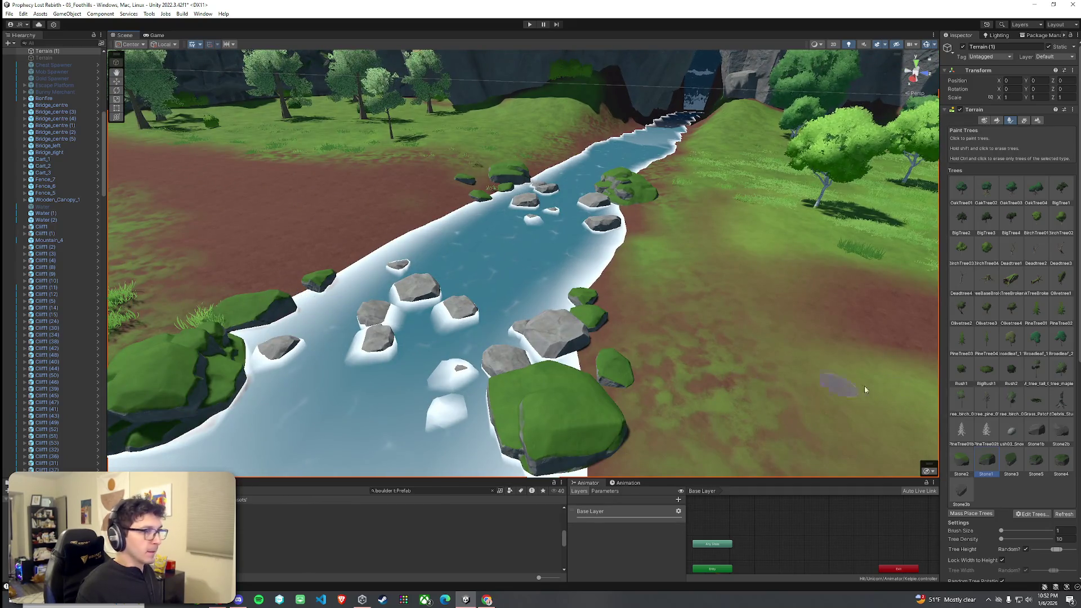
click(1032, 432)
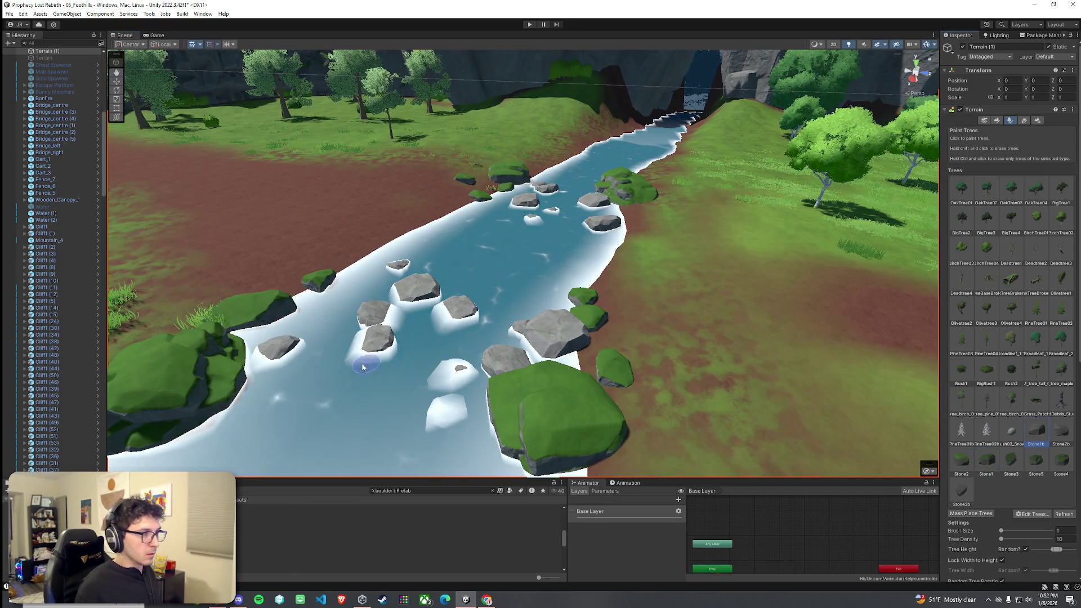
click(333, 354)
click(298, 398)
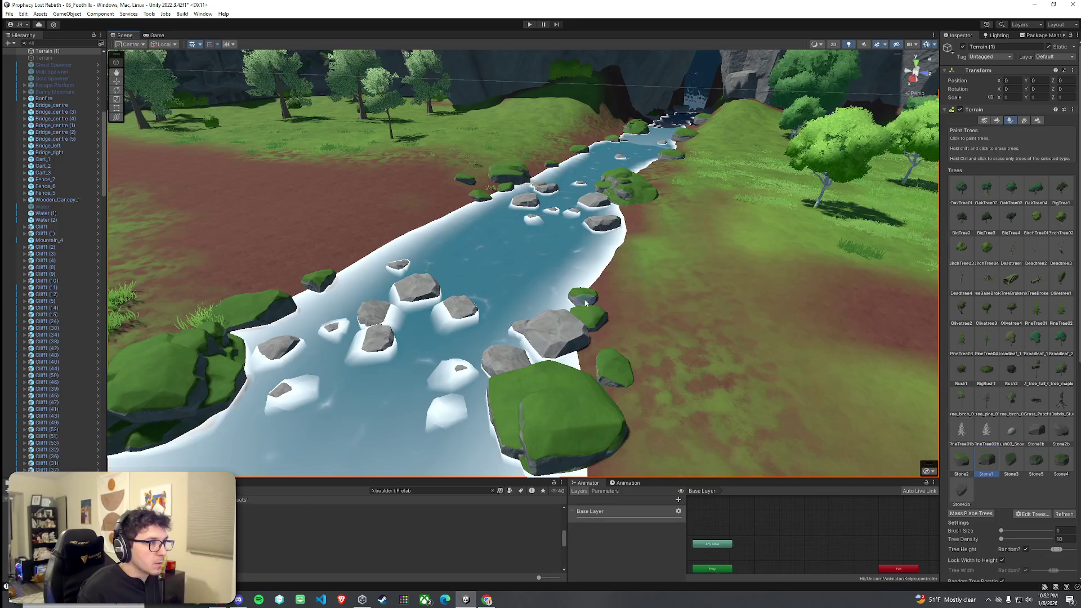
Fly over the river, paths and cliffs to inspect them, then save the scene with Ctrl+S
mouse_move(583, 298)
mouse_down()
mouse_move(646, 331)
mouse_move(804, 312)
mouse_move(428, 332)
mouse_move(511, 365)
mouse_up()
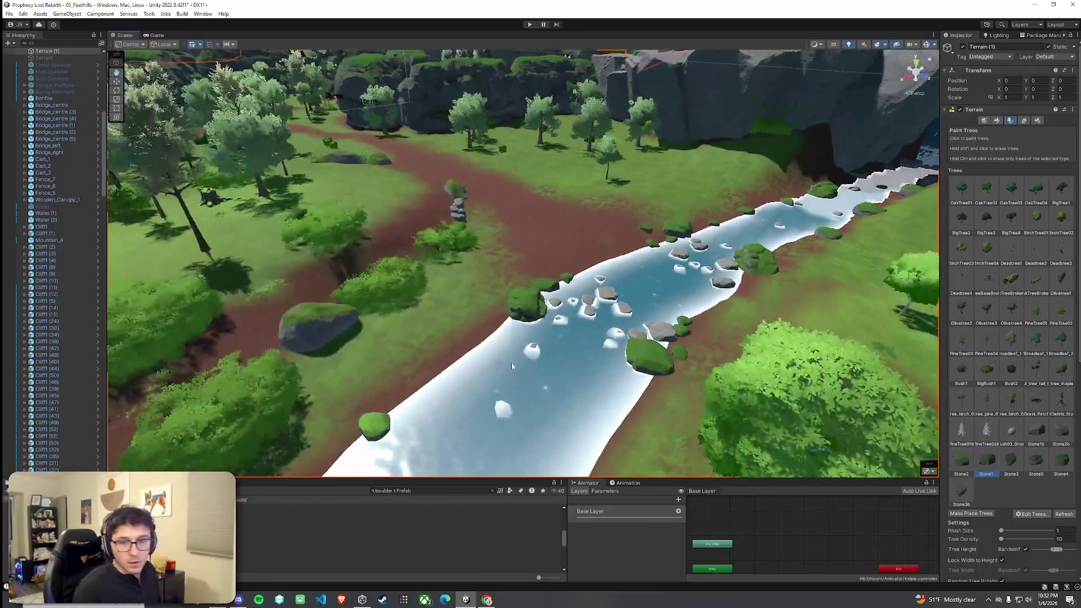
right_click(37, 34)
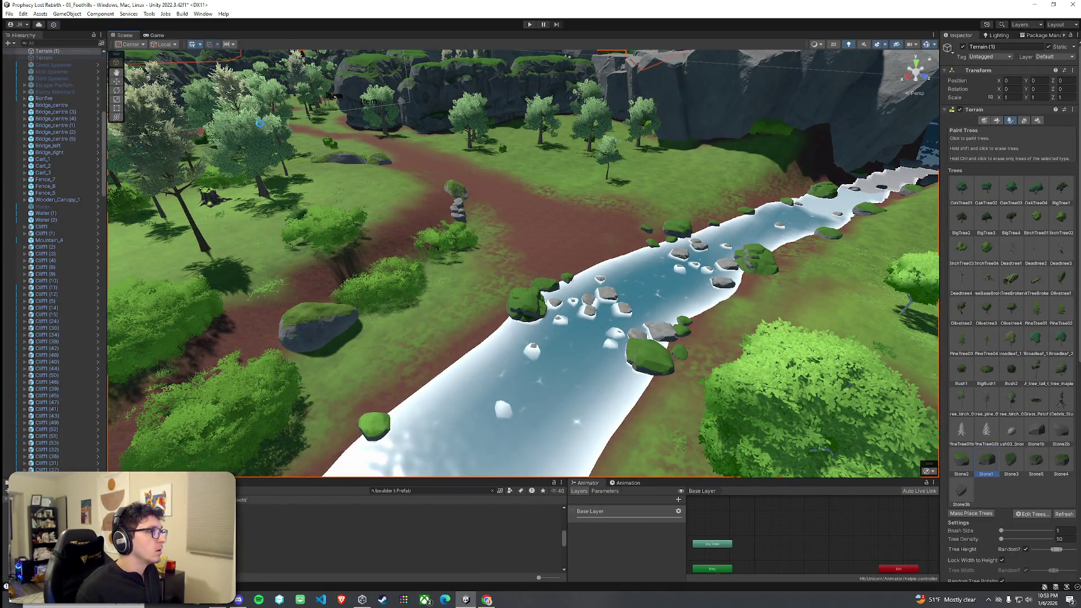
mouse_move(439, 237)
mouse_down()
mouse_move(708, 215)
mouse_move(546, 153)
mouse_move(870, 147)
mouse_move(586, 153)
mouse_move(779, 285)
mouse_move(935, 284)
mouse_up()
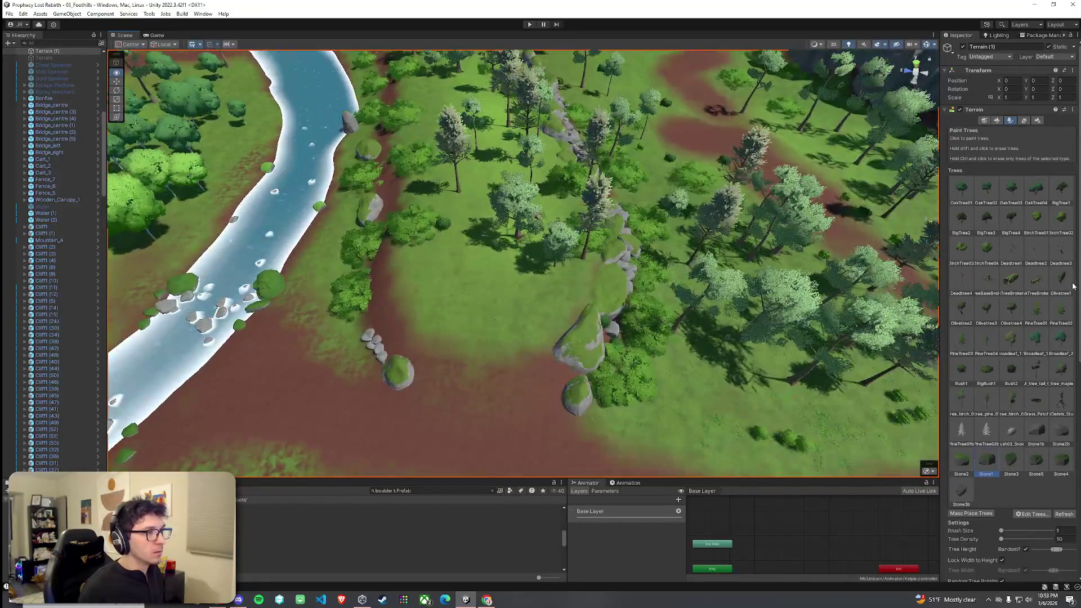
mouse_move(1003, 277)
mouse_down()
mouse_move(964, 268)
mouse_move(772, 286)
mouse_move(578, 284)
mouse_up()
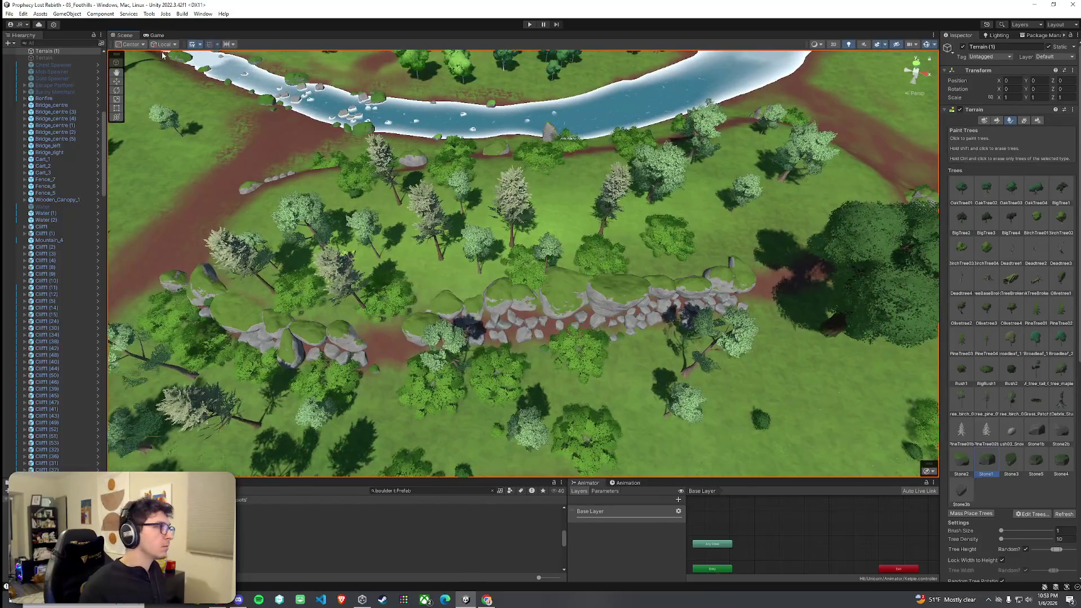
key(ctrl+s)
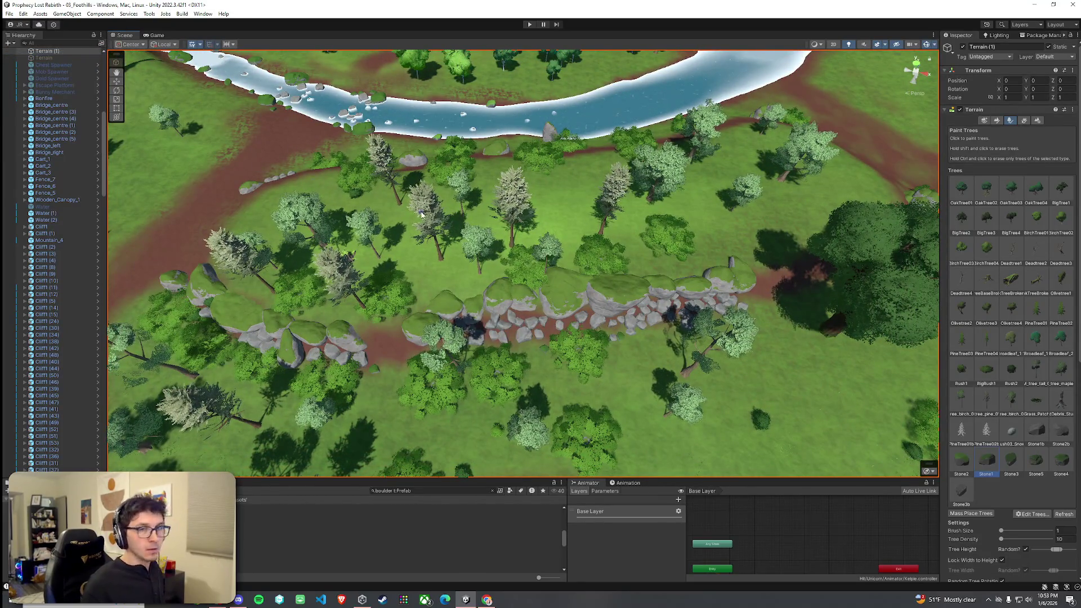
Fly forward over the boulder wall and select one of its rocks
mouse_move(433, 255)
mouse_down()
mouse_move(382, 251)
mouse_move(586, 238)
mouse_move(683, 247)
mouse_move(180, 205)
mouse_move(181, 277)
mouse_move(140, 242)
mouse_move(182, 241)
mouse_move(412, 434)
mouse_up()
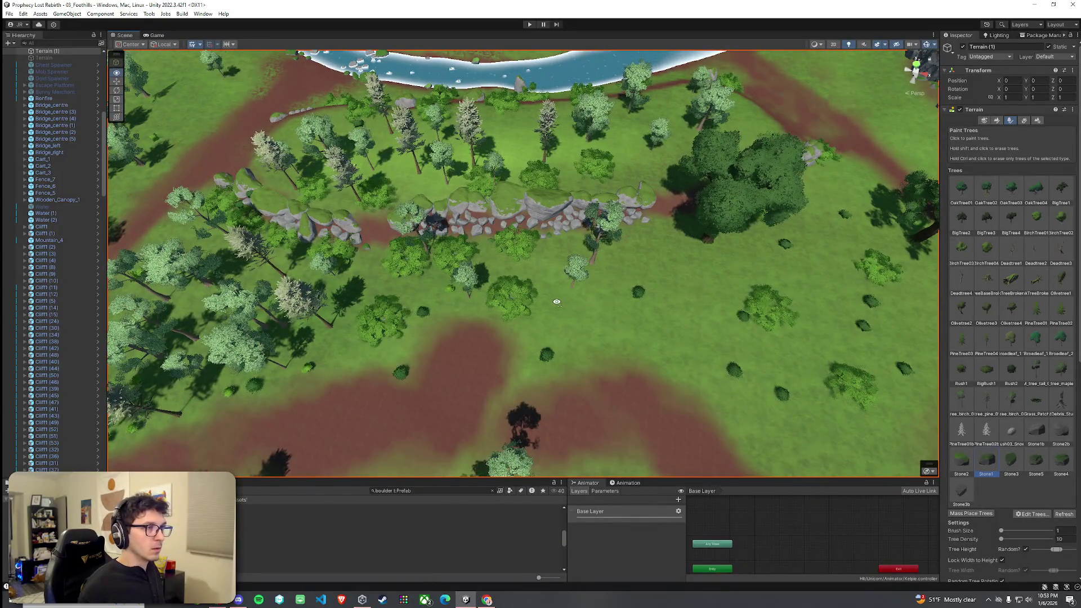
mouse_move(557, 302)
mouse_down()
mouse_move(519, 321)
mouse_move(511, 292)
mouse_up()
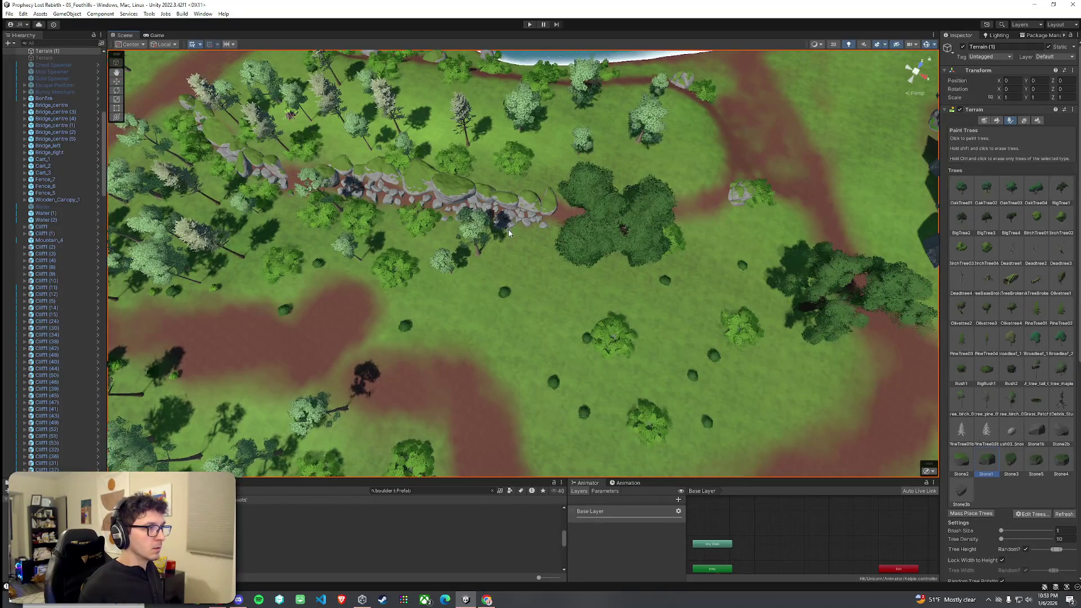
click(57, 321)
Select all eight wall boulders, shift them right and up, and rotate them
drag(356, 139, 569, 235)
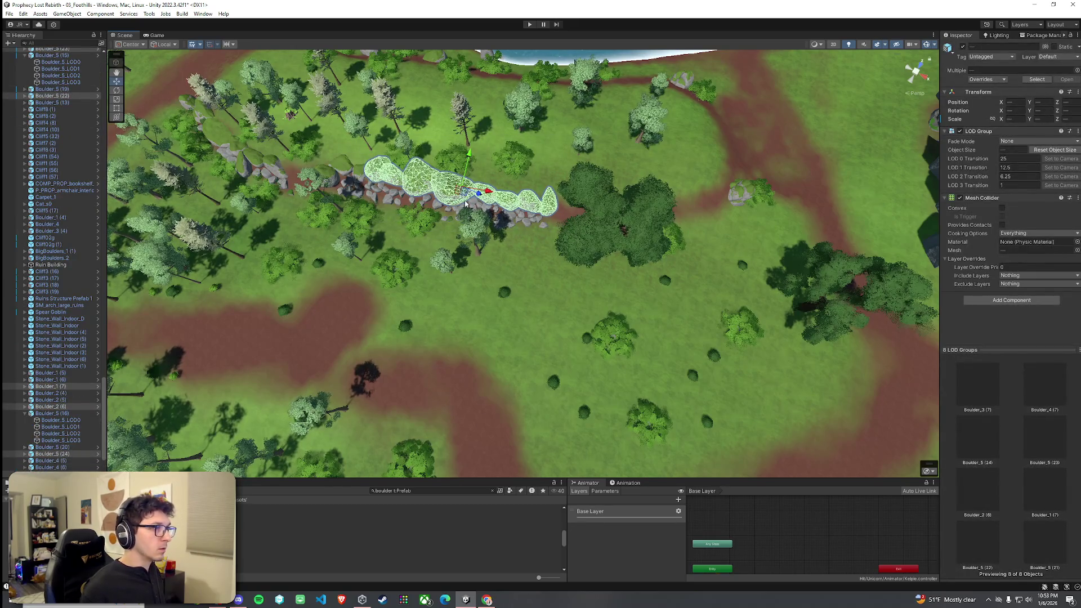
mouse_move(475, 198)
mouse_down()
mouse_move(661, 194)
mouse_move(504, 166)
mouse_move(449, 246)
mouse_move(467, 328)
mouse_move(458, 277)
mouse_move(461, 298)
mouse_move(512, 318)
mouse_move(429, 342)
mouse_move(150, 317)
mouse_up()
key(e)
key(e)
key(w)
Move Boulder_4 (7) down-right into the wall and push the upper-left boulder down
click(392, 206)
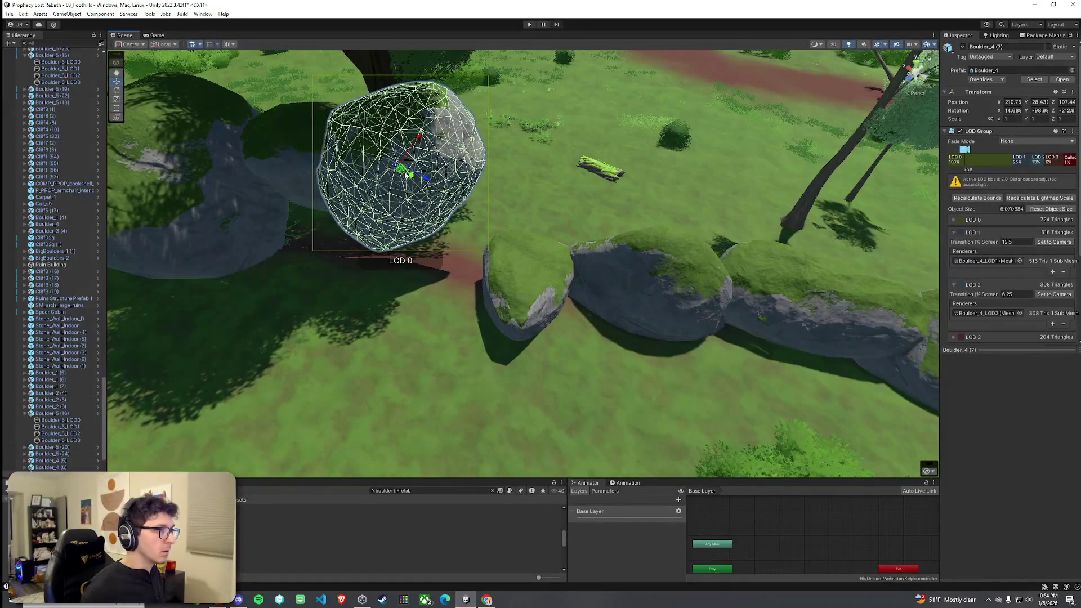
mouse_move(405, 175)
mouse_down()
mouse_move(428, 214)
mouse_move(412, 284)
mouse_move(434, 270)
mouse_move(438, 281)
mouse_move(422, 275)
mouse_up()
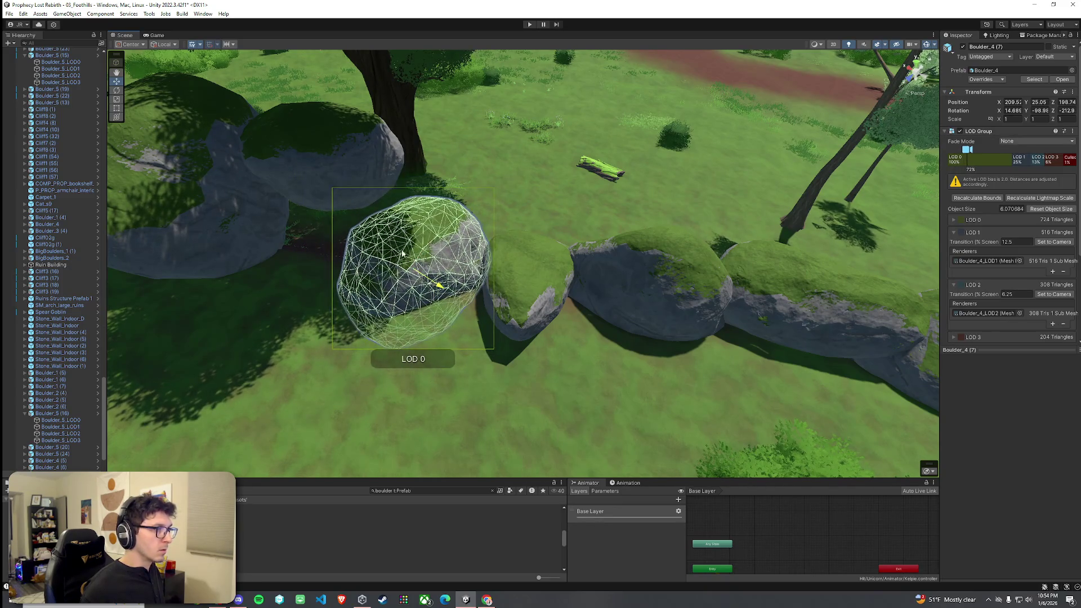
click(332, 176)
mouse_move(322, 195)
mouse_down()
mouse_move(332, 305)
mouse_move(317, 280)
mouse_move(265, 278)
mouse_up()
Select and inspect boulders Boulder_5 (23) and Boulder_5 (22) while orbiting the wall
click(326, 313)
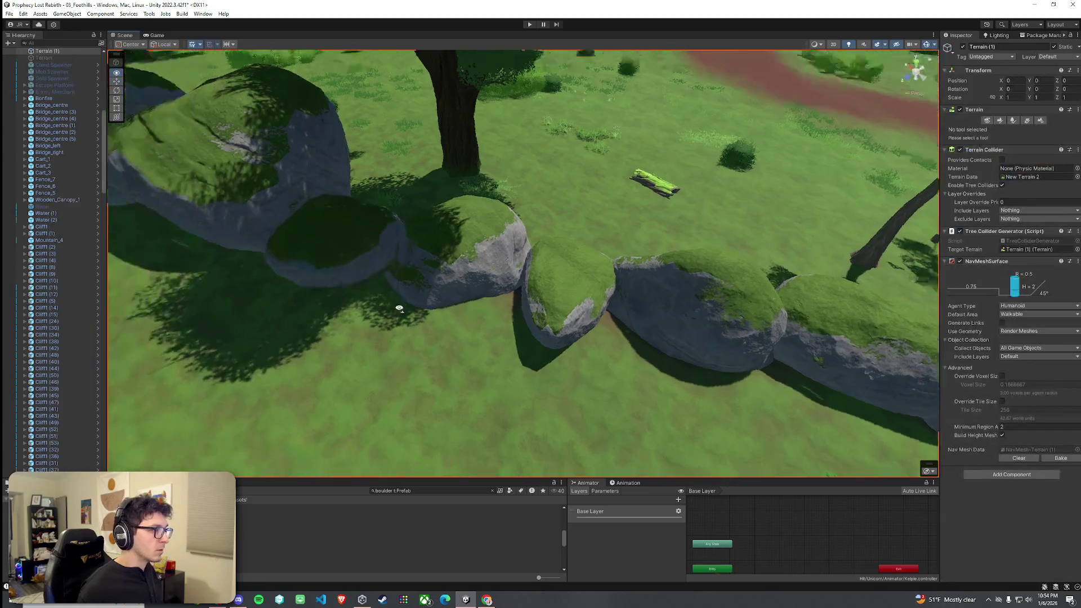
scroll(405, 282, up, 10)
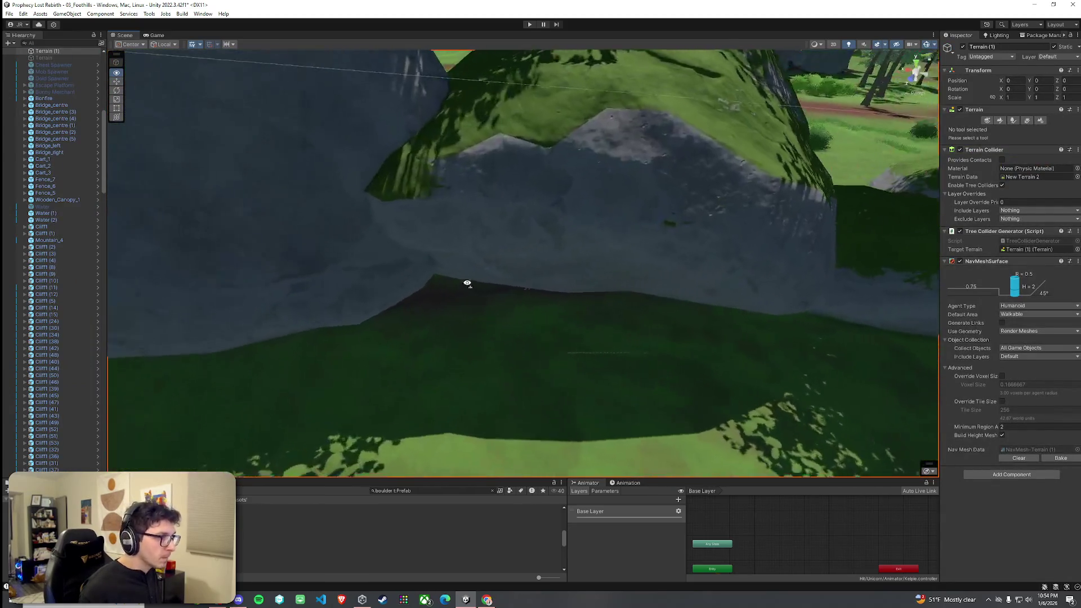
click(534, 245)
mouse_move(593, 170)
mouse_down()
mouse_move(467, 213)
mouse_move(480, 207)
mouse_up()
click(480, 207)
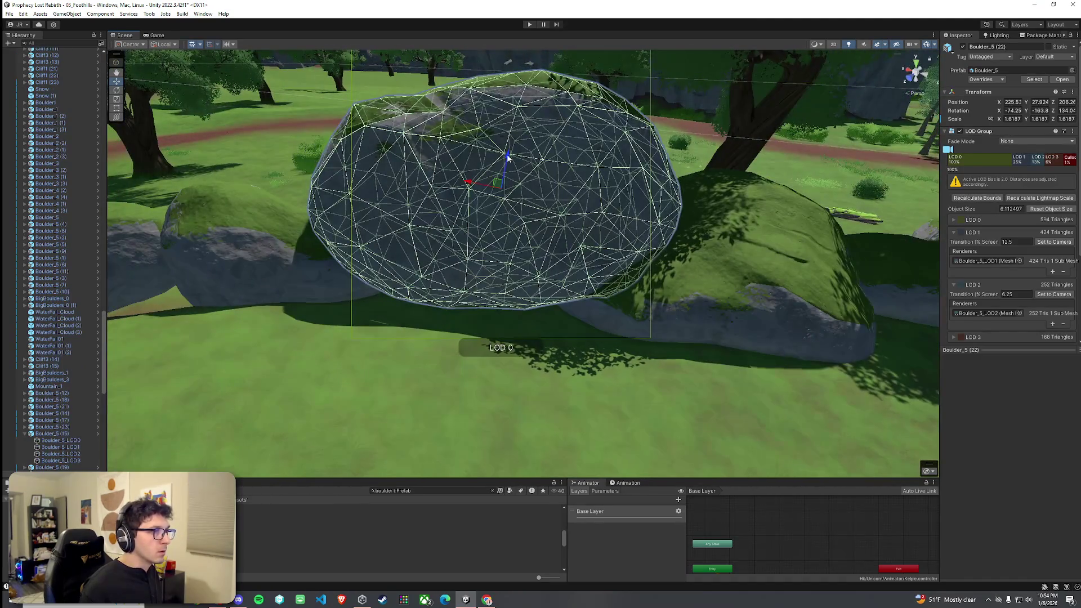
drag(507, 153, 450, 253)
Inspect foreground boulder Boulder_2 (6), then reselect the terrain's Paint Trees tool
click(411, 314)
drag(411, 313, 452, 309)
click(452, 310)
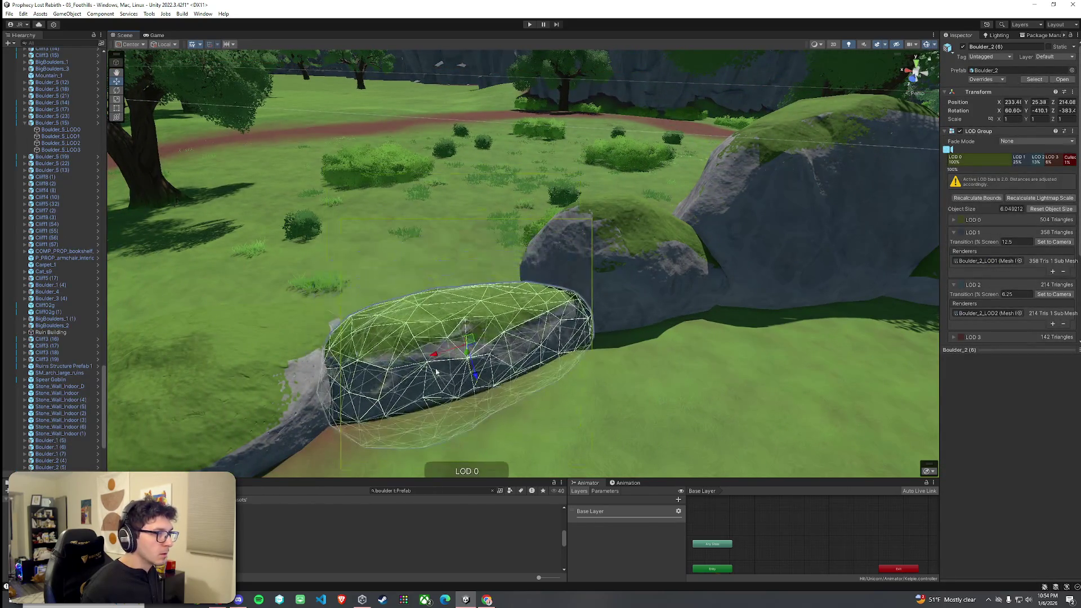
click(436, 372)
mouse_move(436, 372)
mouse_down()
mouse_move(518, 351)
mouse_move(714, 336)
mouse_up()
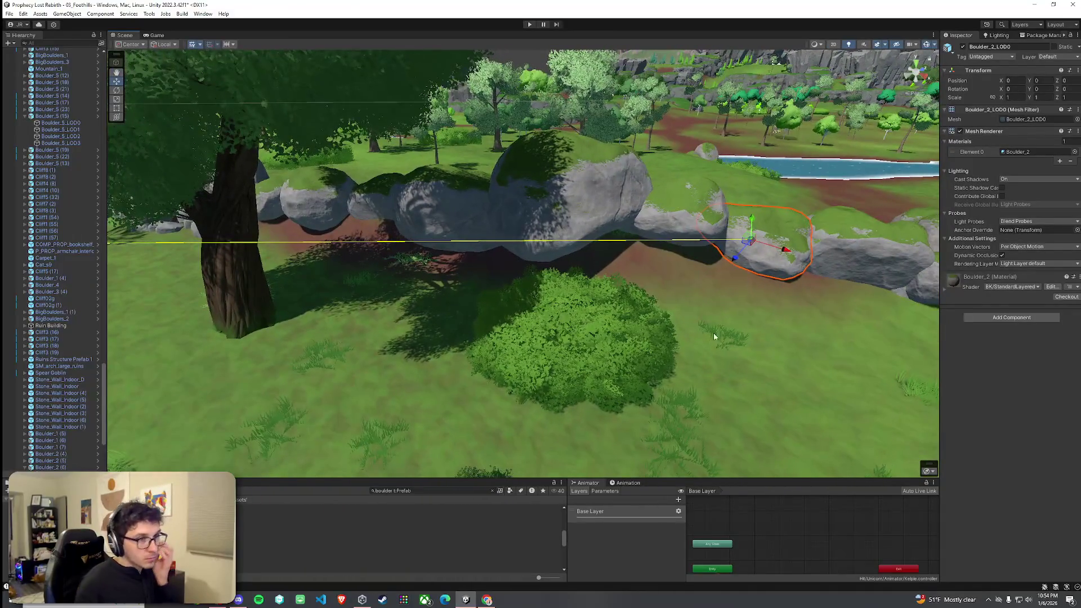
click(820, 306)
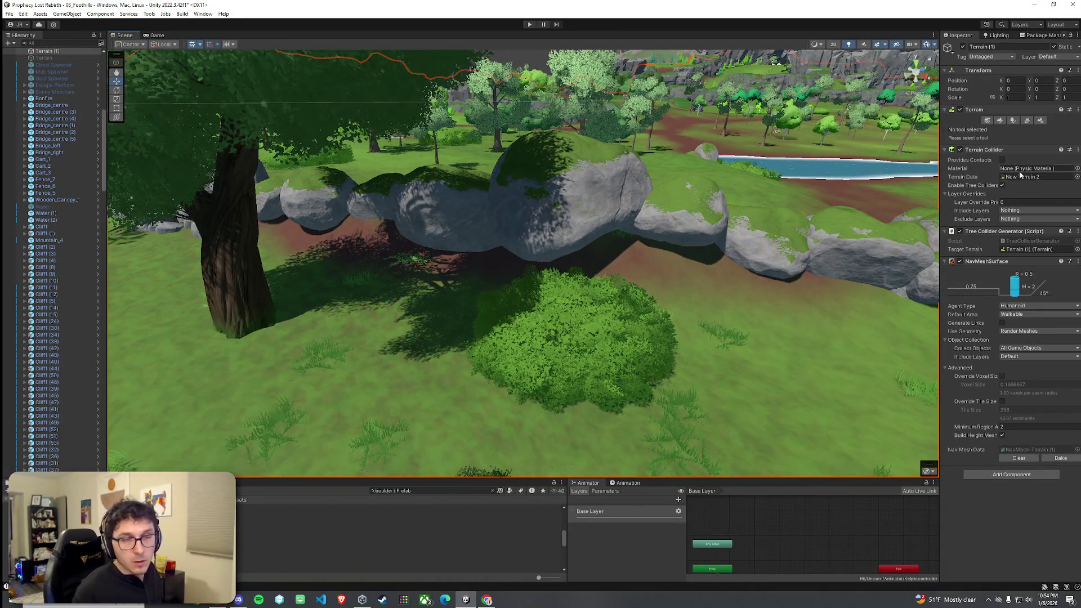
click(1004, 121)
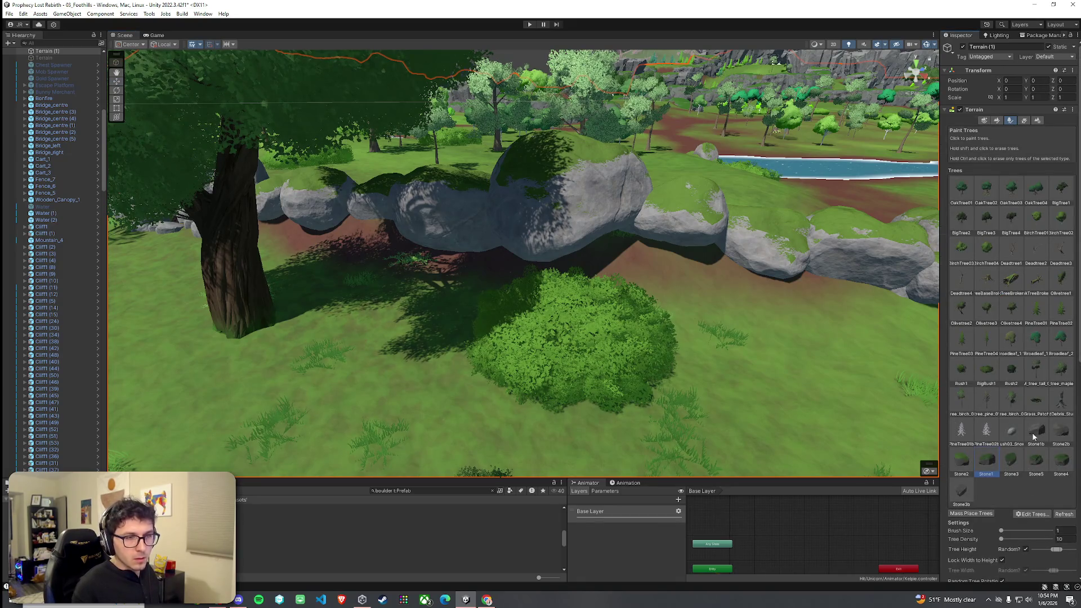
Paint a small stone at the boulder base and orbit to view the boulders and river
click(696, 270)
drag(696, 270, 762, 297)
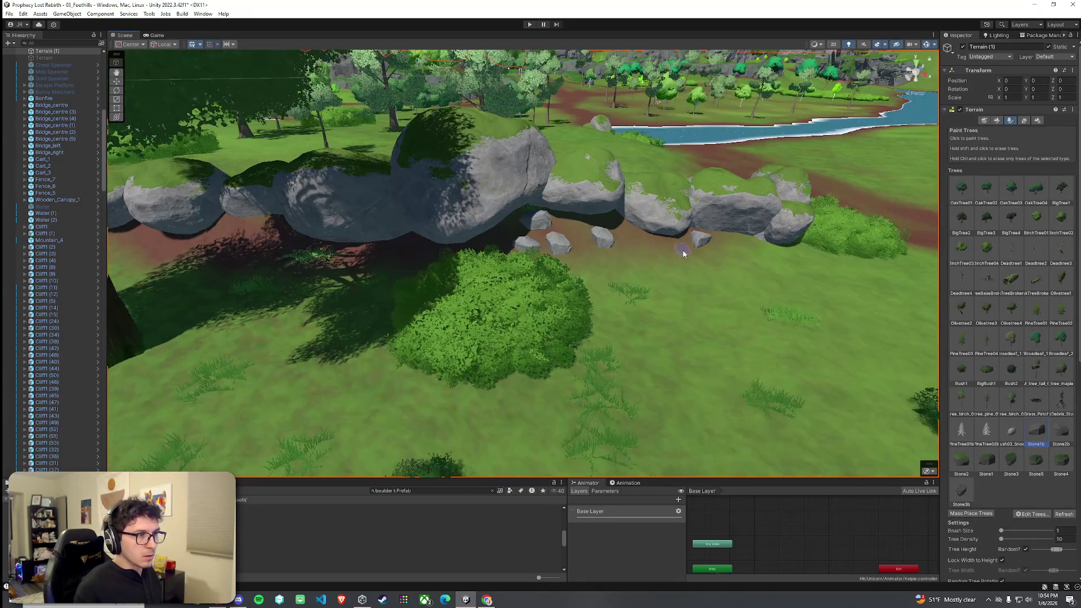
mouse_move(335, 268)
mouse_down()
mouse_move(284, 235)
mouse_move(494, 241)
mouse_up()
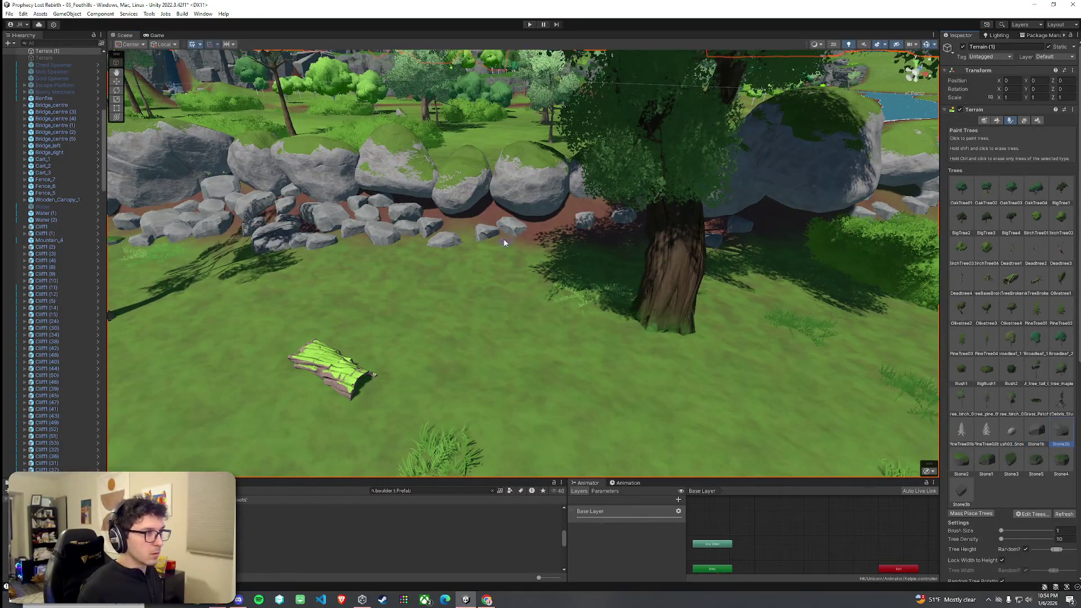
mouse_move(587, 210)
mouse_down()
mouse_move(646, 222)
mouse_move(523, 234)
mouse_up()
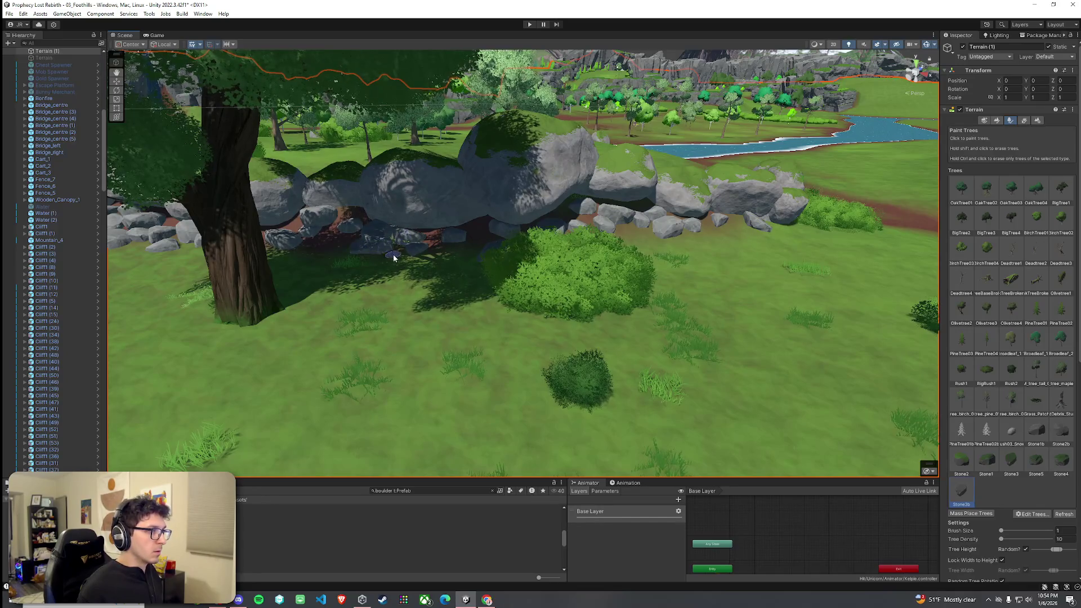
mouse_move(343, 220)
mouse_down()
mouse_move(343, 239)
mouse_move(495, 272)
mouse_move(509, 259)
mouse_move(514, 273)
mouse_up()
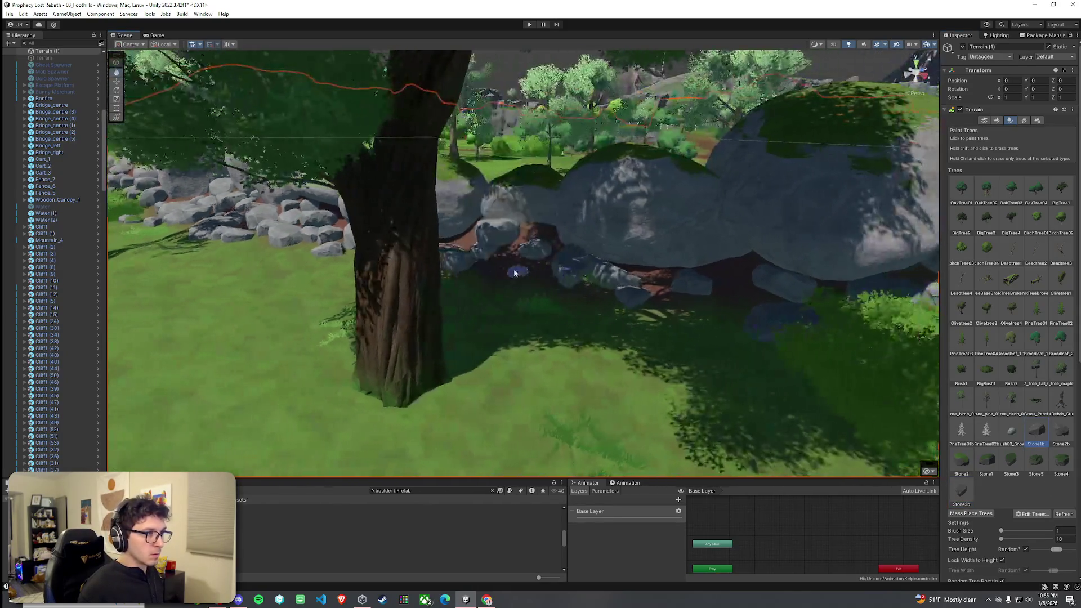
mouse_move(724, 310)
mouse_down()
mouse_move(736, 345)
mouse_move(716, 357)
mouse_move(841, 312)
mouse_up()
Fly around the boulder path and look down over the river and rocks
scroll(577, 294, up, 5)
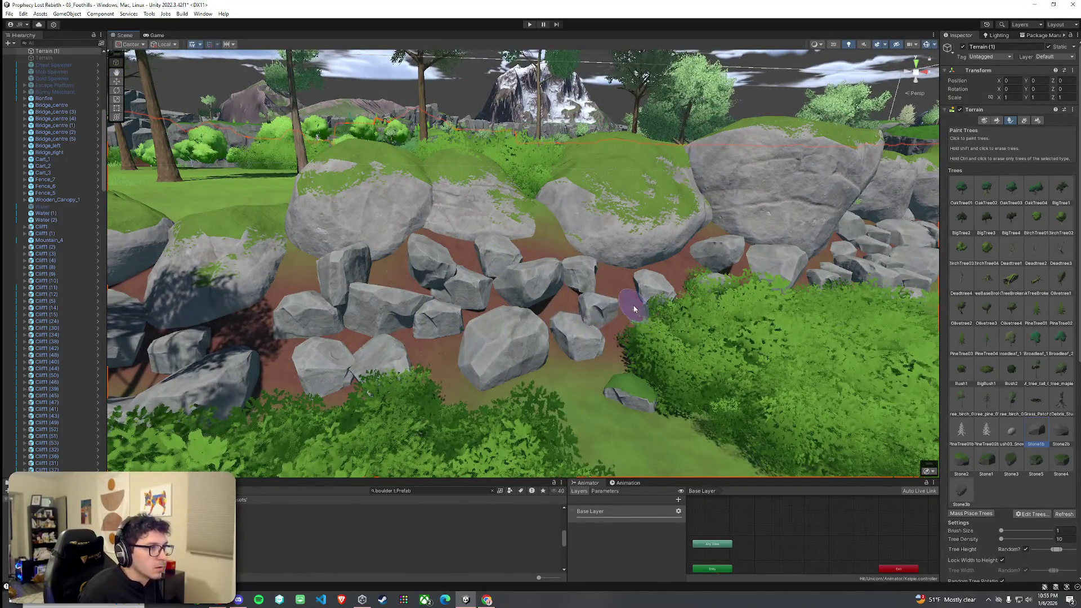
drag(624, 336, 448, 319)
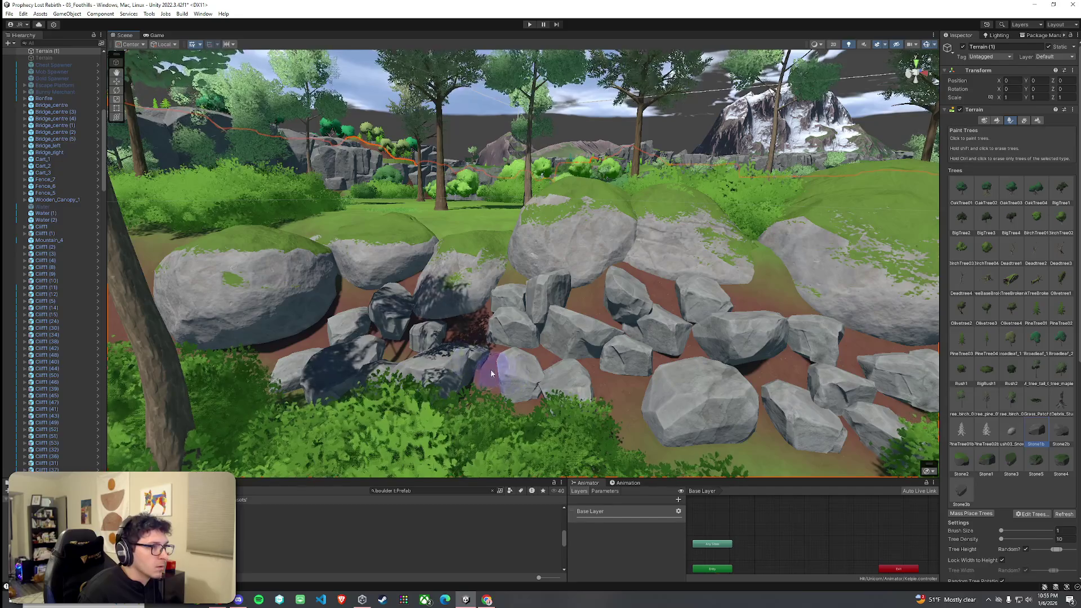
drag(606, 421, 734, 394)
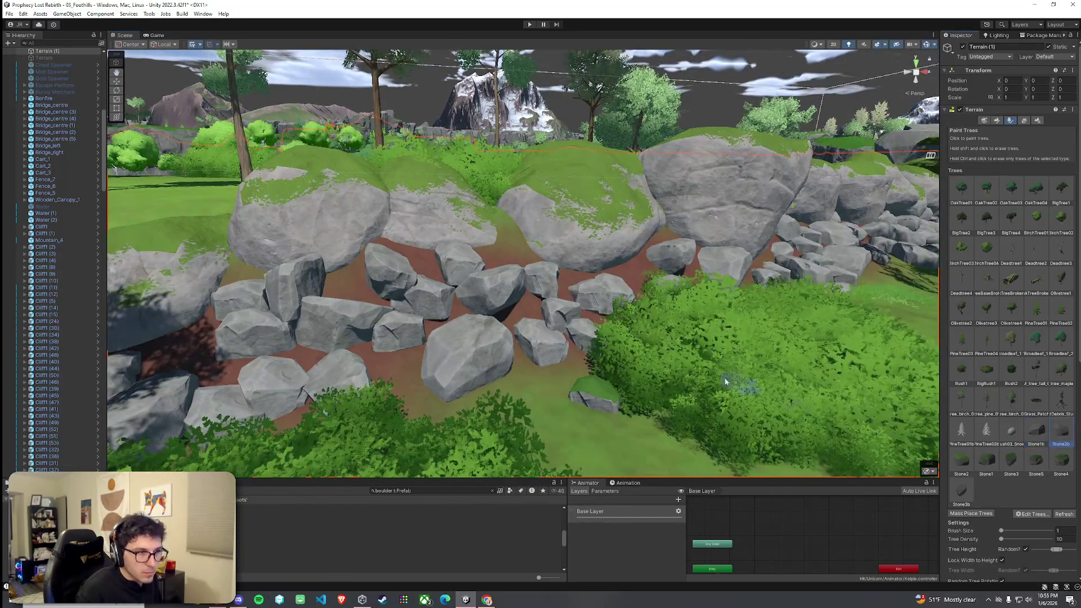
drag(541, 388, 414, 313)
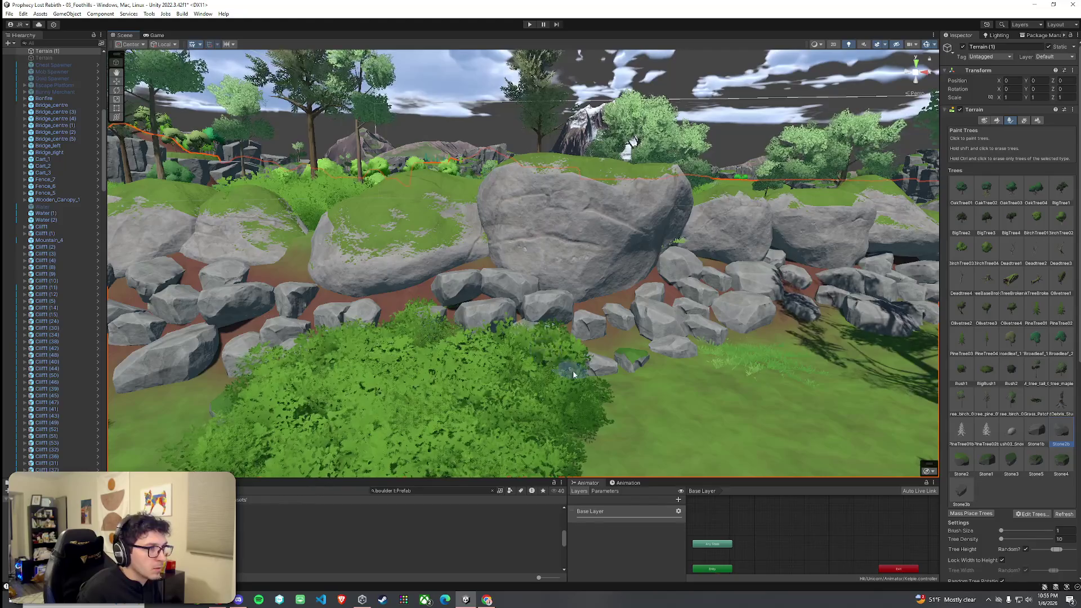
mouse_move(572, 374)
mouse_down()
mouse_move(521, 378)
mouse_move(532, 381)
mouse_move(511, 370)
mouse_move(540, 377)
mouse_move(577, 355)
mouse_move(648, 419)
mouse_move(586, 393)
mouse_move(622, 378)
mouse_move(737, 379)
mouse_move(872, 405)
mouse_up()
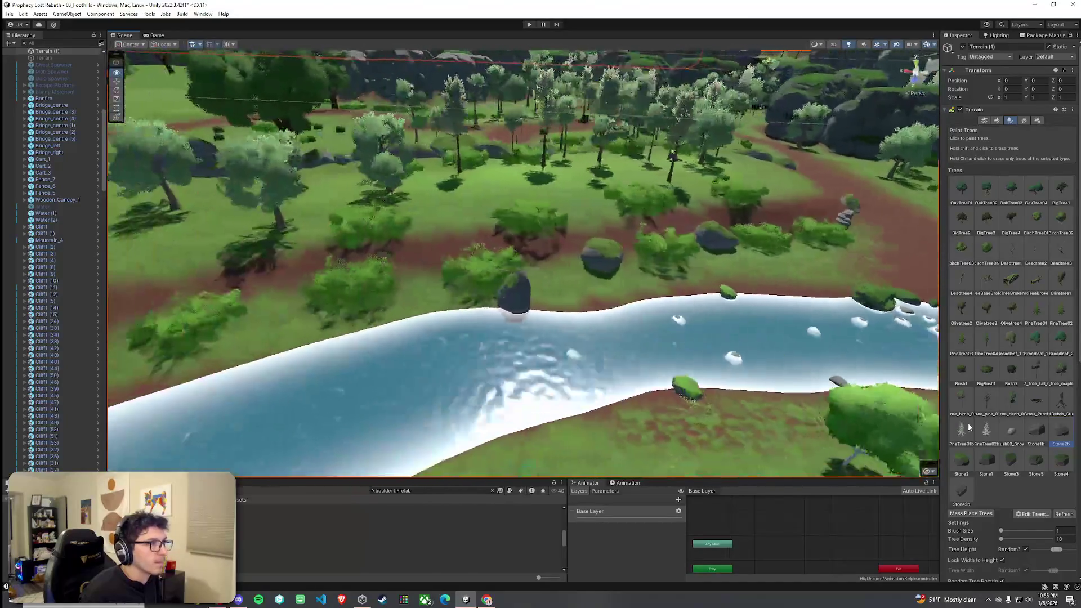
mouse_move(901, 439)
mouse_down()
mouse_move(218, 467)
mouse_move(349, 479)
mouse_move(402, 472)
mouse_up()
click(10, 13)
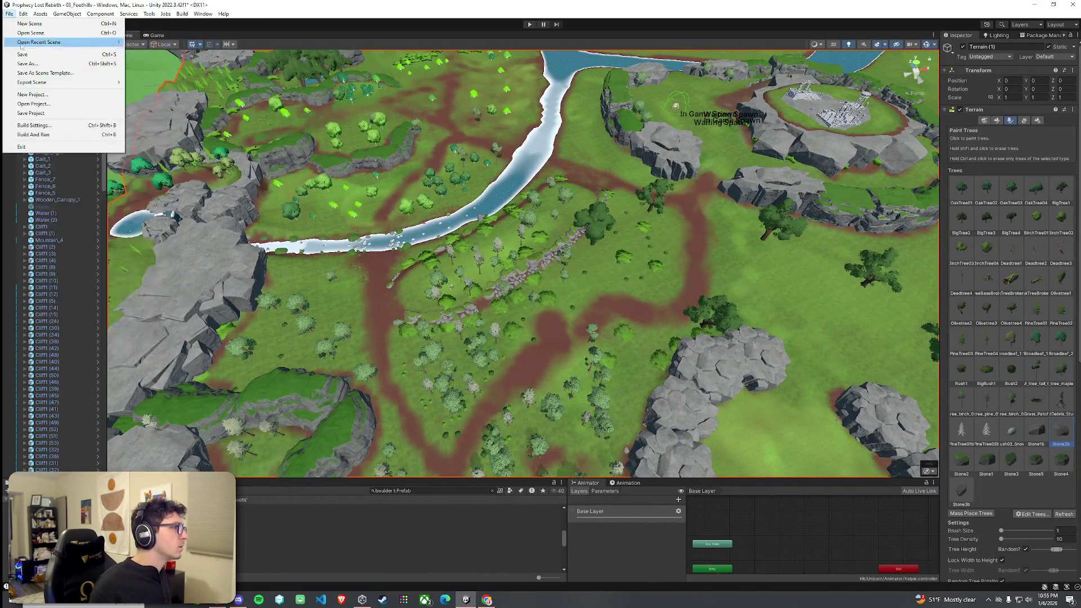
Maximize the Game view and save the scene
click(140, 5)
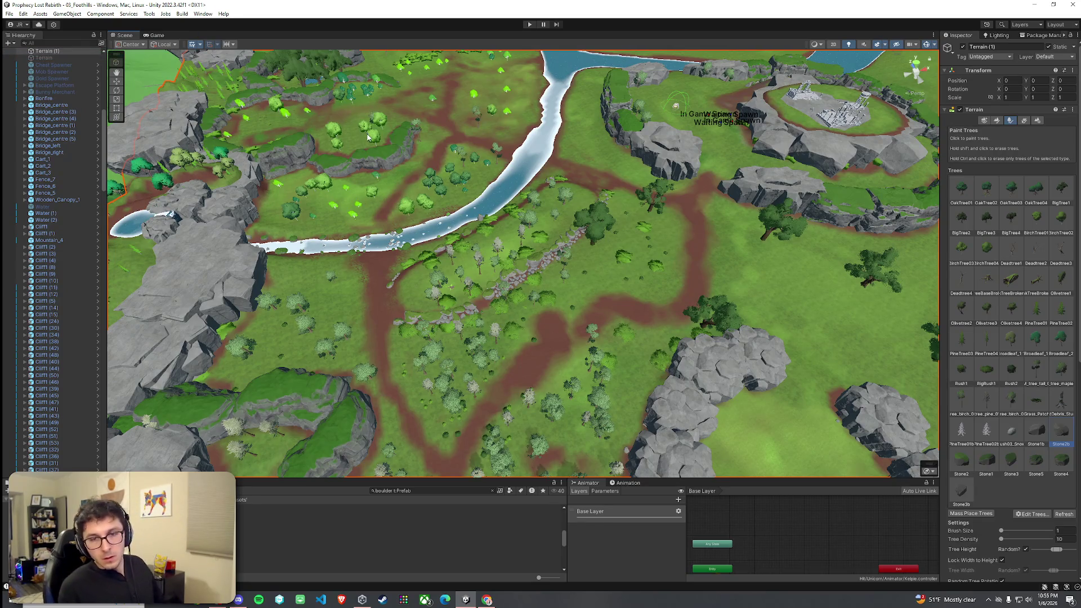
double_click(157, 35)
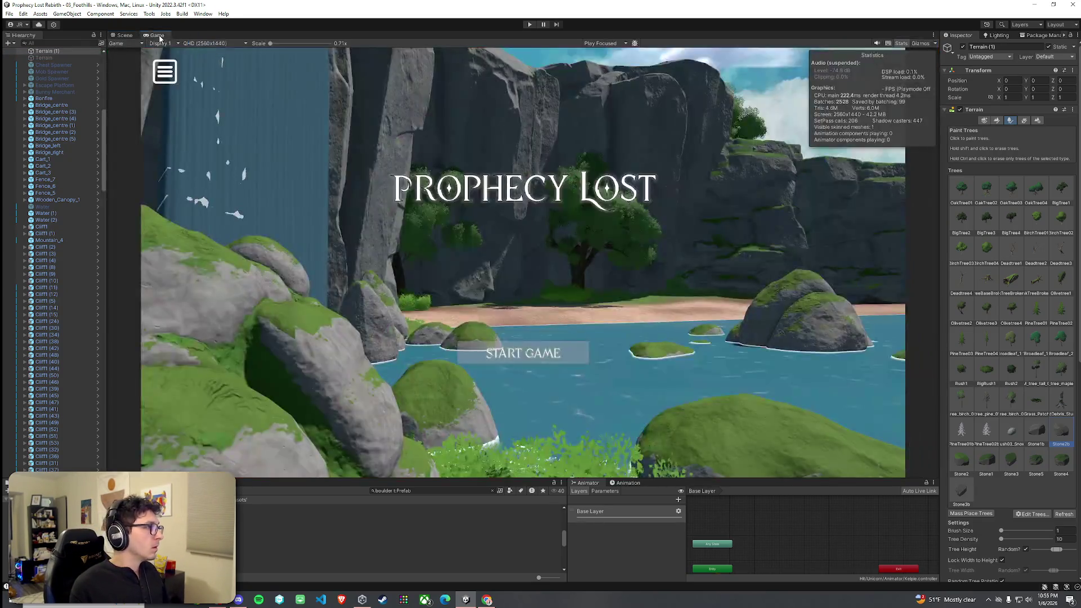
click(10, 14)
click(36, 54)
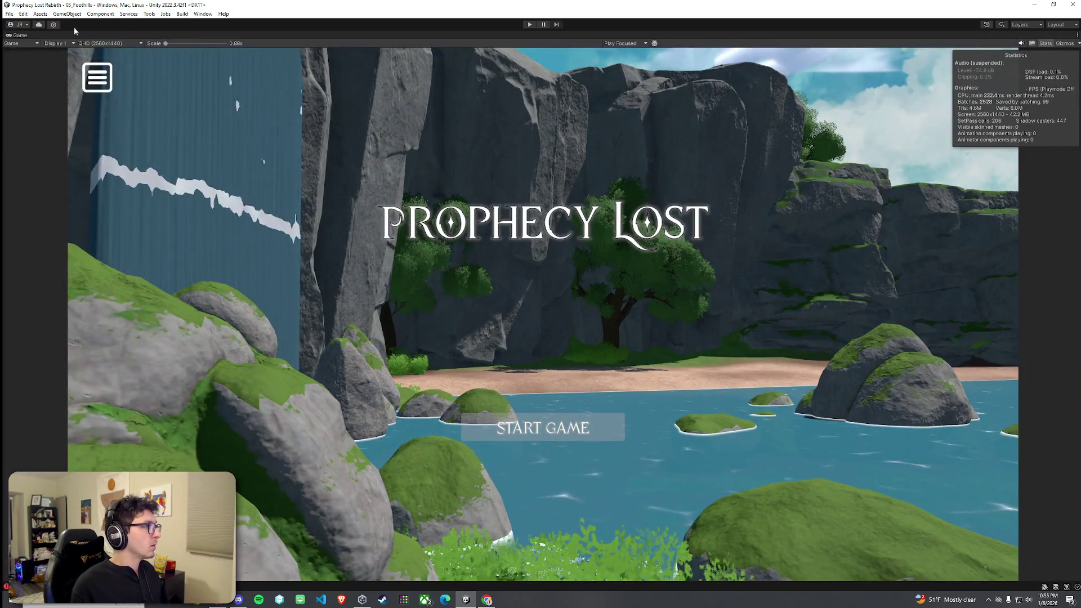
Restore the full editor layout and frame the Waiting Spawn Point in the Scene view
key(shift+space)
key(ctrl+1)
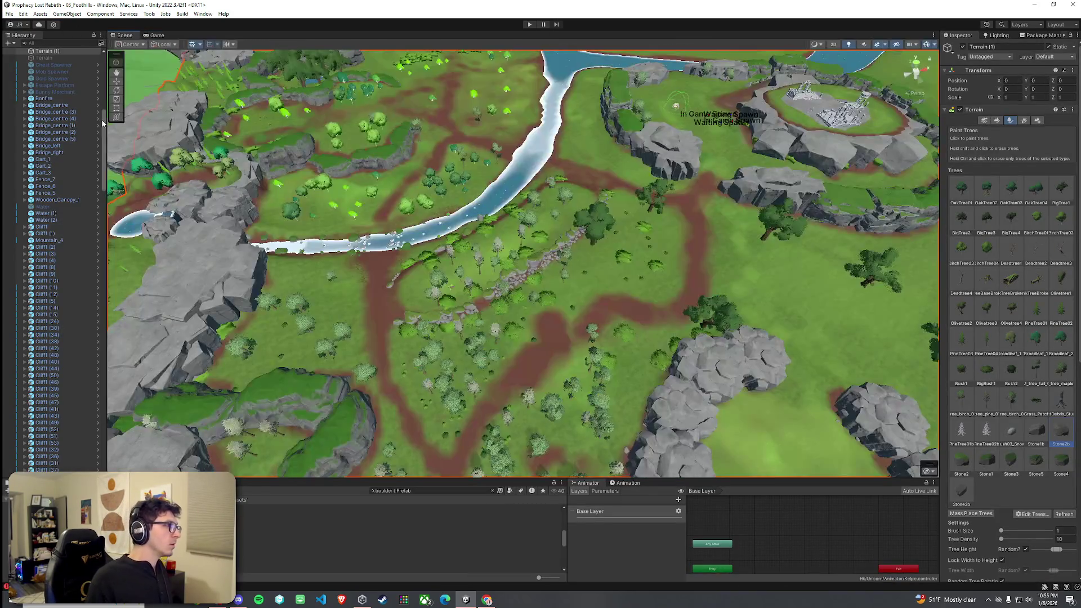
scroll(101, 119, up, 10)
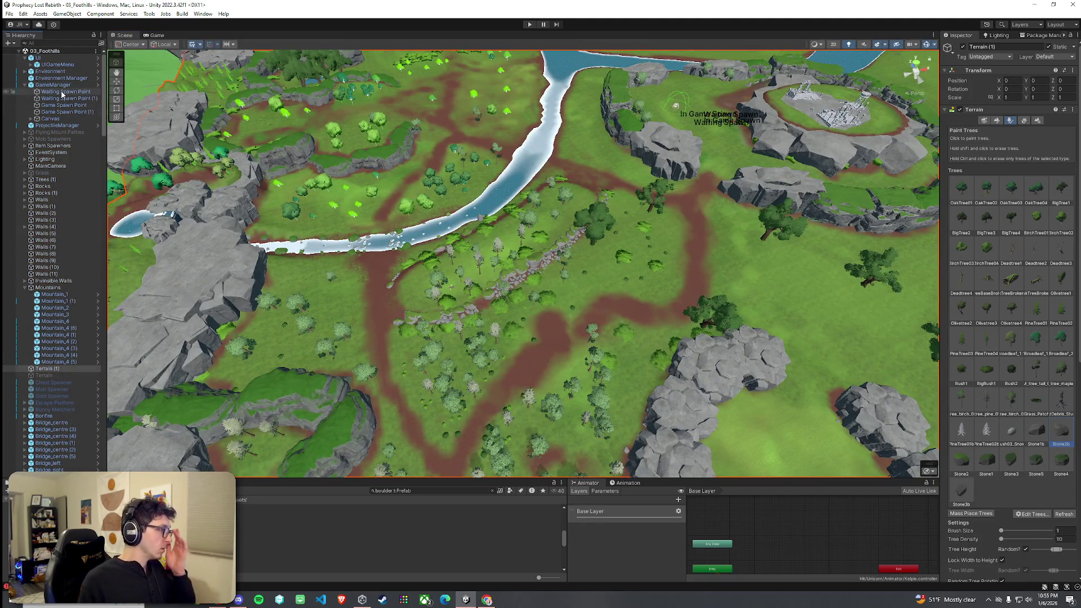
double_click(63, 92)
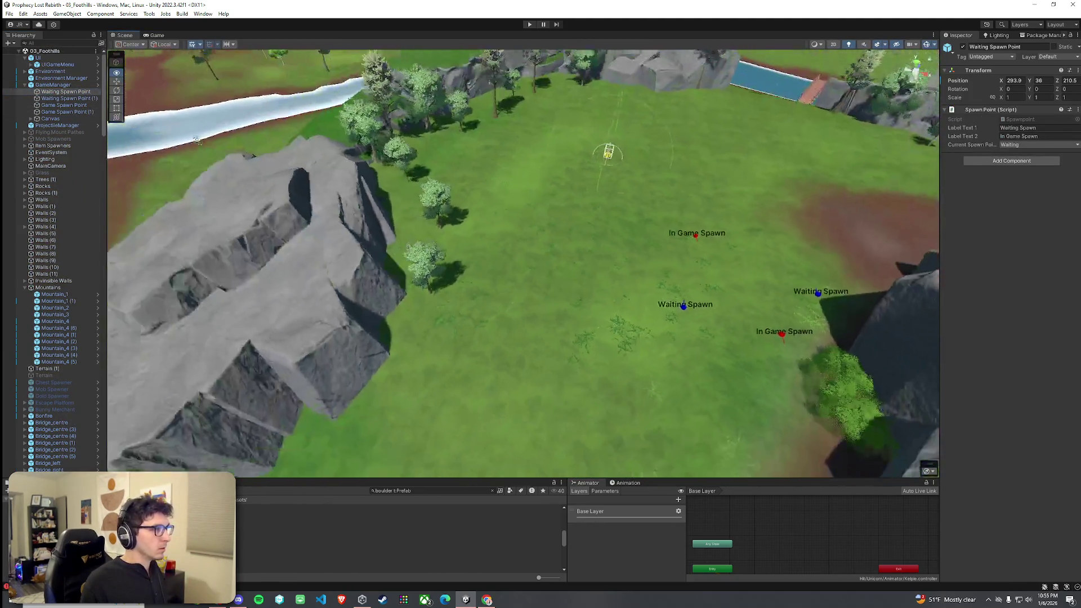
scroll(197, 141, down, 10)
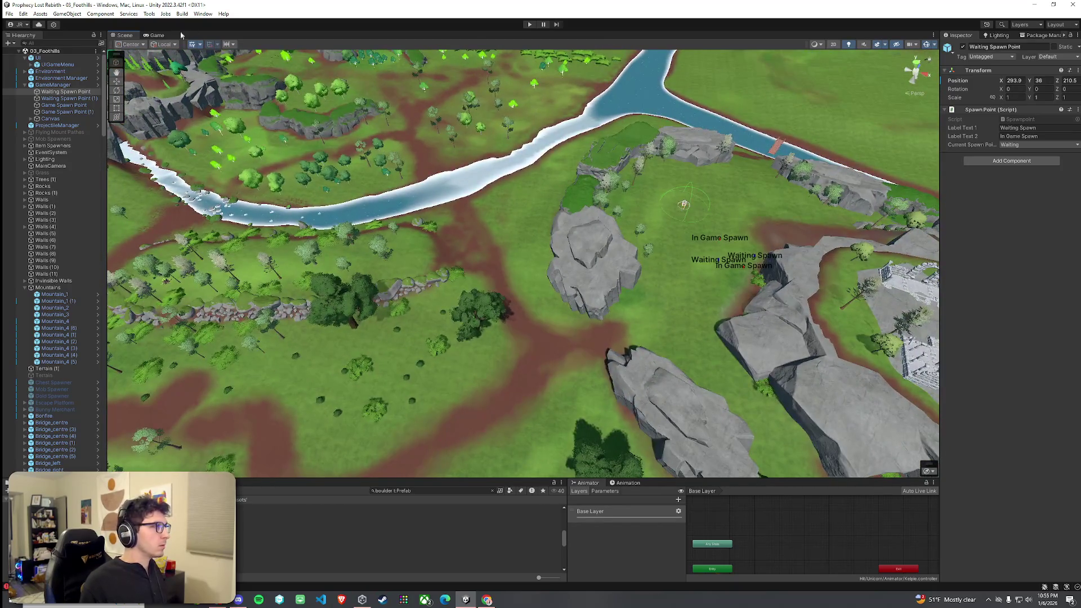
Maximize the Game view again and save the scene once more
double_click(158, 35)
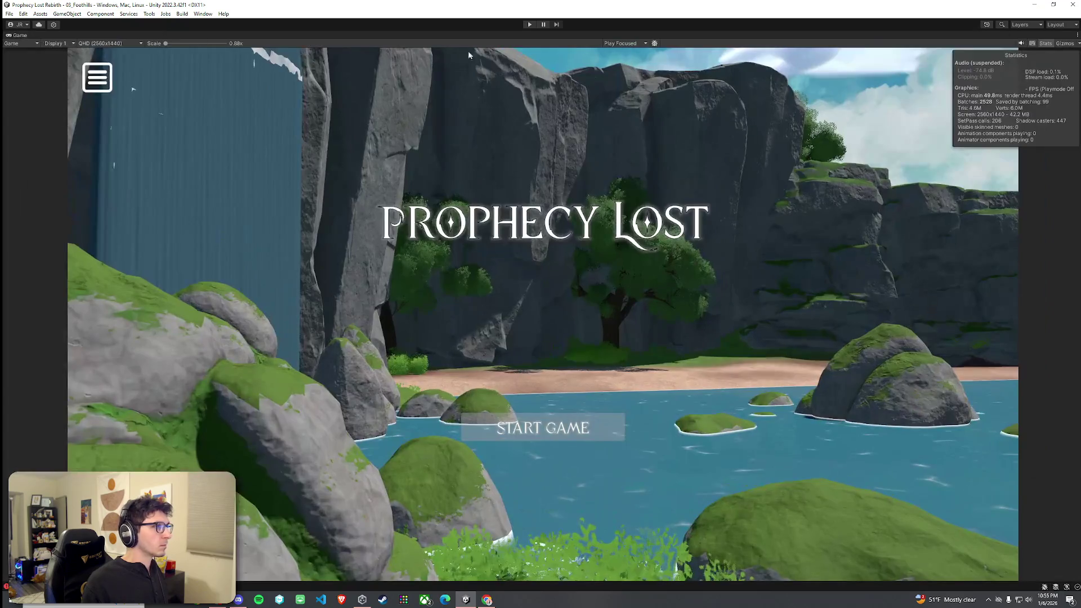
click(9, 13)
click(22, 54)
Enter Play mode and choose START GAME on the Prophecy Lost title screen
click(529, 24)
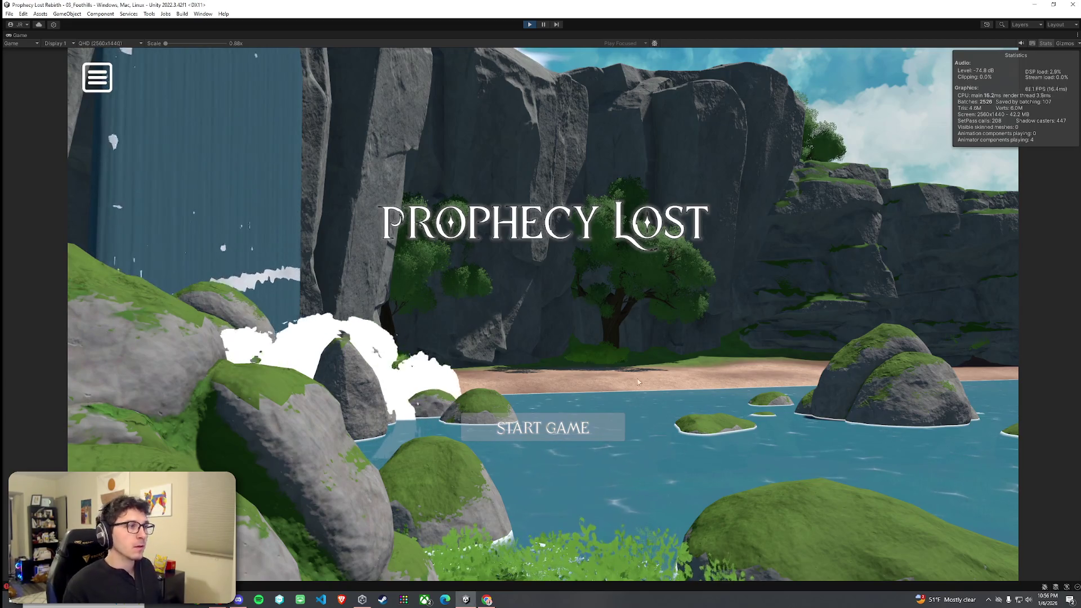
click(580, 435)
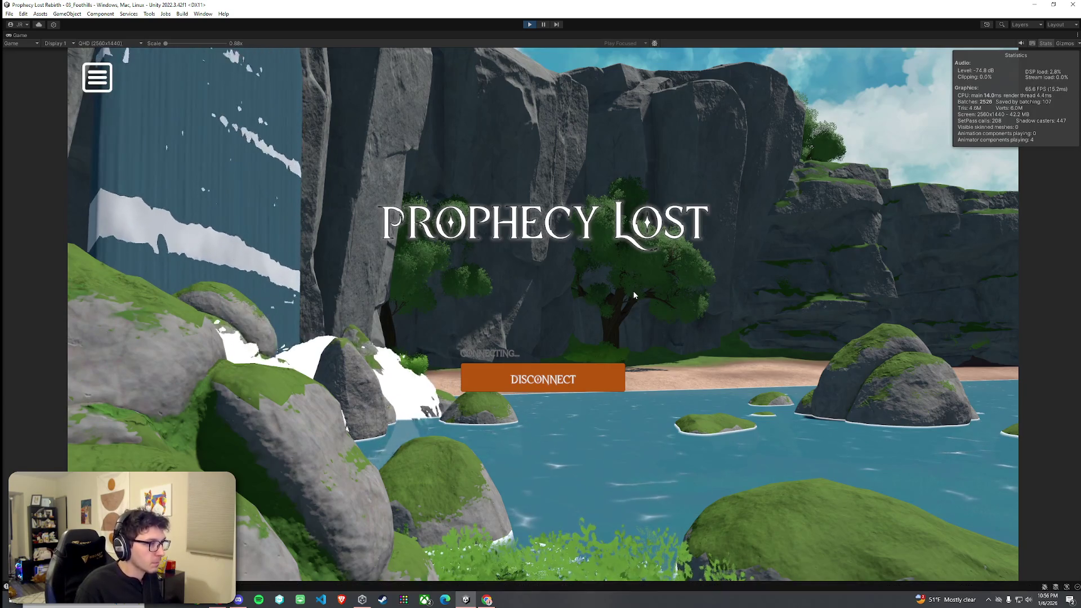
Run the character forward across the meadow, jumping several times on the way into the bush
key(w)
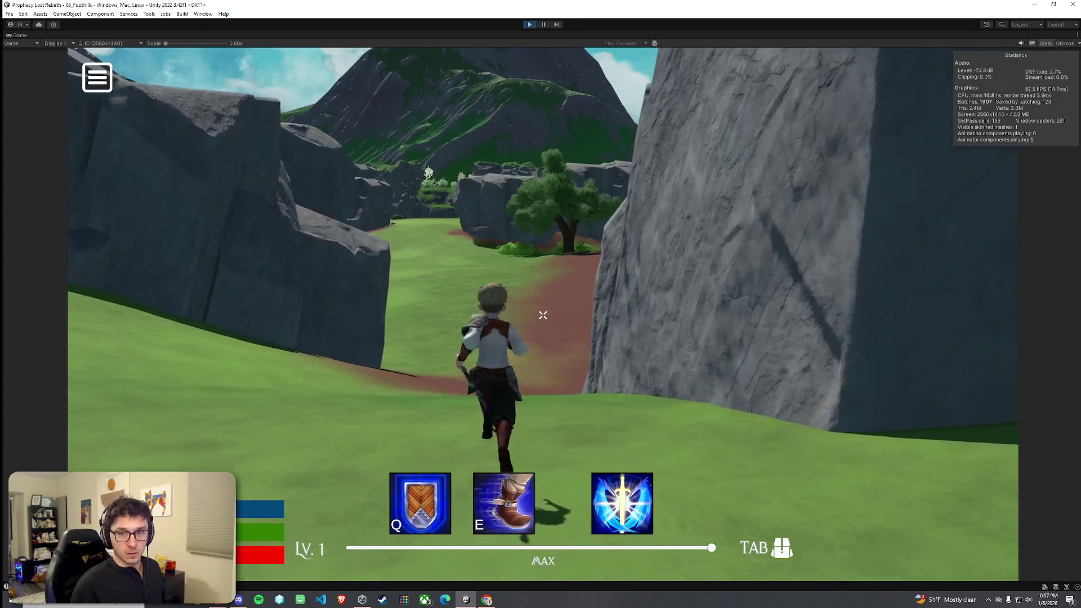
key(space)
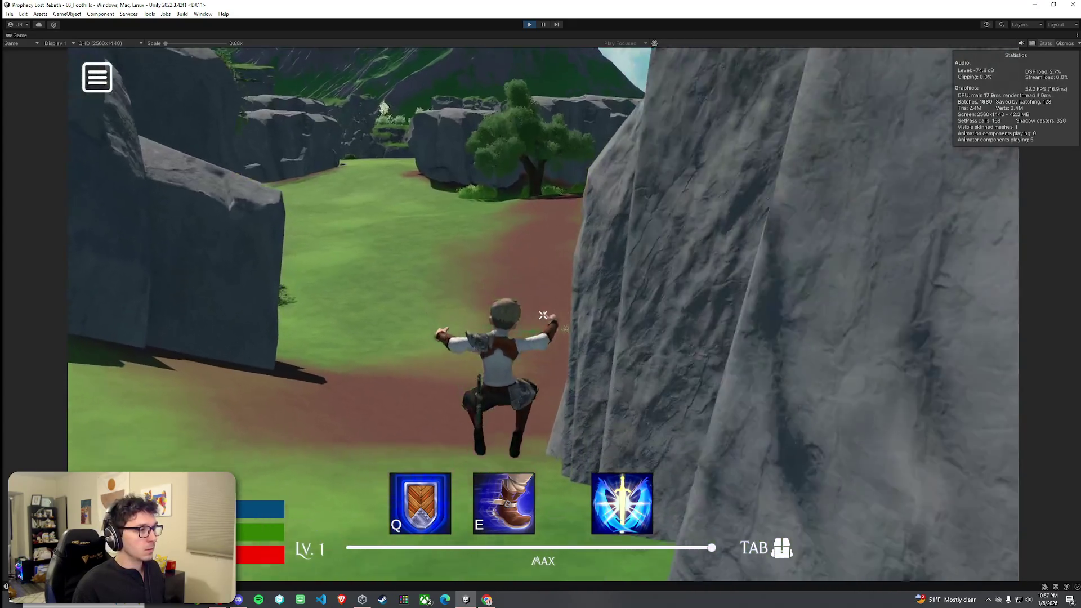
key(space)
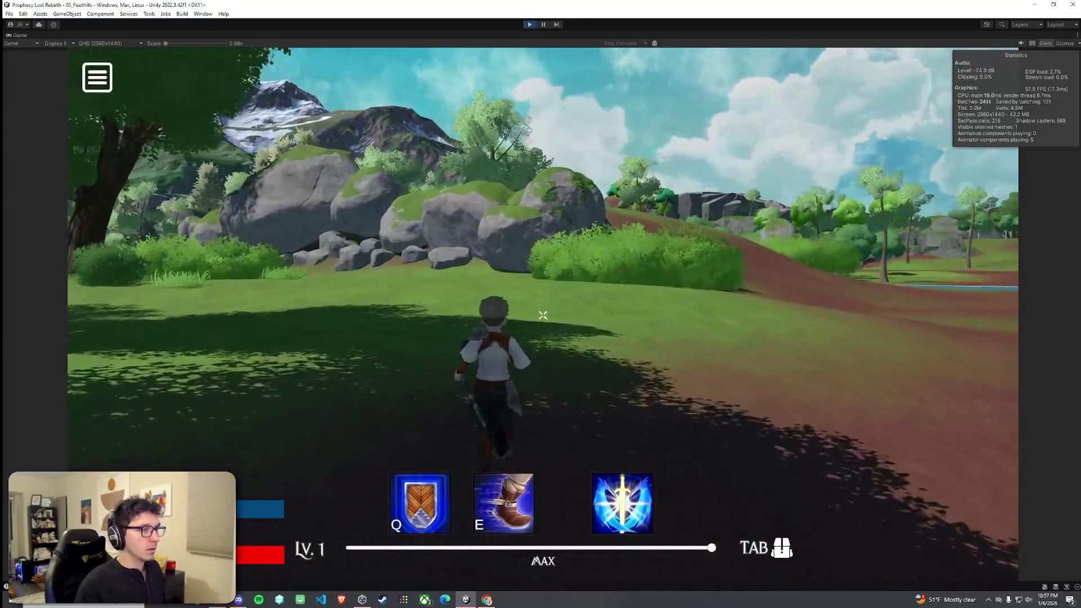
key(space)
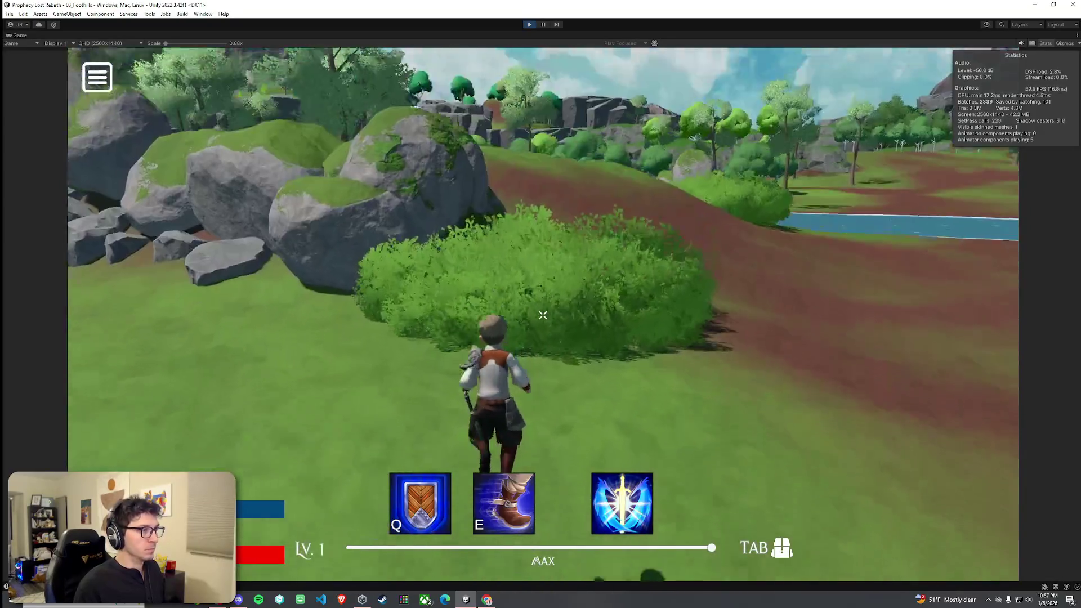
key(space)
key(w)
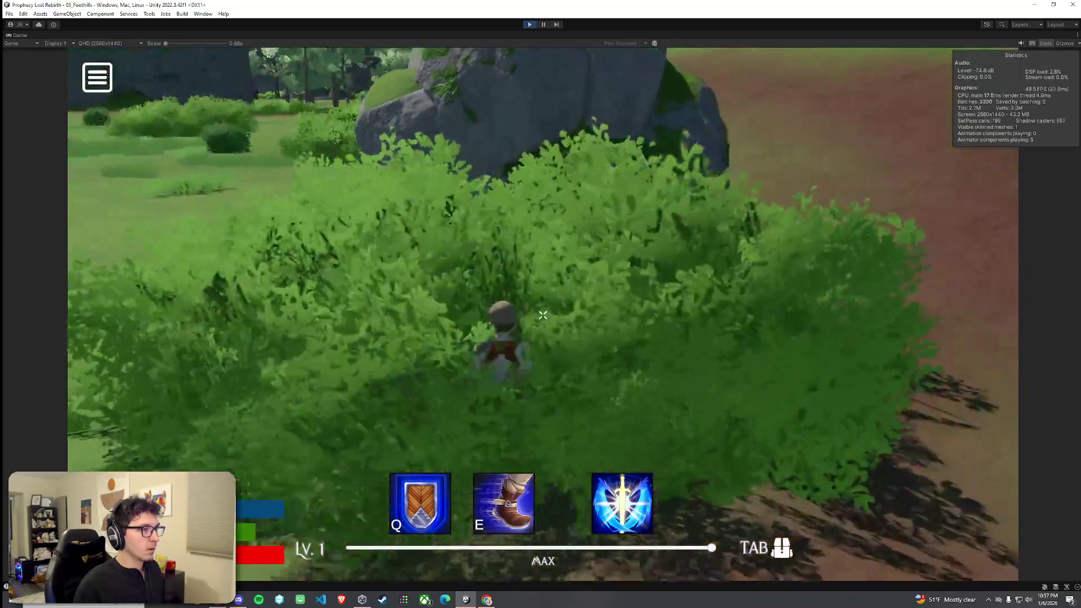
key(super)
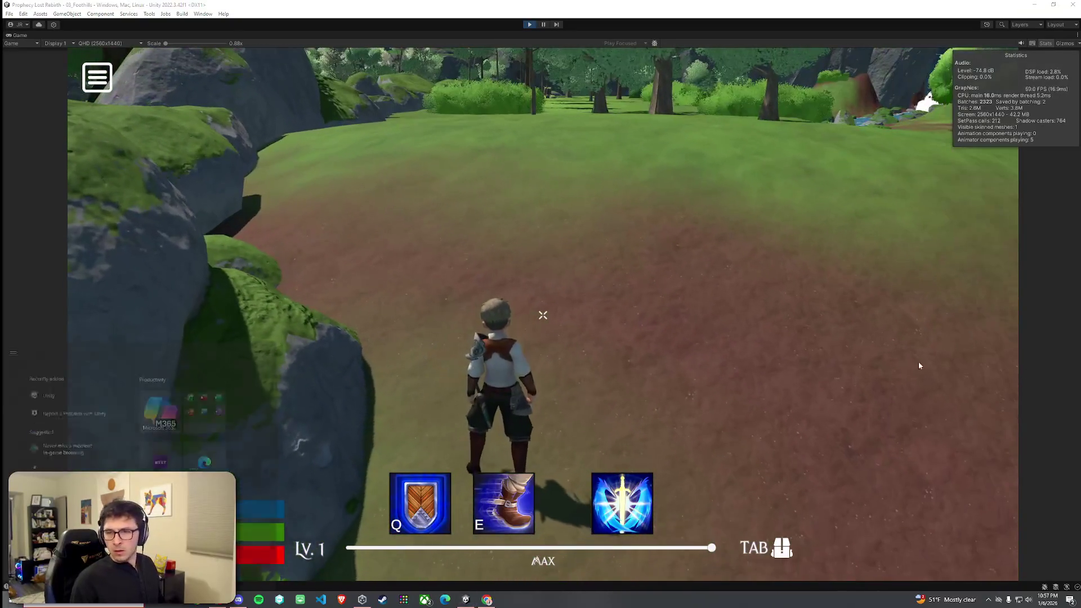
key(super)
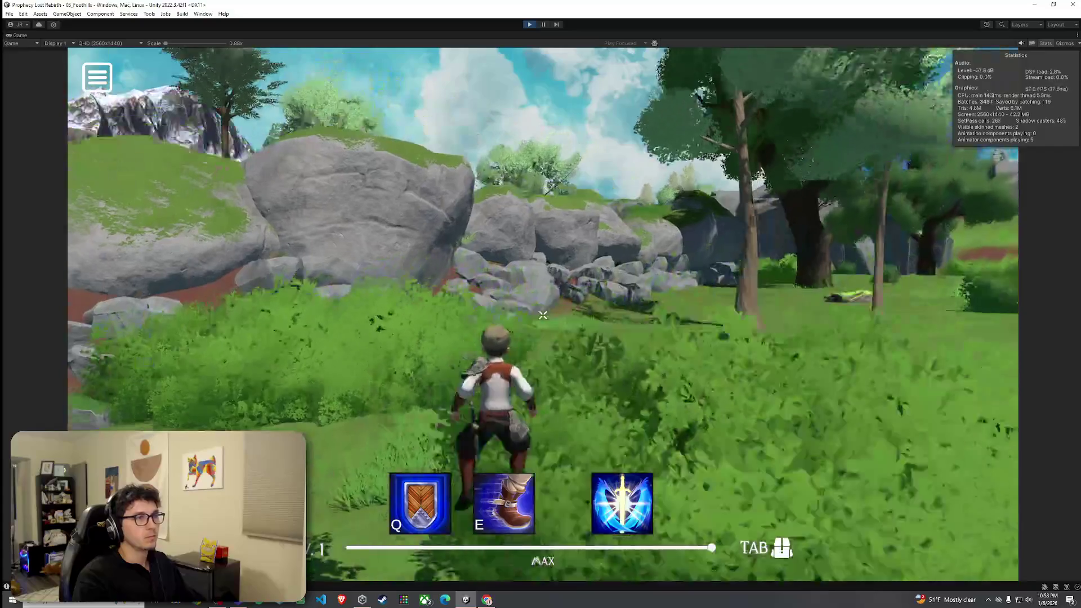
Run the character along the dirt path toward the cliffs and snowy mountain, then stop Play mode
key(w)
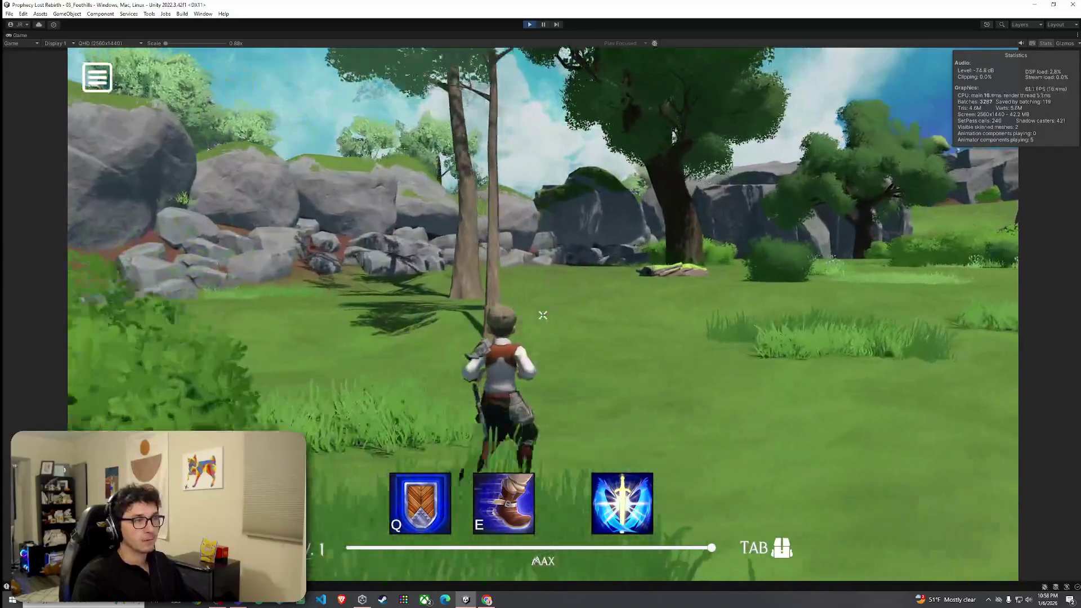
key(w)
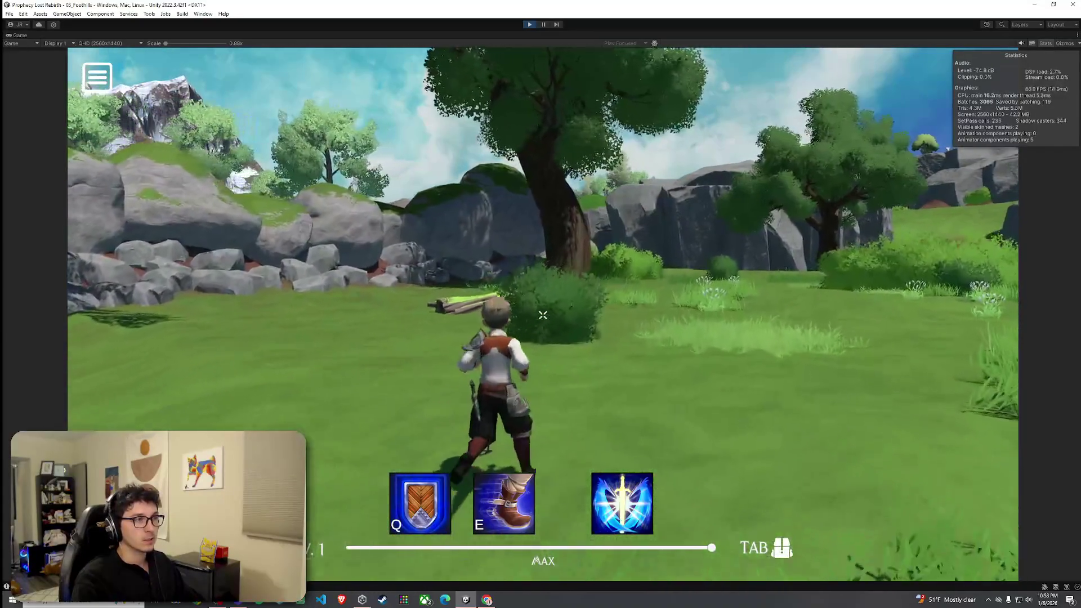
key(w)
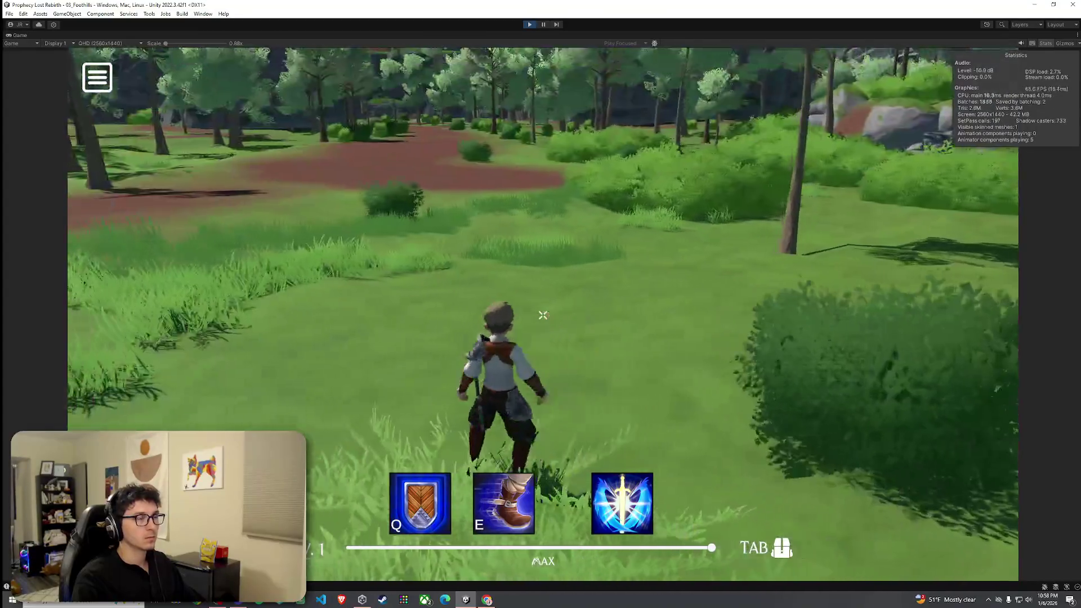
key(w)
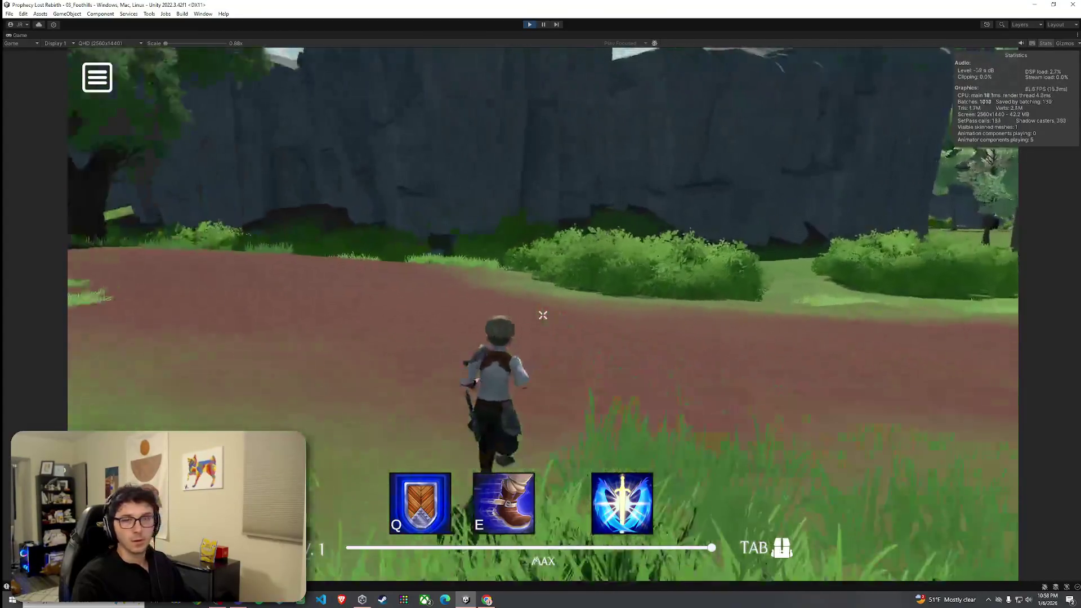
key(w)
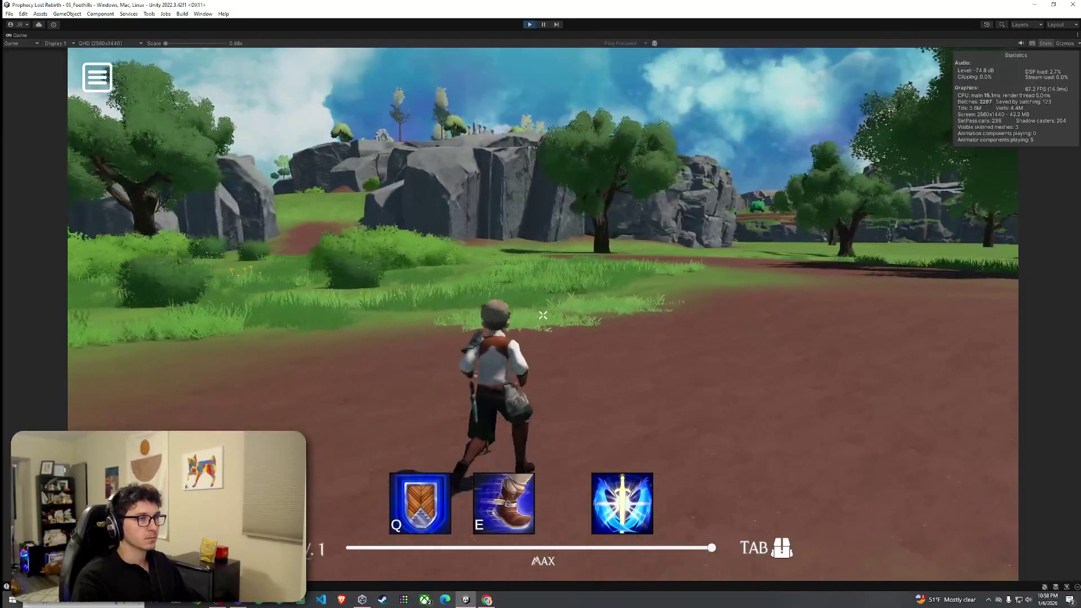
key(w)
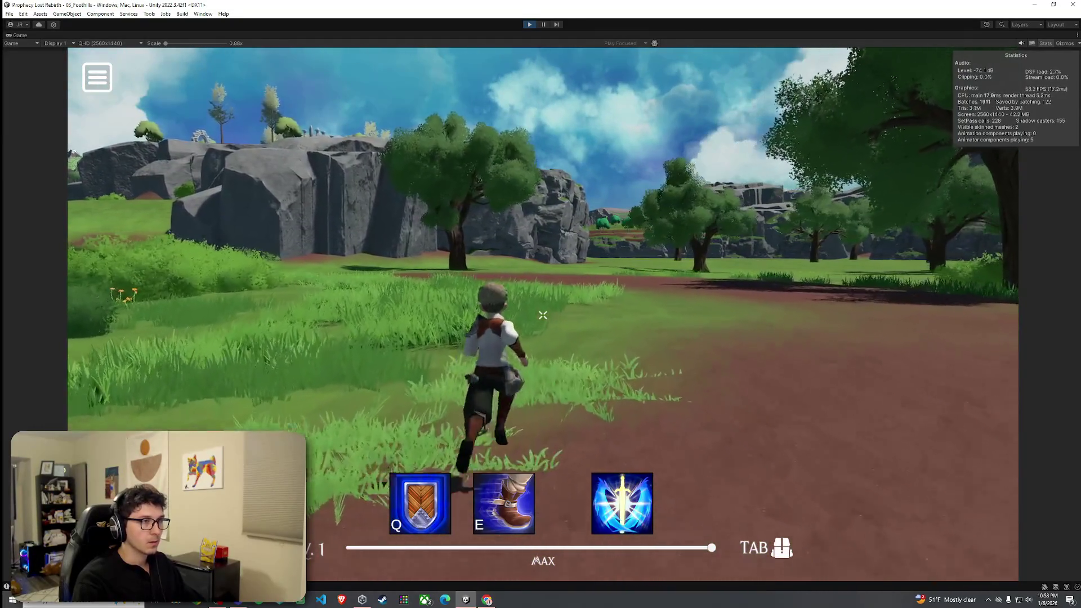
key(w)
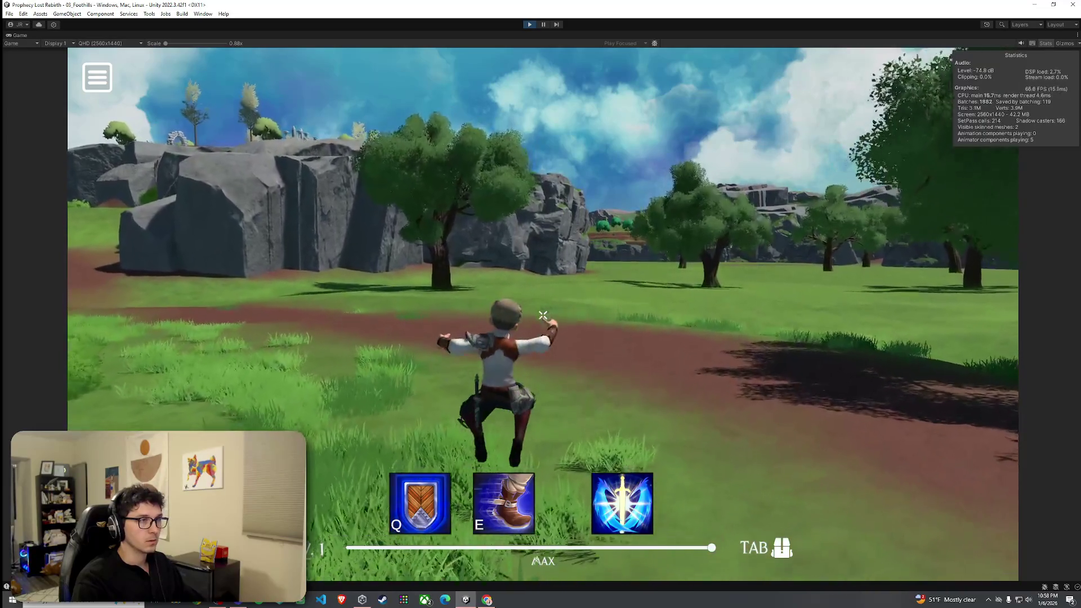
key(w)
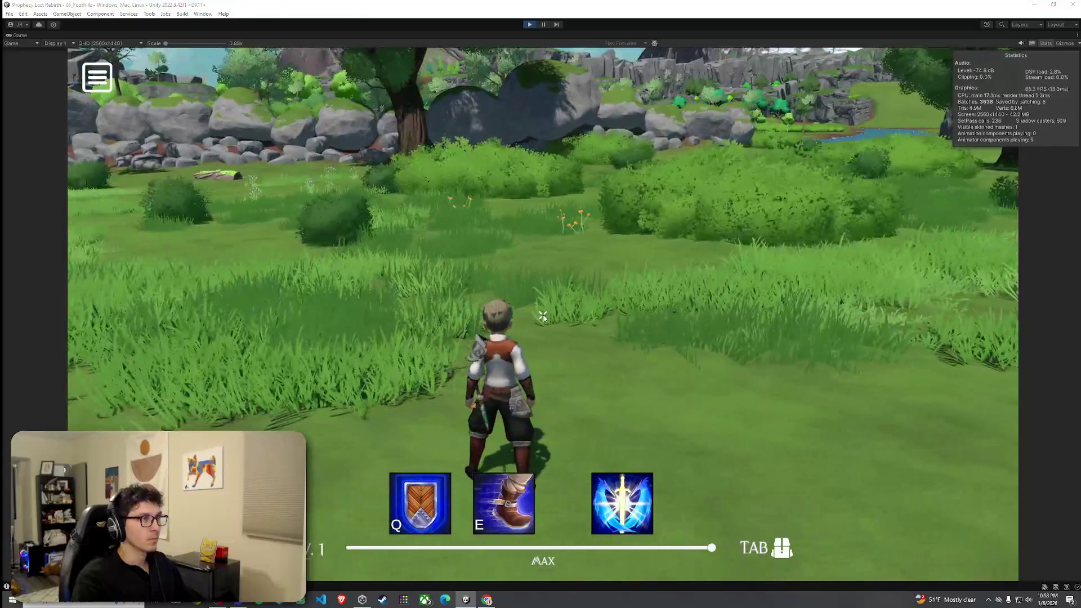
key(ctrl+p)
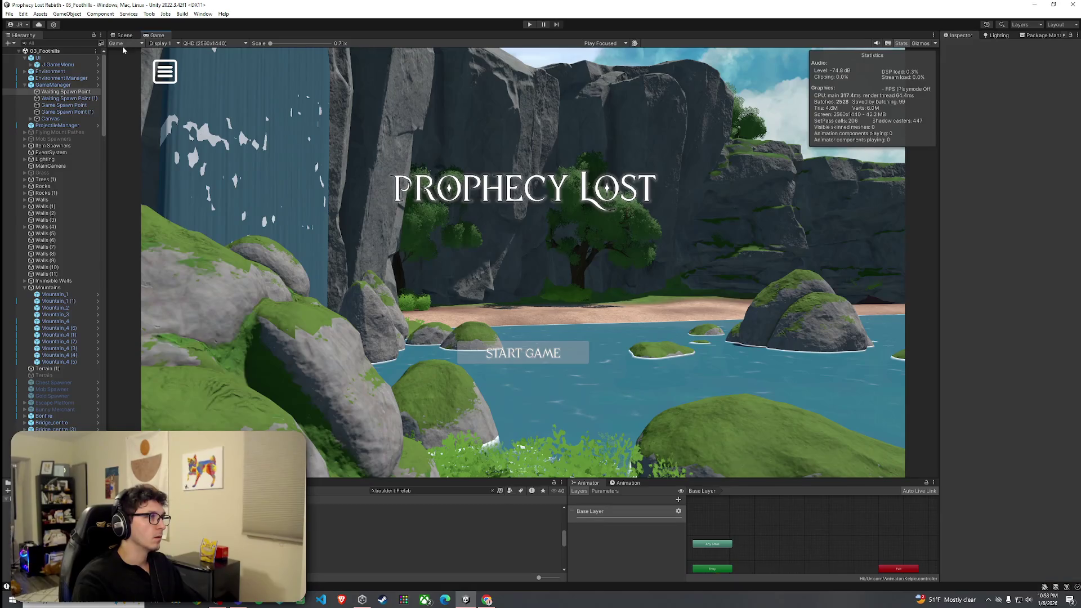
In the Scene view, select the meadow boulder wall and move it up beside the river
click(123, 35)
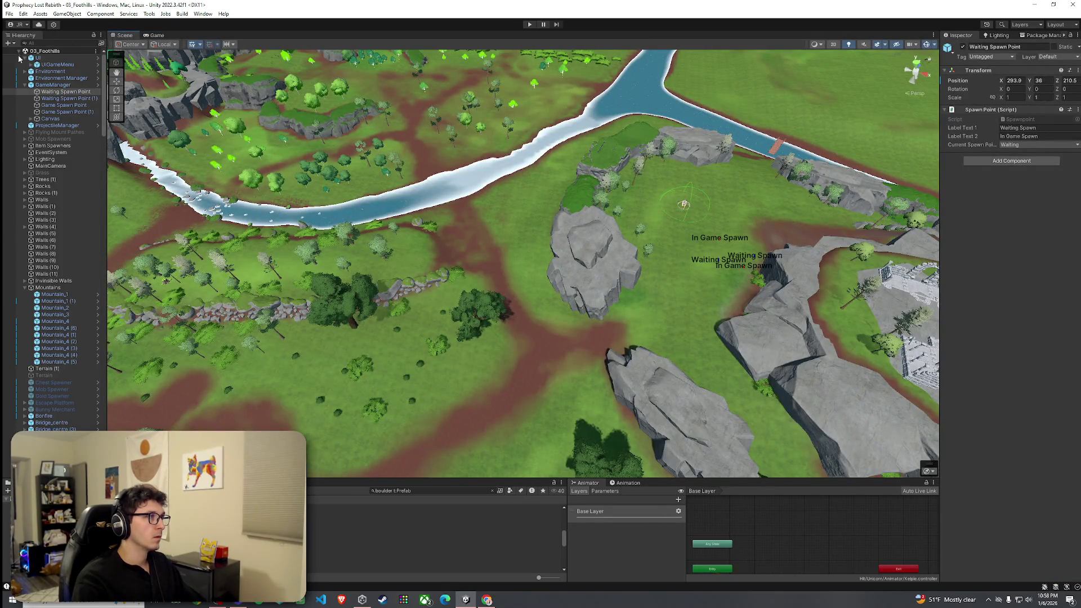
mouse_move(398, 210)
mouse_down()
mouse_move(319, 208)
mouse_move(438, 223)
mouse_move(672, 203)
mouse_move(1051, 272)
mouse_move(461, 284)
mouse_up()
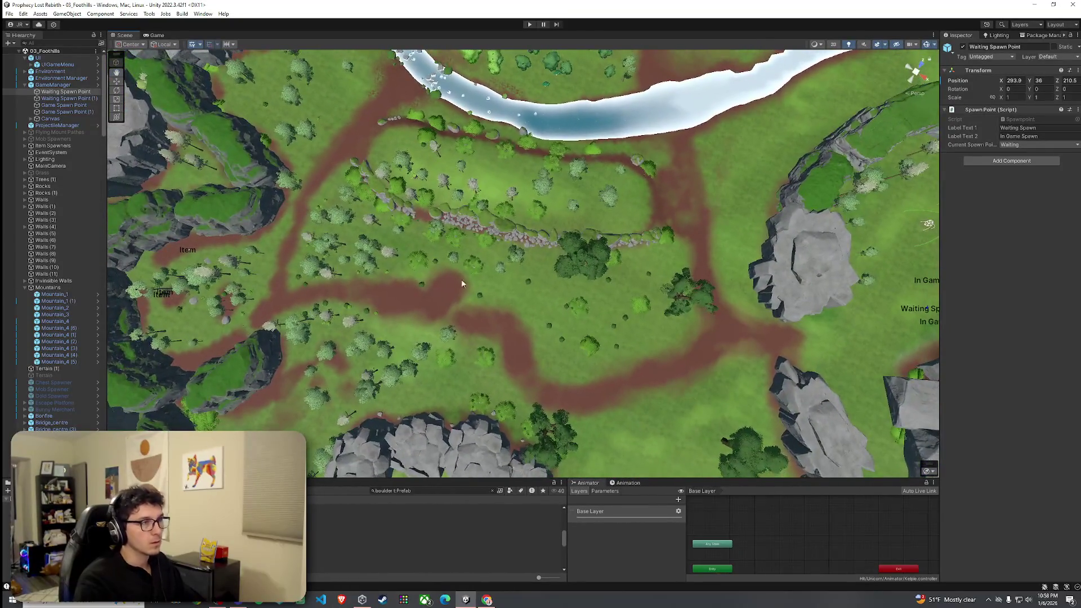
drag(429, 197, 590, 250)
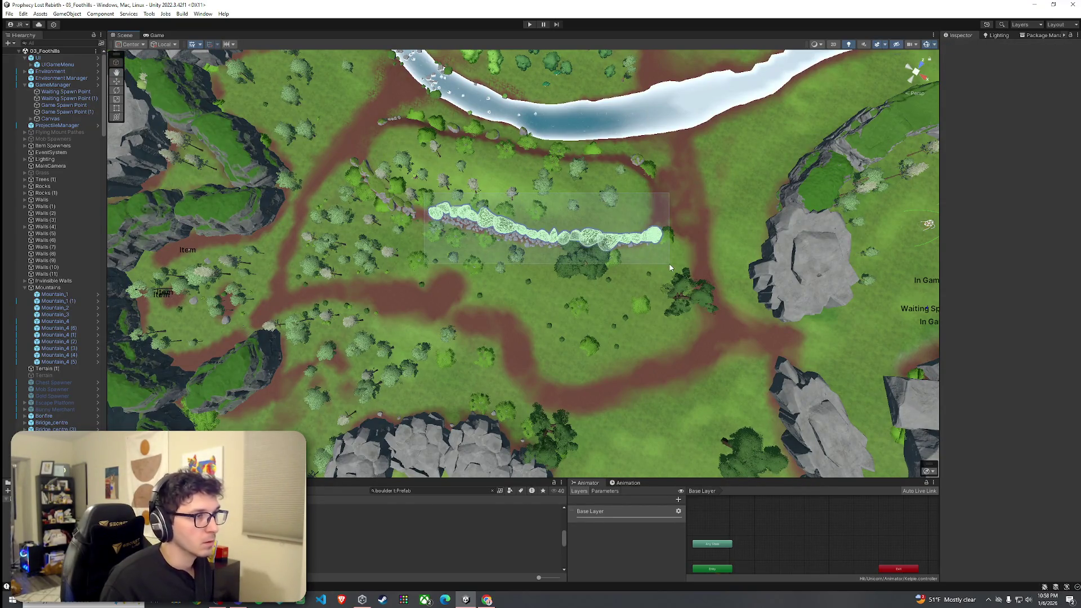
drag(670, 267, 667, 271)
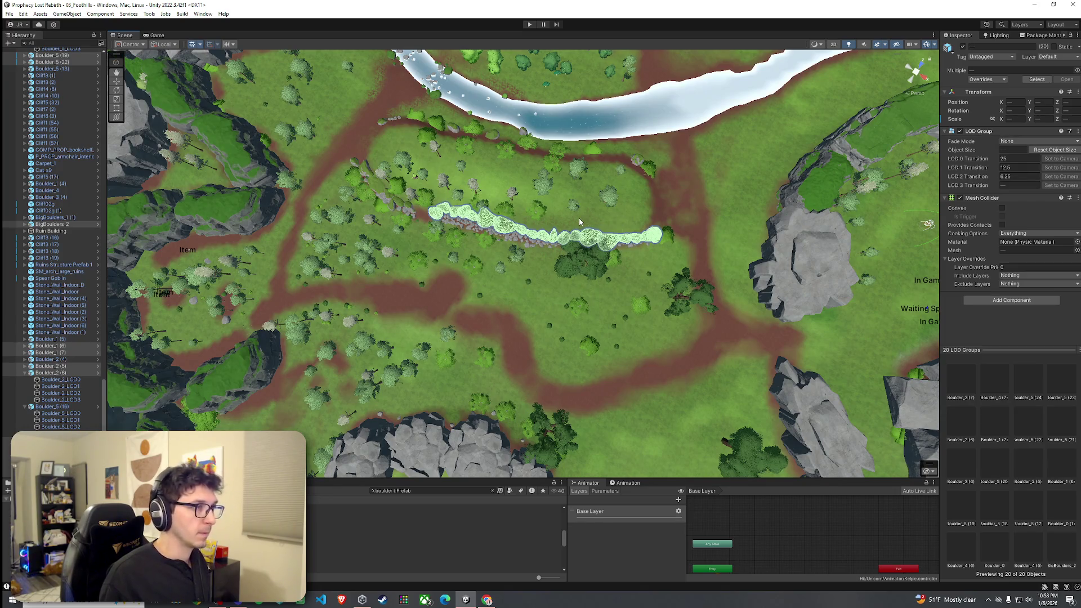
key(w)
mouse_move(553, 230)
mouse_down()
mouse_move(550, 156)
mouse_move(569, 99)
mouse_move(542, 141)
mouse_up()
Orbit in close to the relocated boulder row and select one big boulder
key(e)
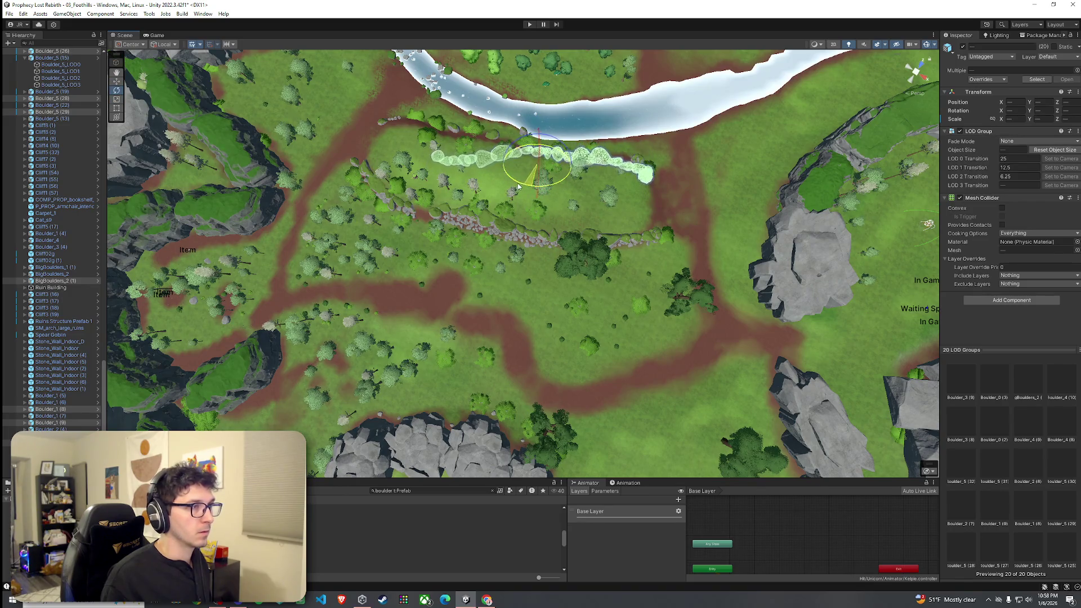
scroll(525, 184, up, 5)
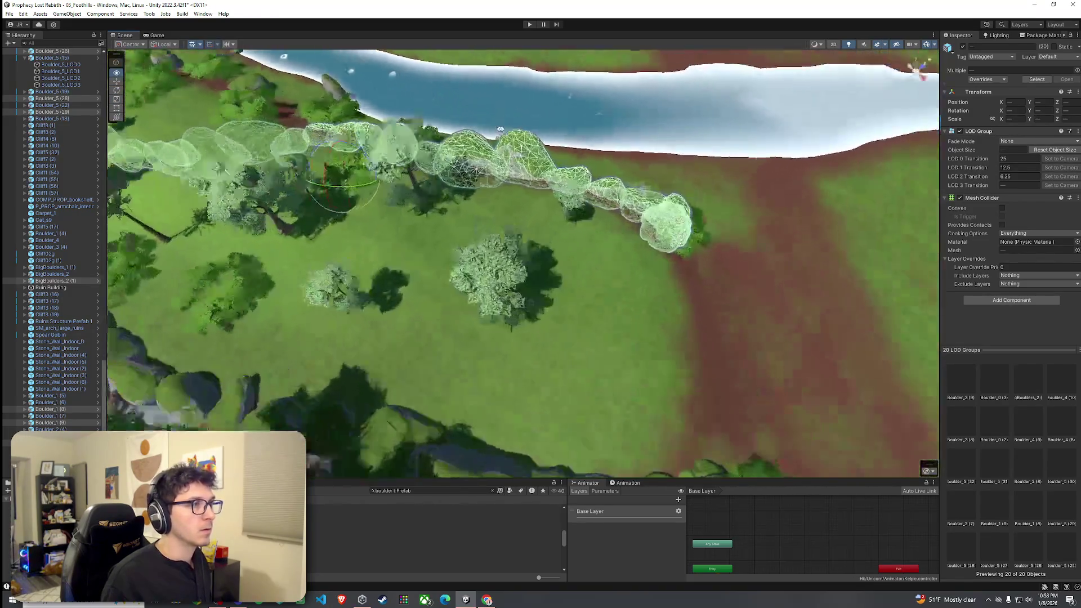
drag(500, 129, 598, 260)
click(495, 271)
mouse_move(494, 271)
mouse_down()
mouse_move(231, 249)
mouse_move(417, 325)
mouse_move(529, 323)
mouse_up()
click(409, 272)
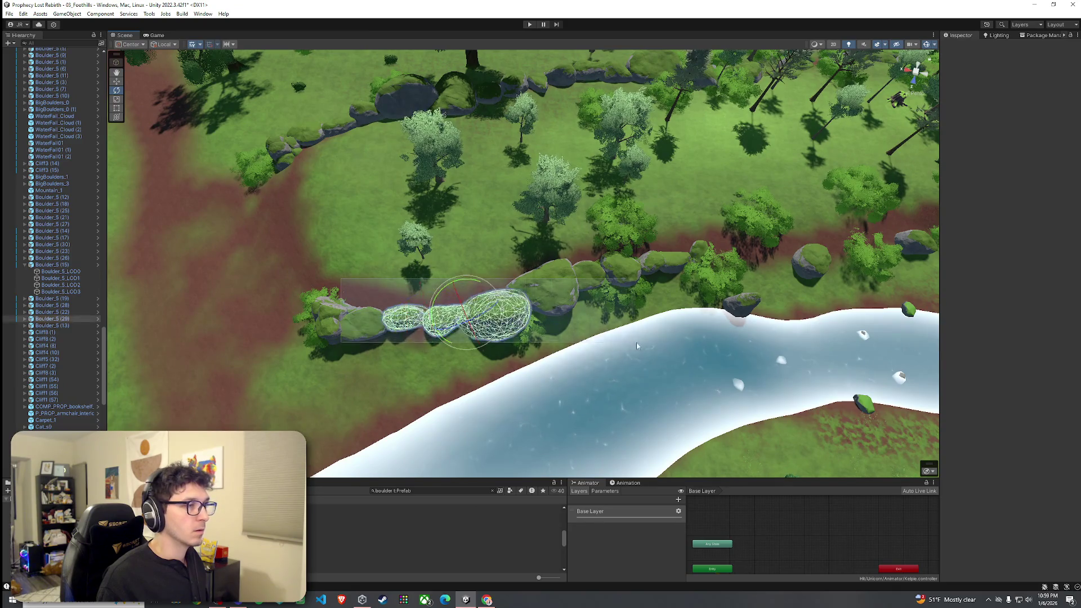
Select the nine riverside boulders, then raise one boulder in the wall up and back
drag(331, 228, 634, 356)
drag(715, 381, 715, 382)
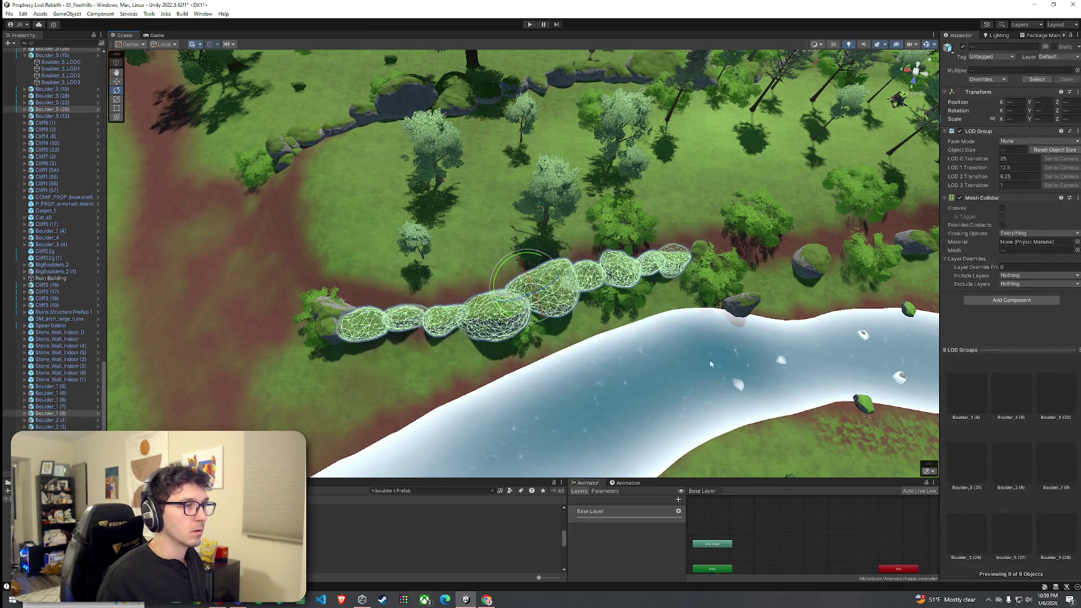
key(w)
mouse_move(537, 312)
mouse_down()
mouse_move(504, 306)
mouse_move(584, 182)
mouse_move(596, 268)
mouse_up()
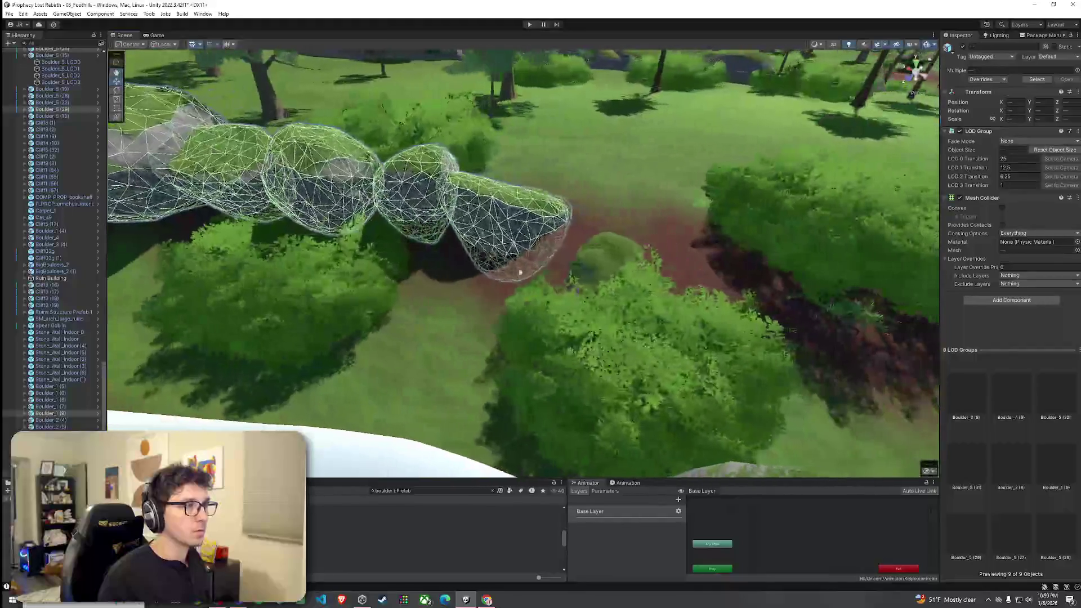
click(596, 268)
mouse_move(624, 311)
mouse_down()
mouse_move(622, 270)
mouse_move(598, 226)
mouse_move(504, 229)
mouse_up()
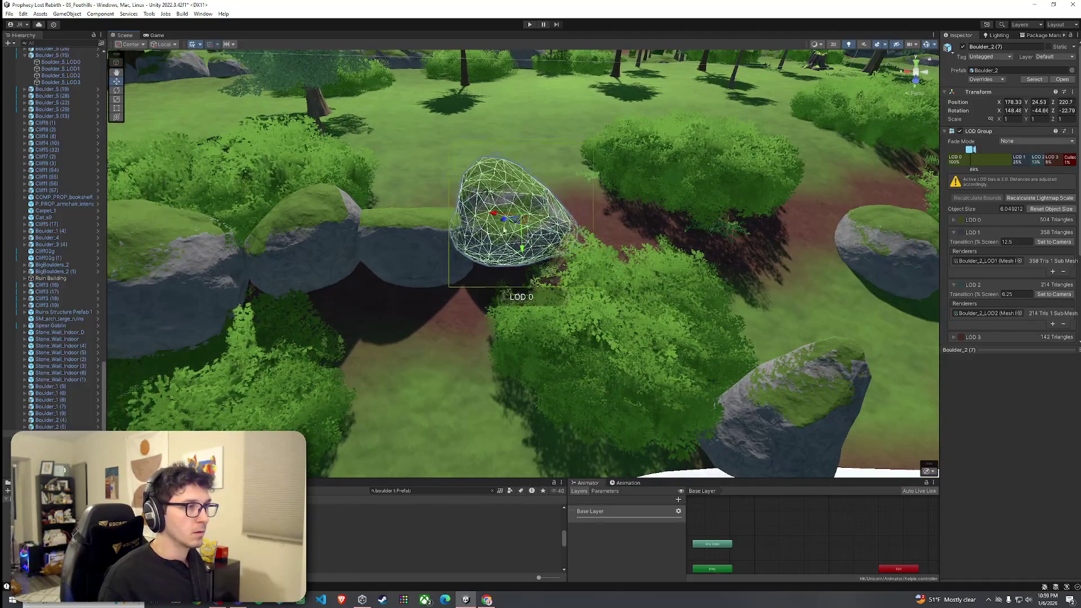
click(482, 306)
Select three boulders beside the path and shift them into the riverside wall
scroll(485, 309, up, 6)
mouse_move(507, 287)
mouse_down()
mouse_move(638, 277)
mouse_move(610, 243)
mouse_move(434, 214)
mouse_move(550, 253)
mouse_up()
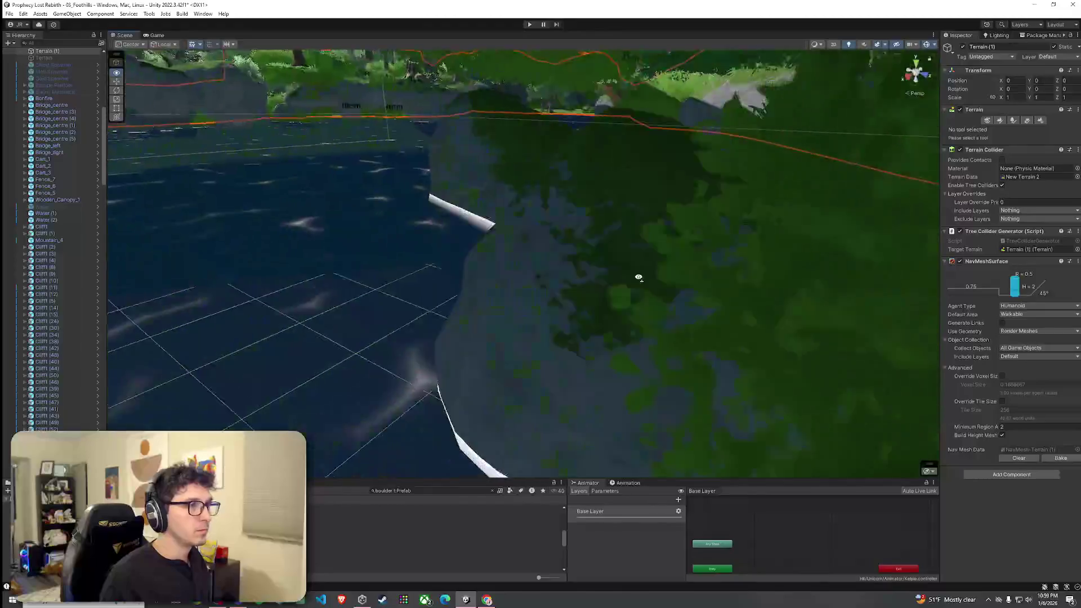
click(640, 247)
shift+click(640, 248)
shift+click(549, 254)
key(f)
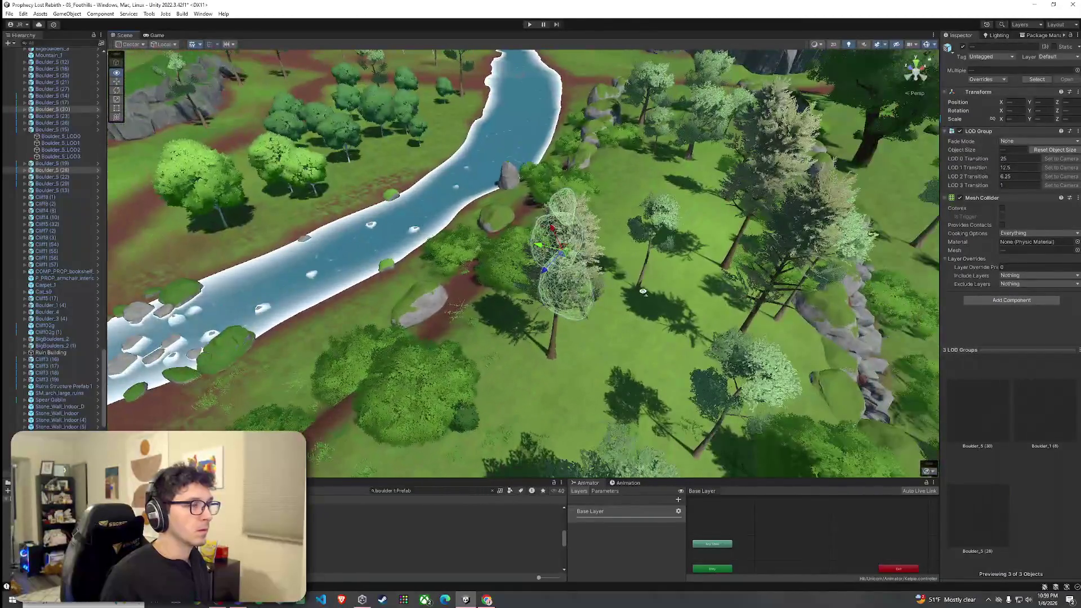
drag(703, 317, 688, 297)
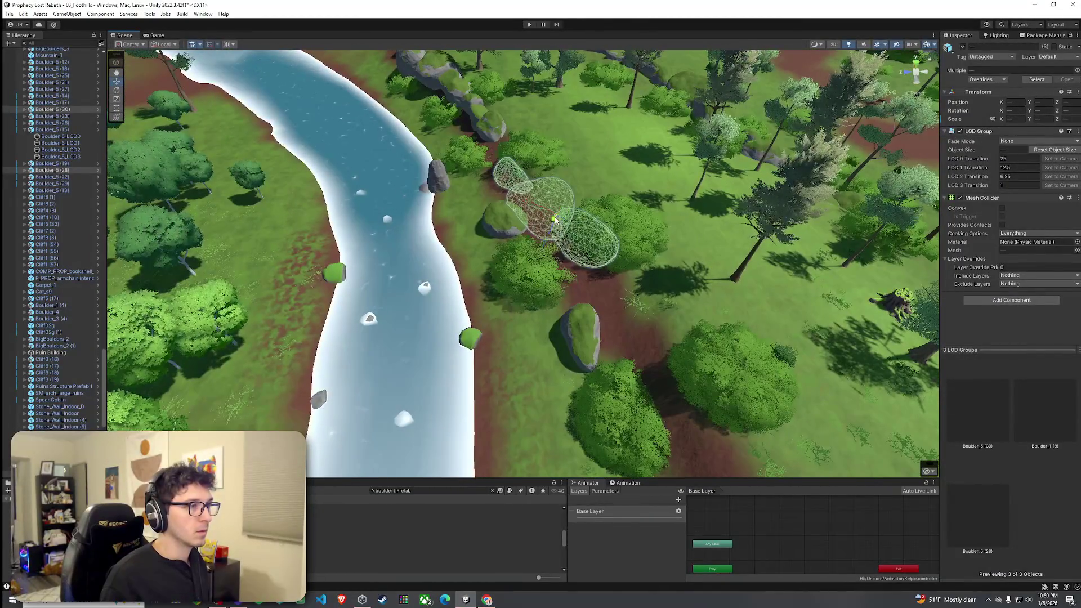
mouse_move(565, 231)
mouse_down()
mouse_move(543, 245)
mouse_move(507, 188)
mouse_move(505, 211)
mouse_move(528, 231)
mouse_up()
key(e)
key(w)
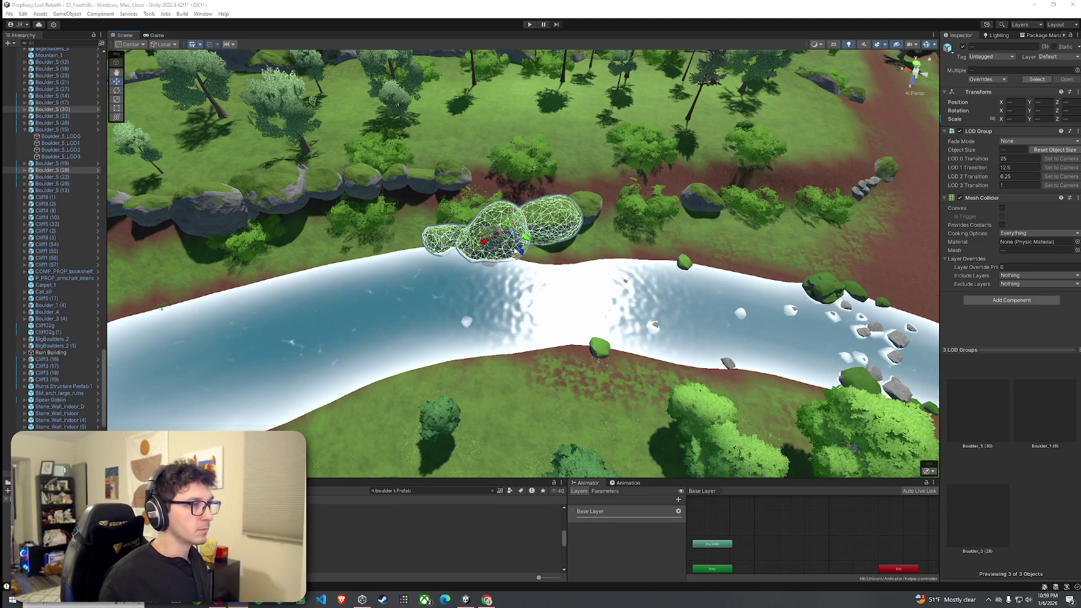
mouse_move(522, 252)
mouse_down()
mouse_move(535, 198)
mouse_move(542, 211)
mouse_move(552, 202)
mouse_up()
key(w)
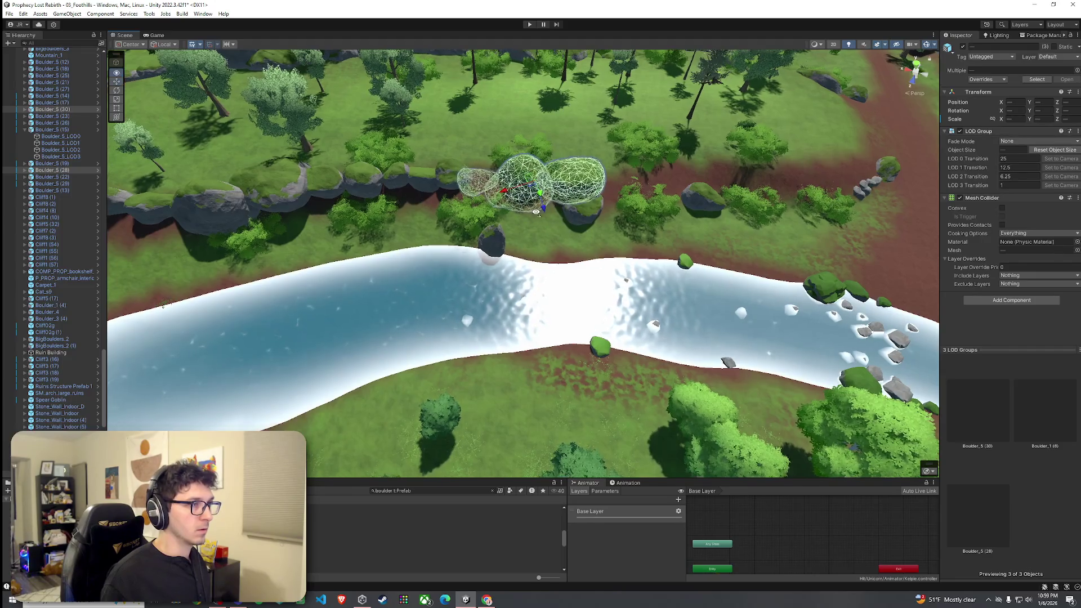
Slide Boulder_1 (8) along the dirt path to roughly 158.1, 24.5, 214.9
scroll(551, 201, up, 5)
click(489, 210)
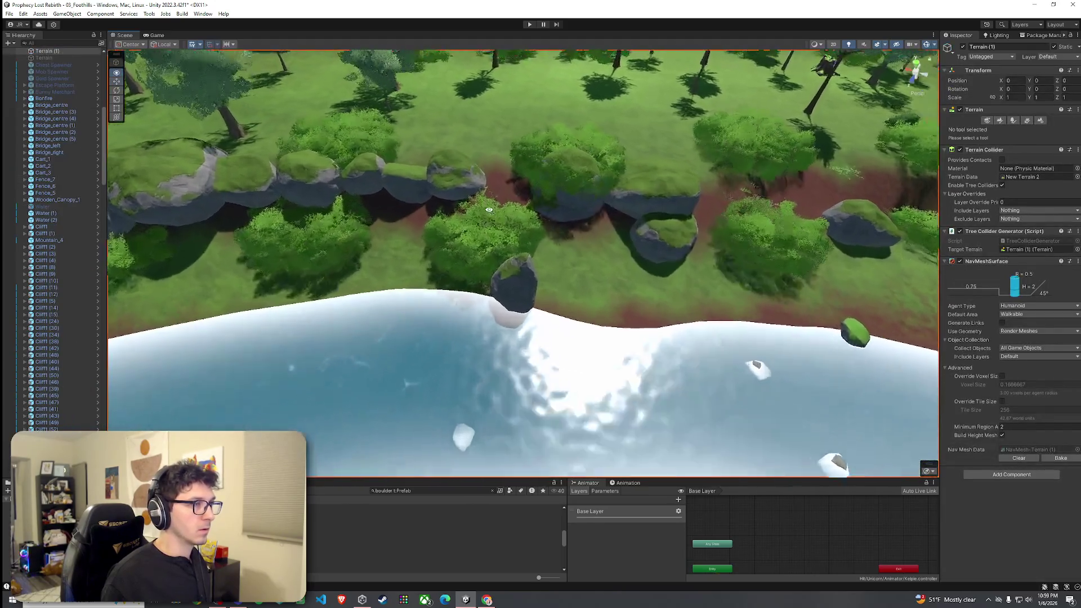
scroll(488, 210, up, 10)
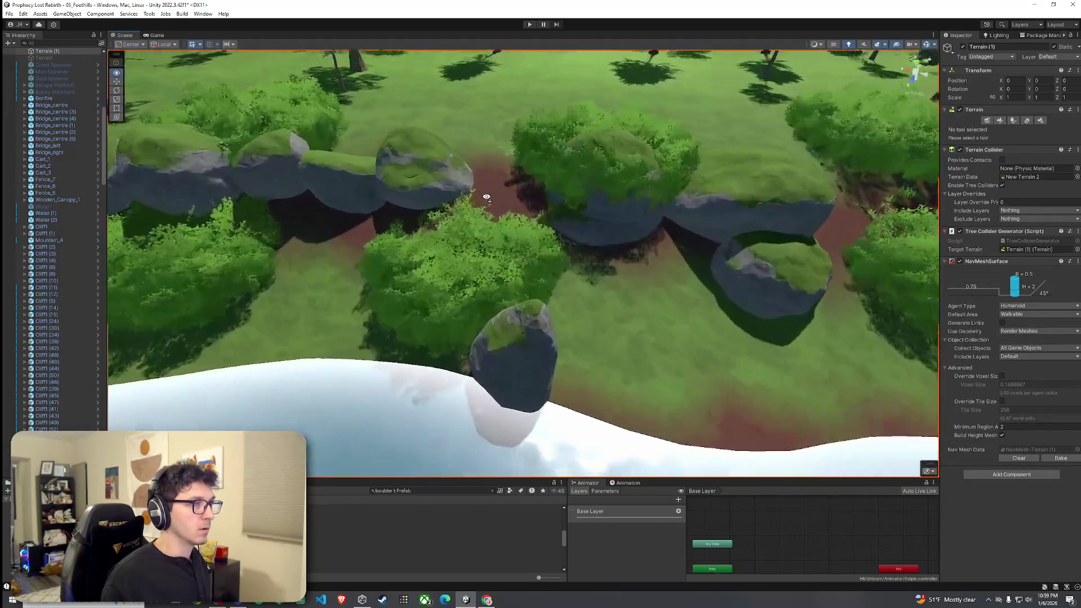
scroll(451, 160, up, 5)
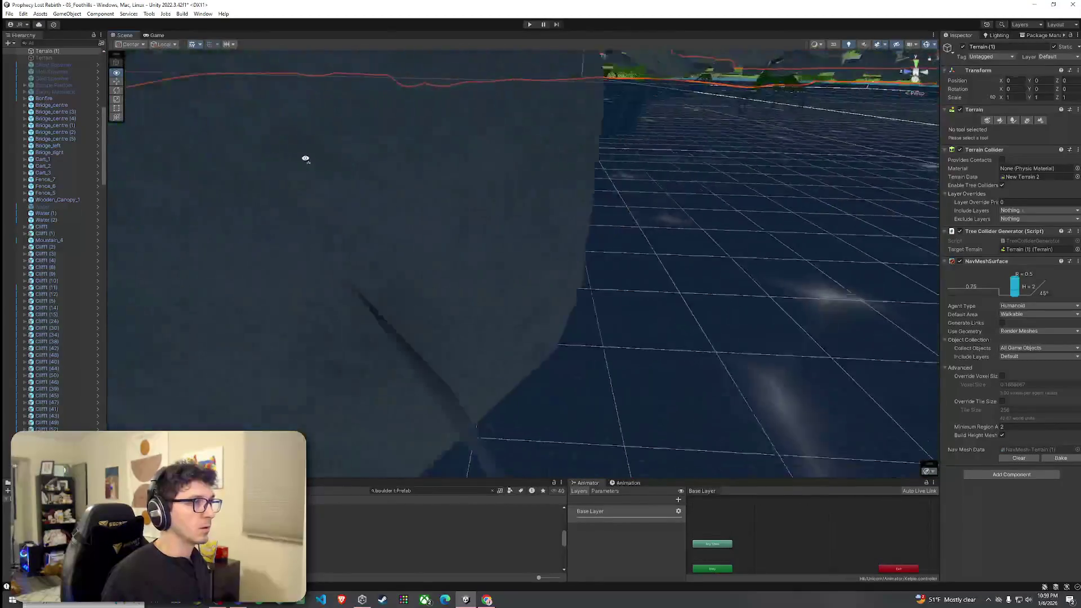
click(270, 179)
key(f)
scroll(383, 196, down, 10)
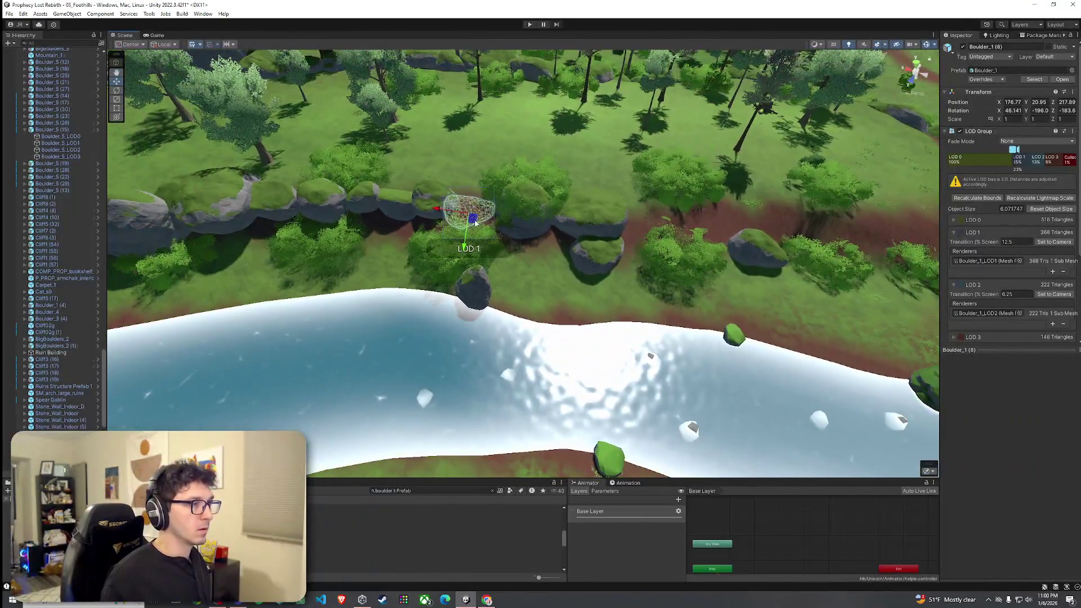
mouse_move(474, 223)
mouse_down()
mouse_move(640, 259)
mouse_move(640, 250)
mouse_move(687, 247)
mouse_move(463, 274)
mouse_move(437, 260)
mouse_up()
scroll(510, 242, down, 8)
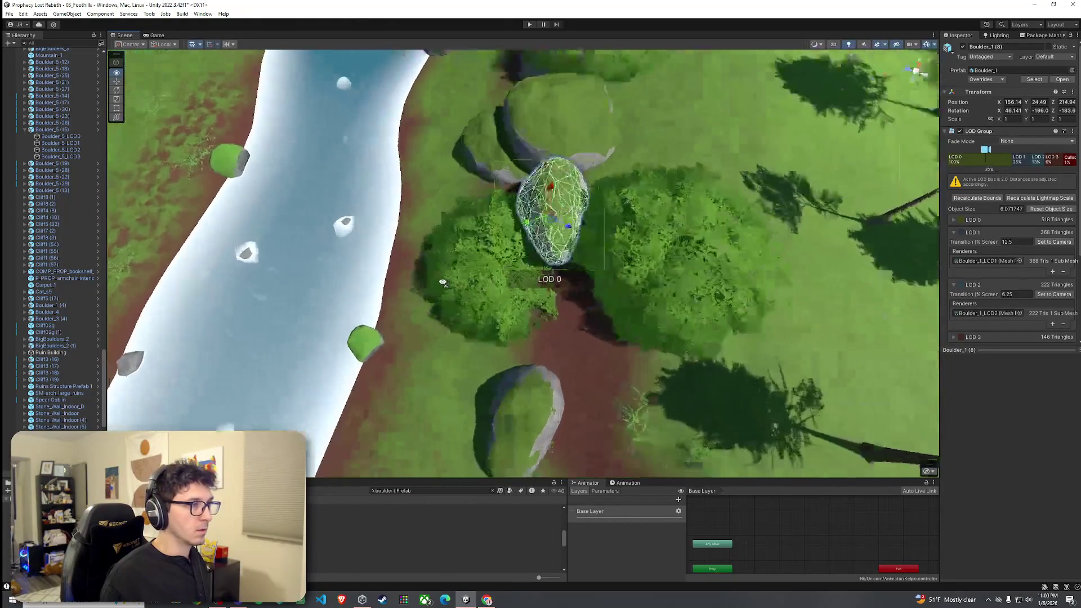
mouse_move(509, 242)
mouse_down()
mouse_move(304, 224)
mouse_move(362, 162)
mouse_move(315, 206)
mouse_move(435, 212)
mouse_move(782, 285)
mouse_up()
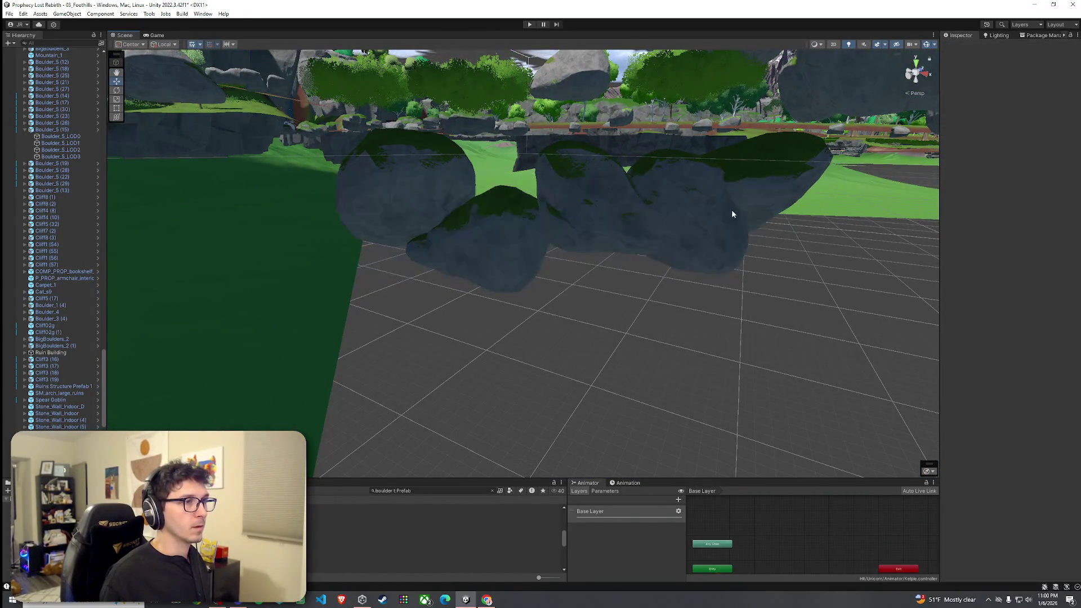
Select a group of five boulders and move it left along the dirt path
click(731, 210)
mouse_move(786, 192)
mouse_down()
mouse_move(551, 281)
mouse_move(338, 293)
mouse_move(623, 347)
mouse_up()
key(f)
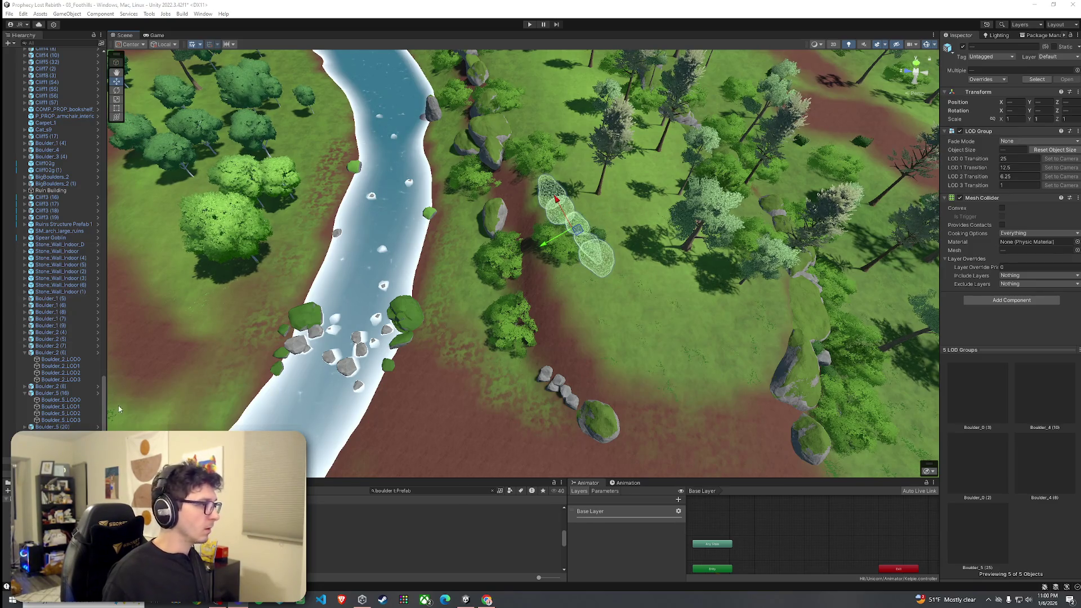
scroll(105, 408, down, 5)
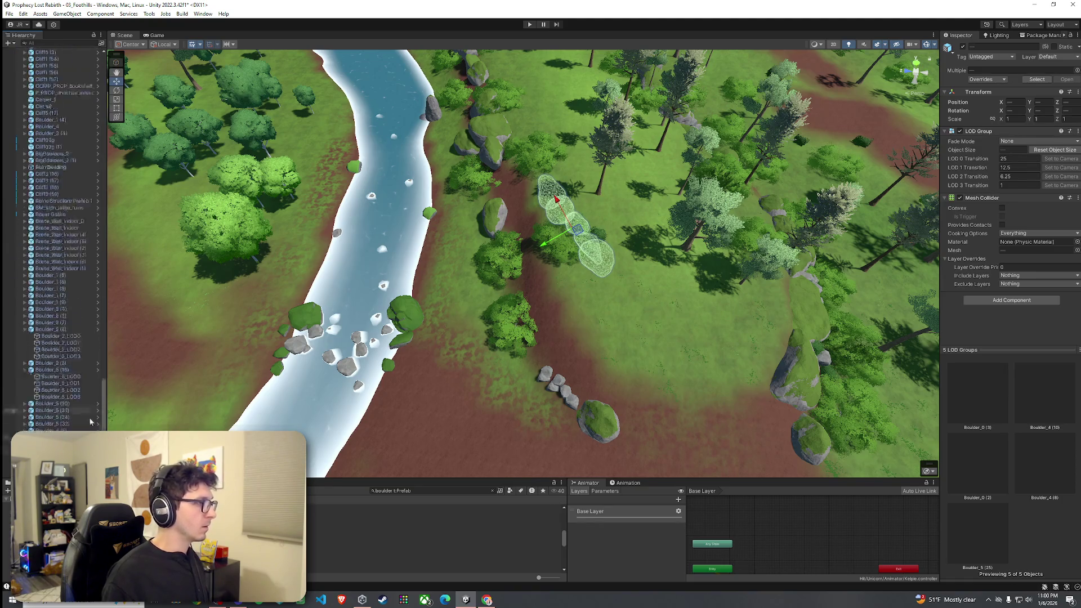
drag(581, 234, 533, 243)
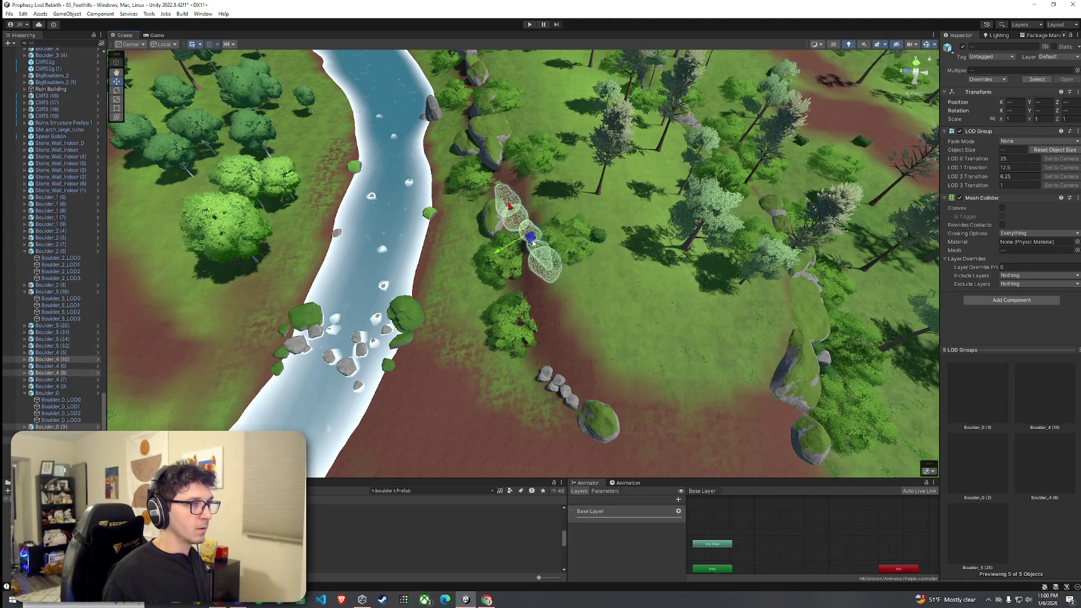
scroll(537, 250, up, 3)
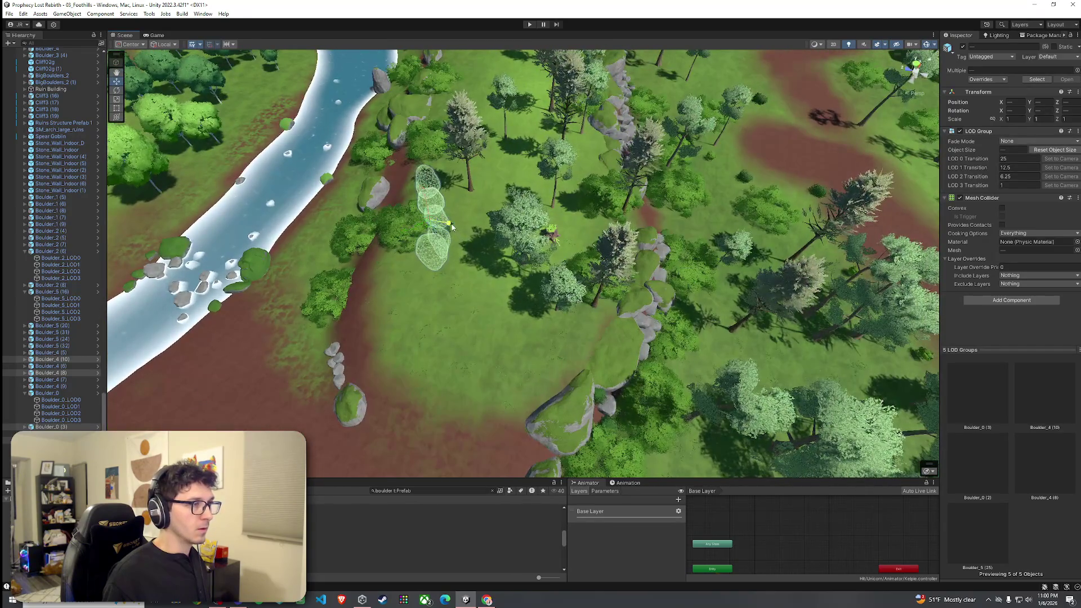
mouse_move(450, 233)
mouse_down()
mouse_move(413, 227)
mouse_move(544, 206)
mouse_up()
Rotate the boulder group to run more horizontally, shift it slightly right, and deselect
key(e)
drag(382, 241, 377, 238)
key(f)
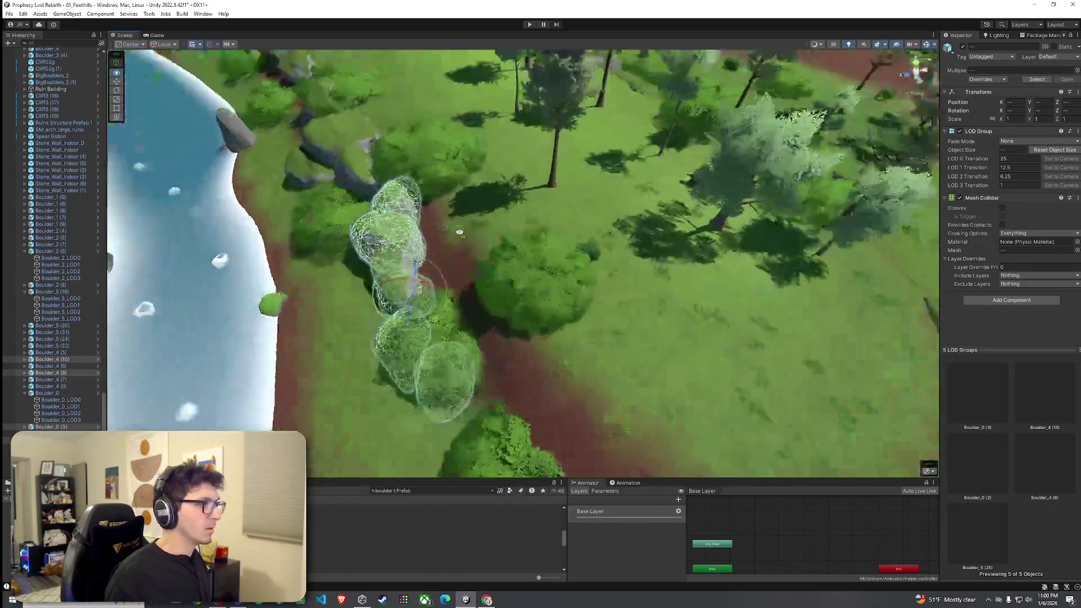
key(w)
mouse_move(536, 319)
mouse_down()
mouse_move(601, 274)
mouse_move(614, 284)
mouse_move(560, 261)
mouse_up()
key(e)
key(w)
click(567, 303)
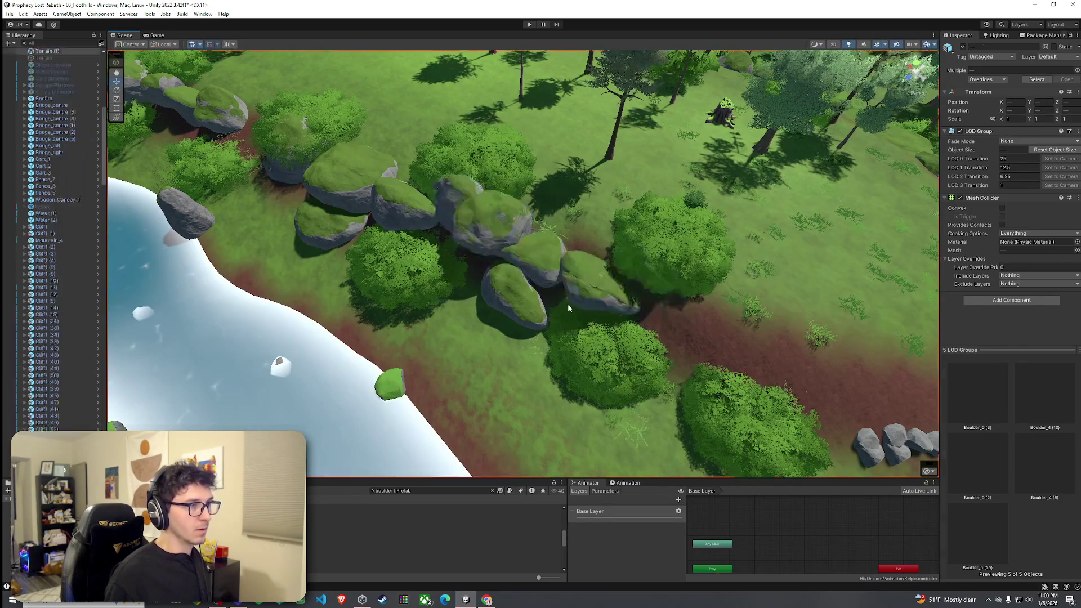
Check individual boulders in the wall, then orbit to view the river and wall together
scroll(602, 303, up, 3)
scroll(602, 304, up, 3)
click(532, 263)
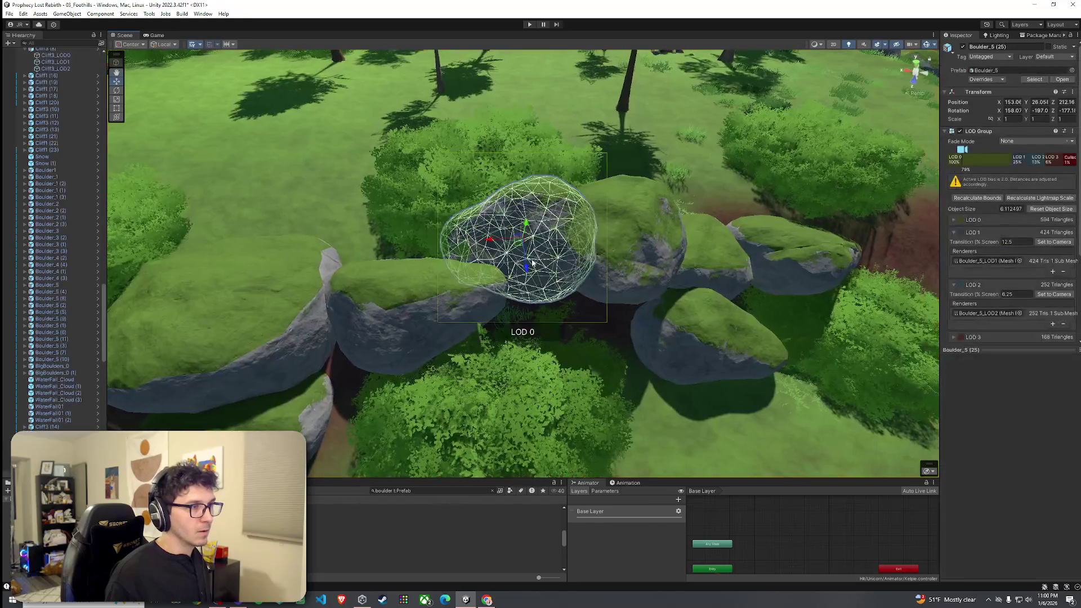
click(595, 317)
scroll(596, 317, up, 5)
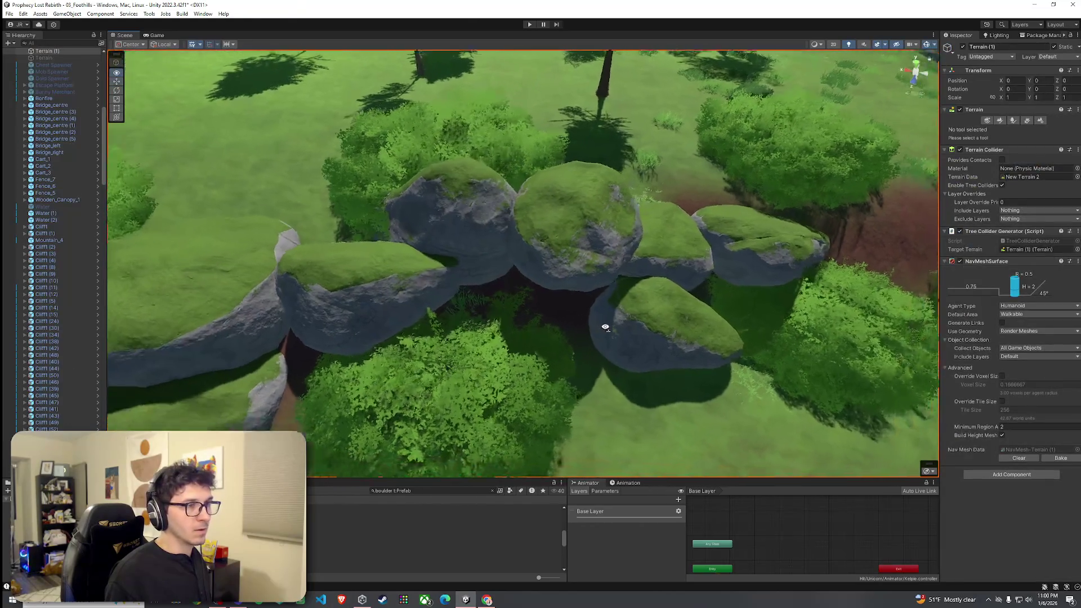
click(456, 346)
click(503, 293)
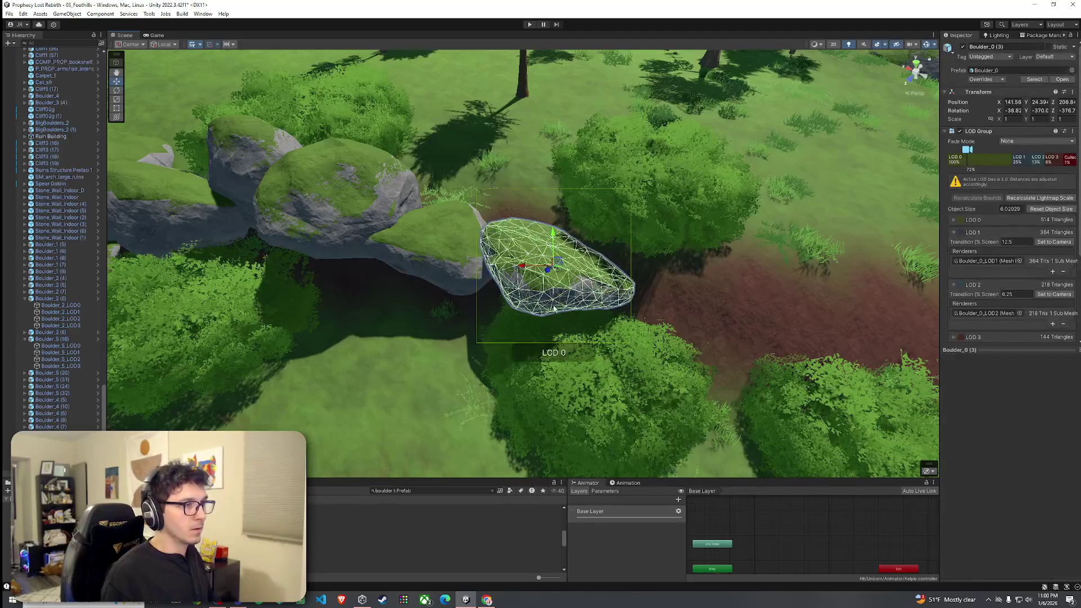
scroll(501, 294, up, 10)
scroll(345, 257, down, 10)
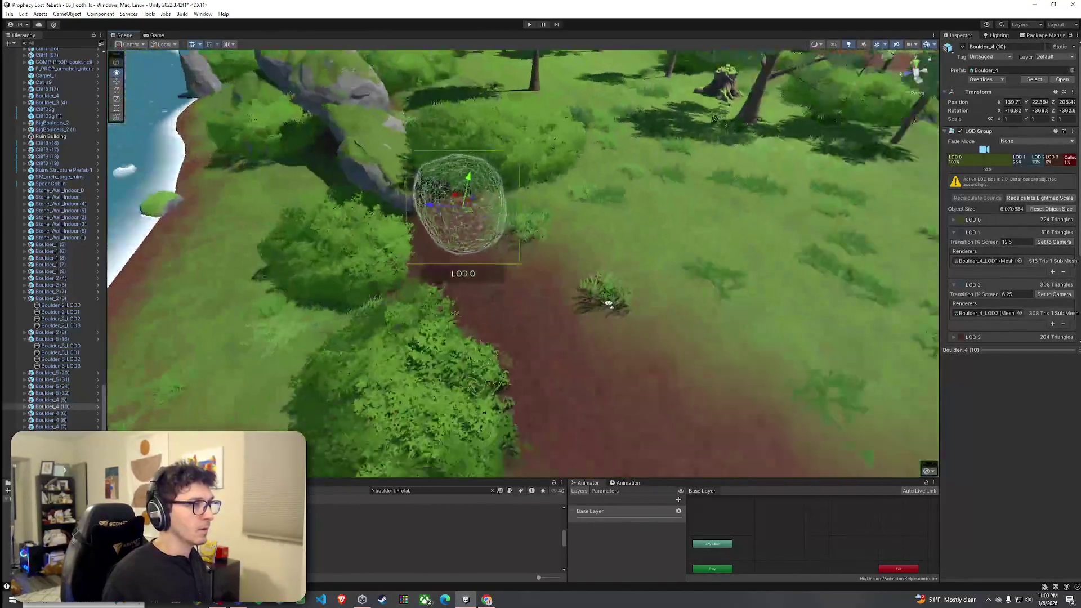
click(493, 237)
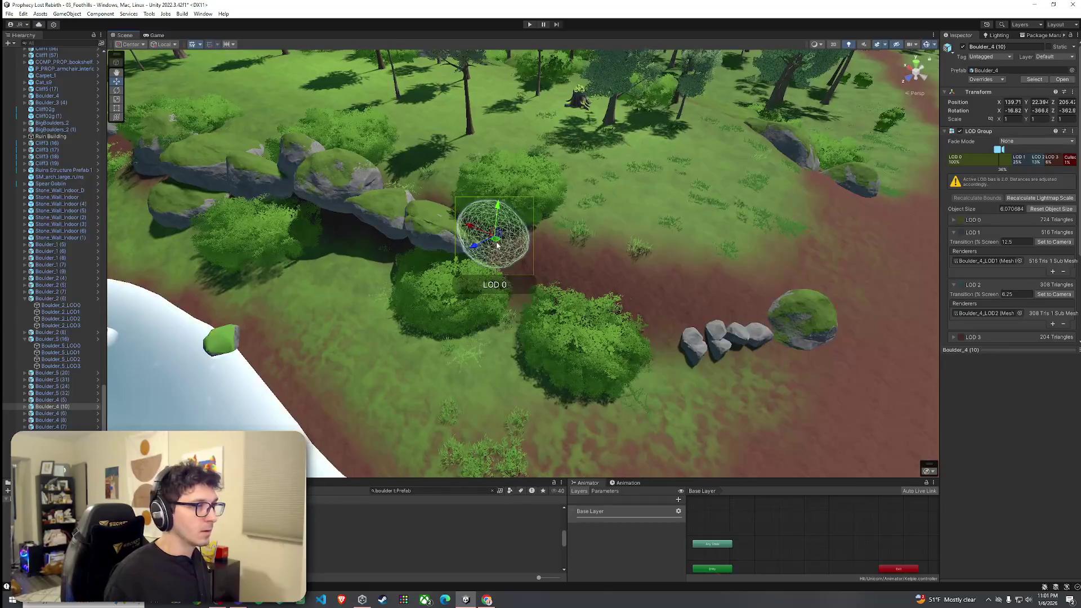
click(648, 290)
mouse_move(649, 291)
mouse_down()
mouse_move(670, 285)
mouse_move(535, 270)
mouse_move(592, 267)
mouse_move(574, 268)
mouse_up()
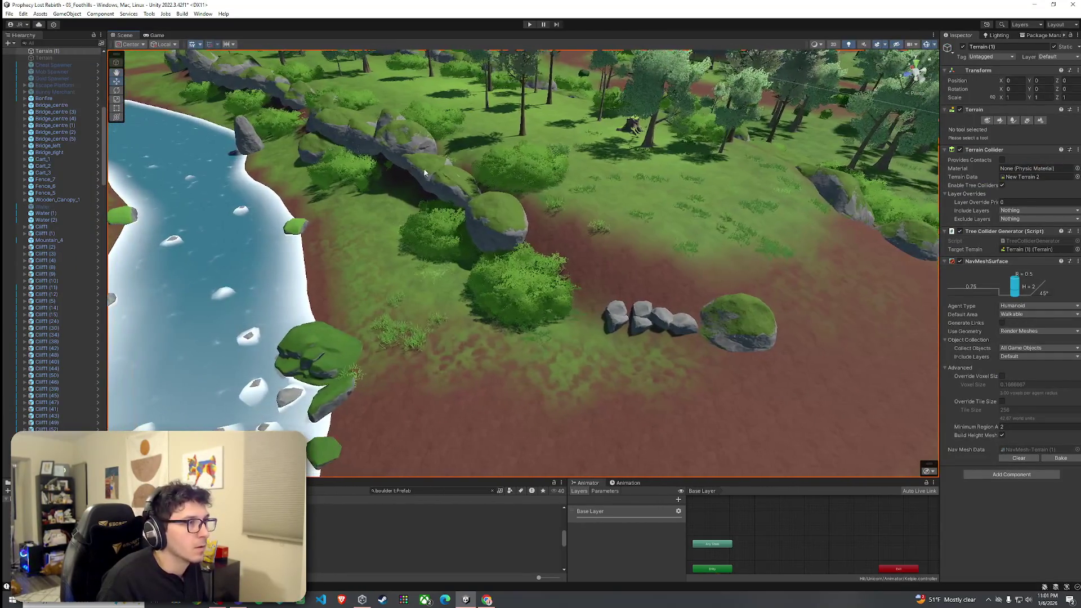
Place the loose boulder beside the small stone pile and rotate it to a new angle
click(445, 186)
mouse_move(433, 185)
mouse_down()
mouse_move(529, 248)
mouse_move(546, 290)
mouse_up()
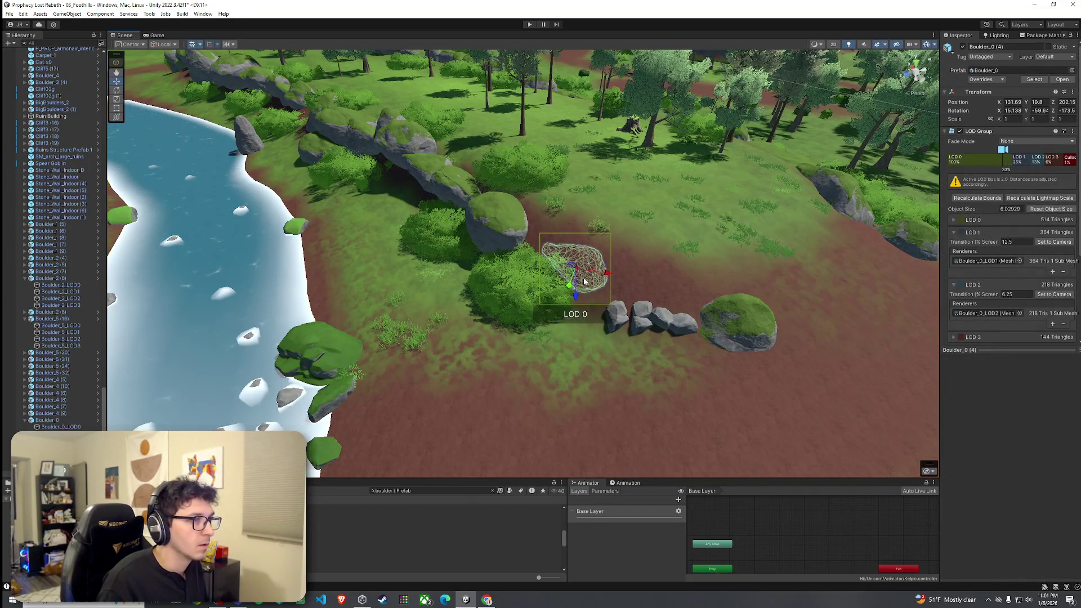
scroll(54, 253, down, 2)
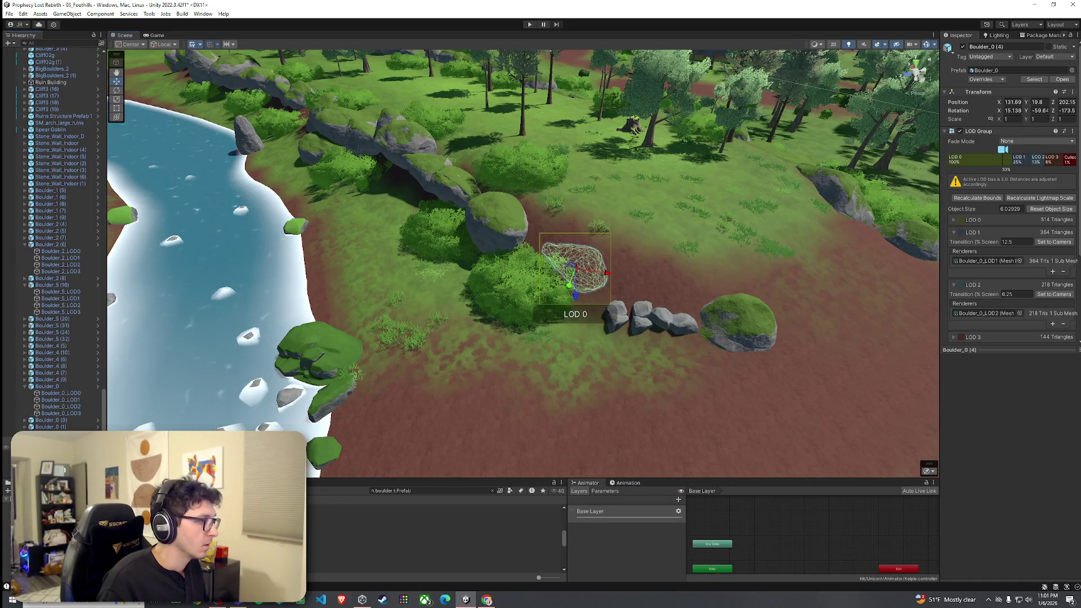
double_click(985, 260)
key(ctrl+z)
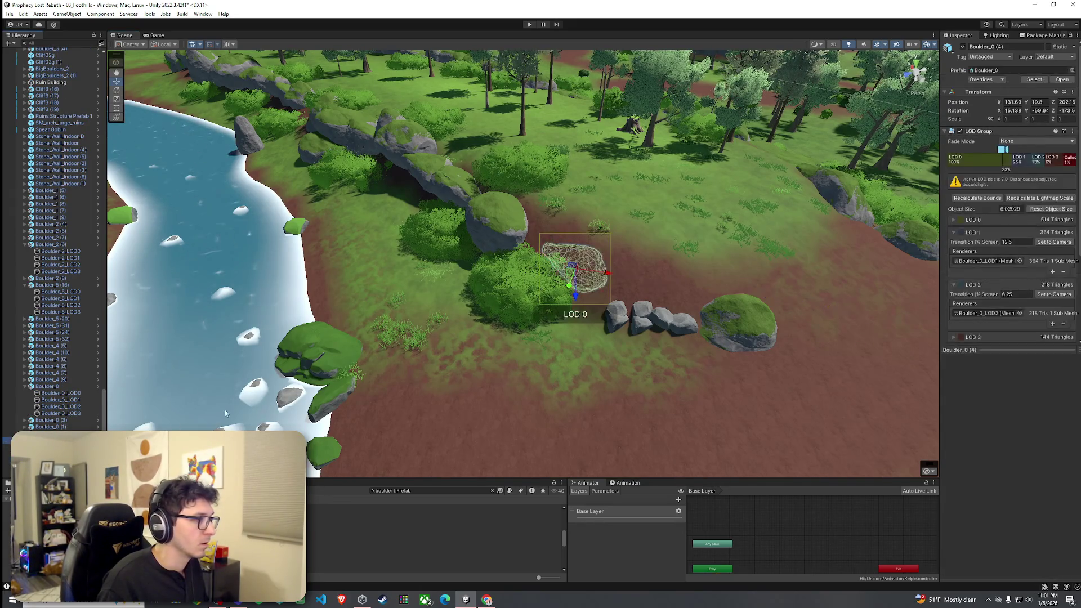
drag(583, 281, 426, 335)
mouse_move(487, 287)
mouse_down()
mouse_move(438, 234)
mouse_move(436, 250)
mouse_move(400, 251)
mouse_move(370, 218)
mouse_up()
click(442, 264)
click(446, 255)
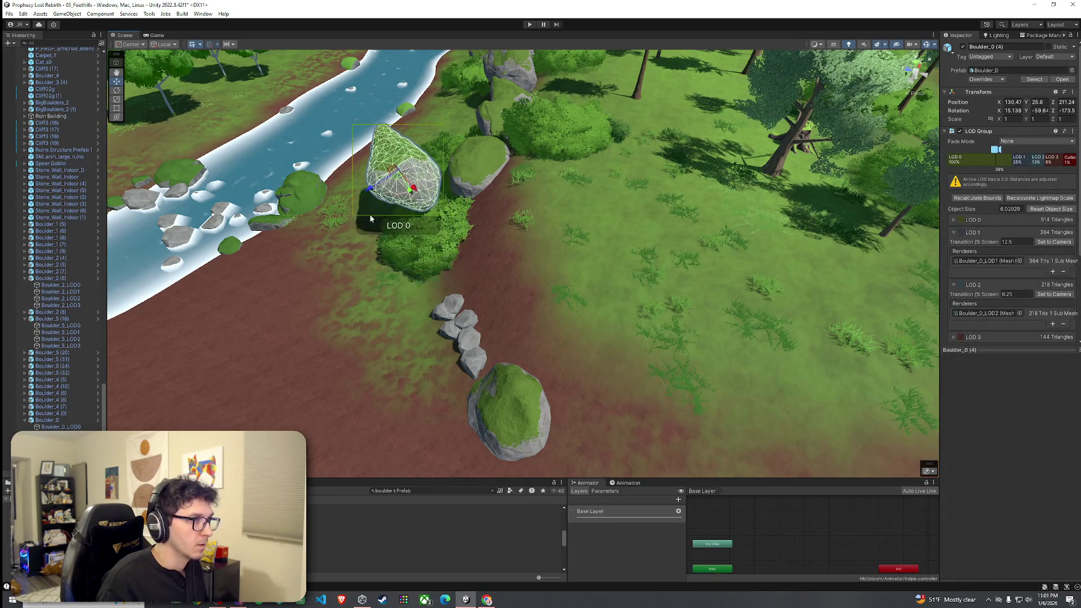
mouse_move(413, 189)
mouse_down()
mouse_move(472, 255)
mouse_move(579, 253)
mouse_up()
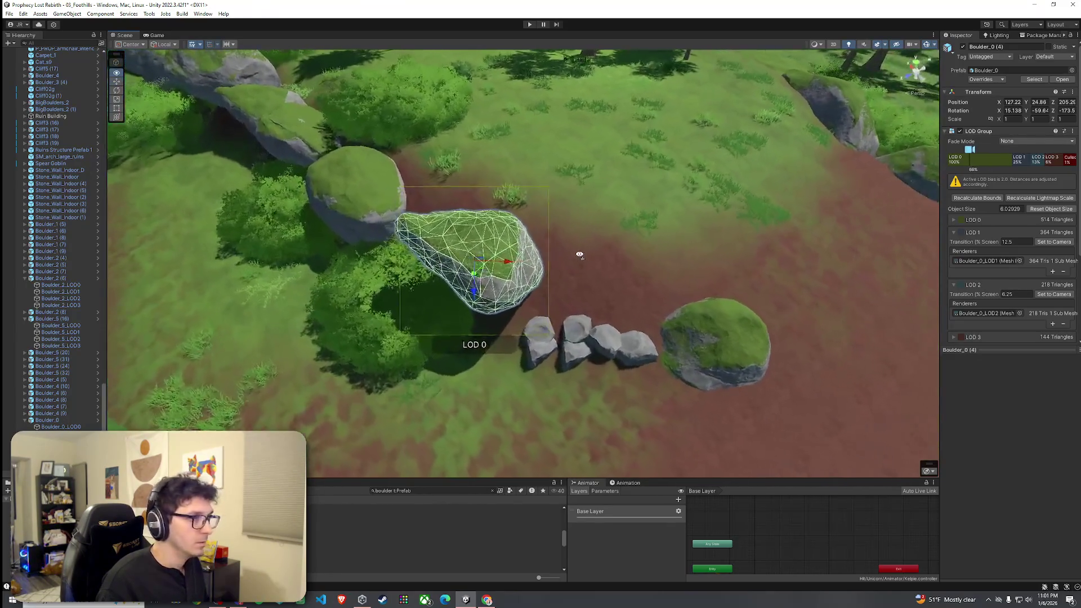
key(e)
drag(465, 276, 456, 252)
key(w)
Move another boulder up behind the grey stones, tight against the rock wall
click(456, 252)
mouse_move(531, 262)
mouse_down()
mouse_move(542, 272)
mouse_move(603, 250)
mouse_move(565, 244)
mouse_up()
scroll(564, 252, up, 3)
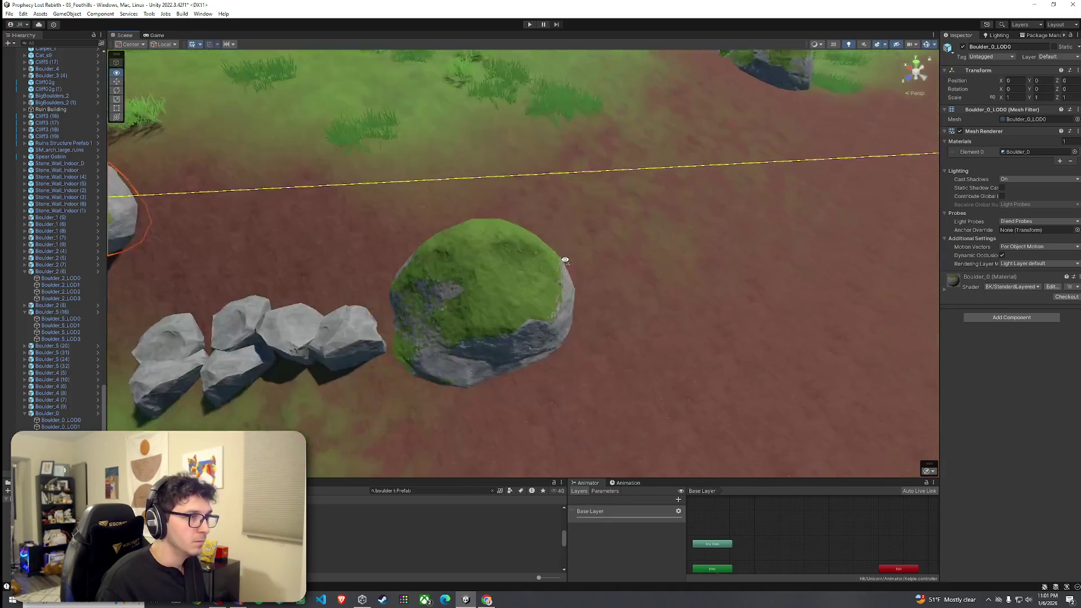
scroll(521, 251, down, 3)
click(576, 299)
mouse_move(559, 316)
mouse_down()
mouse_move(415, 285)
mouse_move(412, 236)
mouse_move(384, 172)
mouse_up()
click(525, 194)
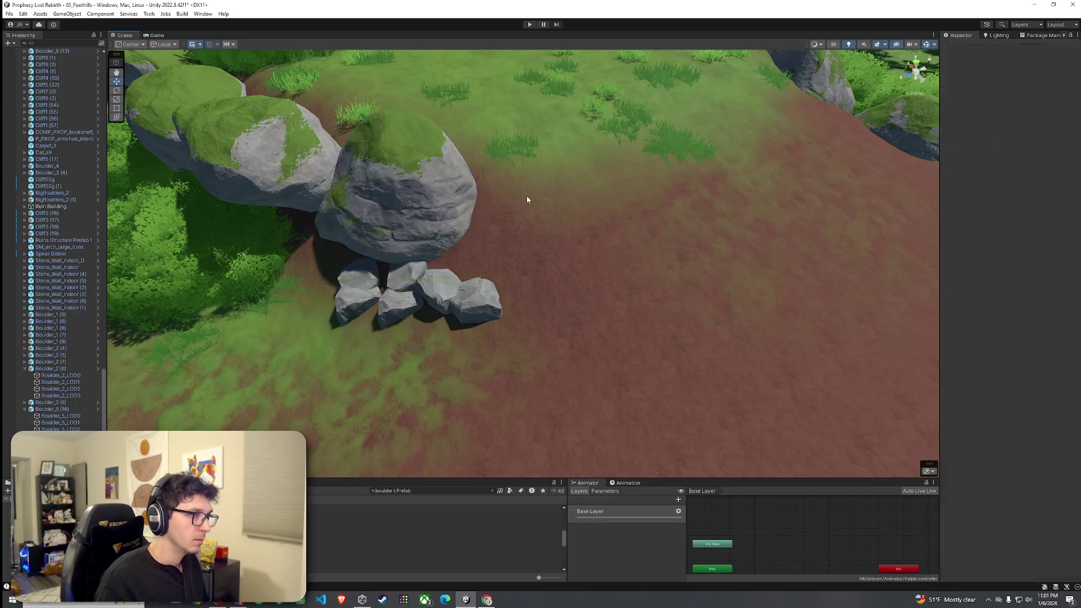
scroll(526, 195, up, 3)
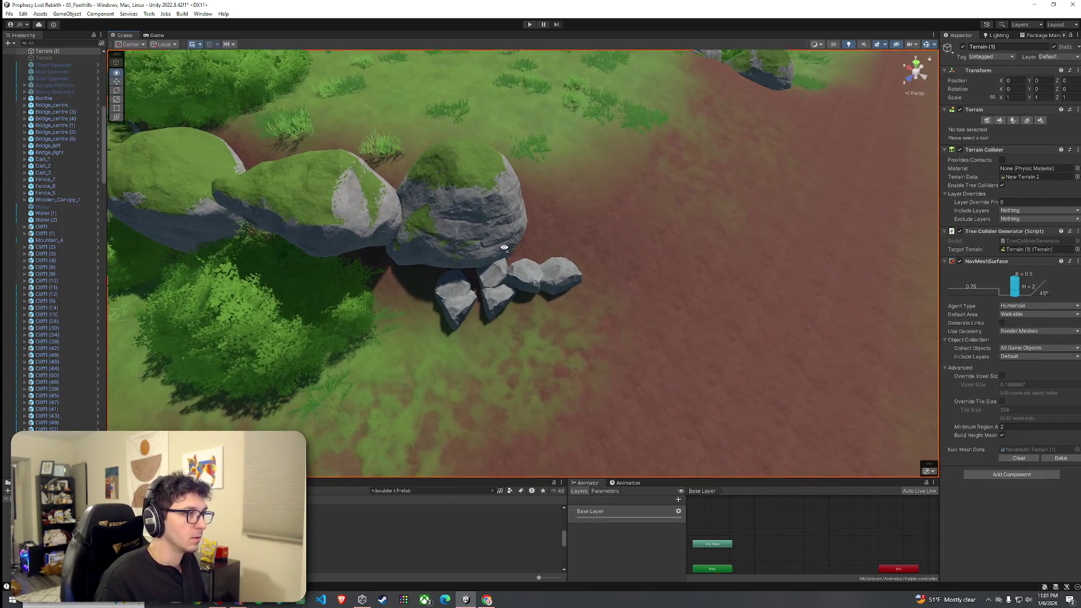
Paint Stone2b stones from the terrain's Paint Trees tool along the boulder bases
click(1010, 121)
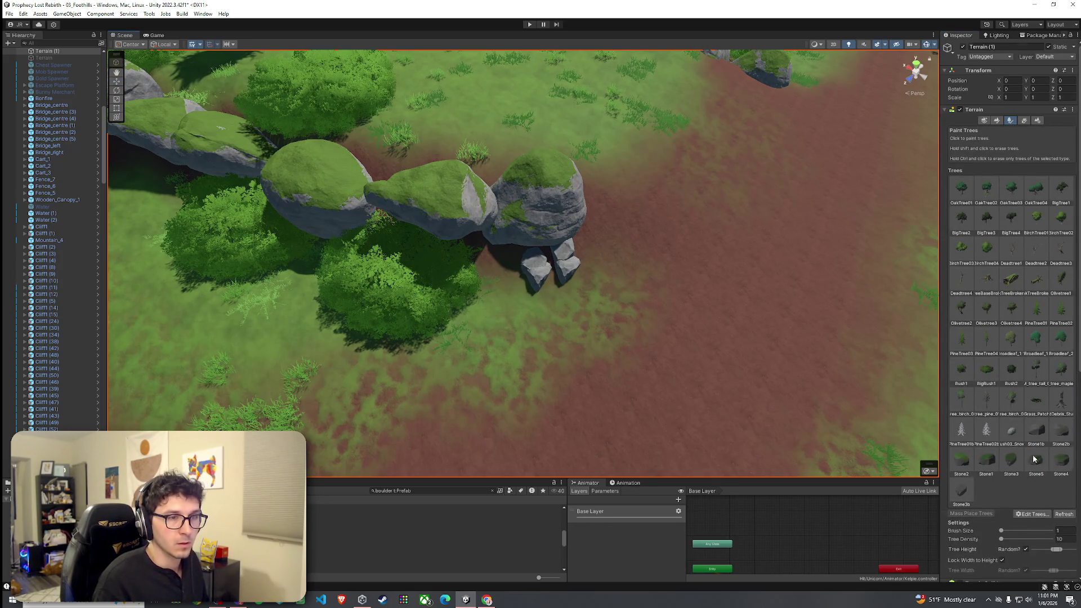
scroll(1034, 459, down, 3)
click(1060, 318)
click(515, 265)
click(481, 267)
scroll(411, 272, up, 2)
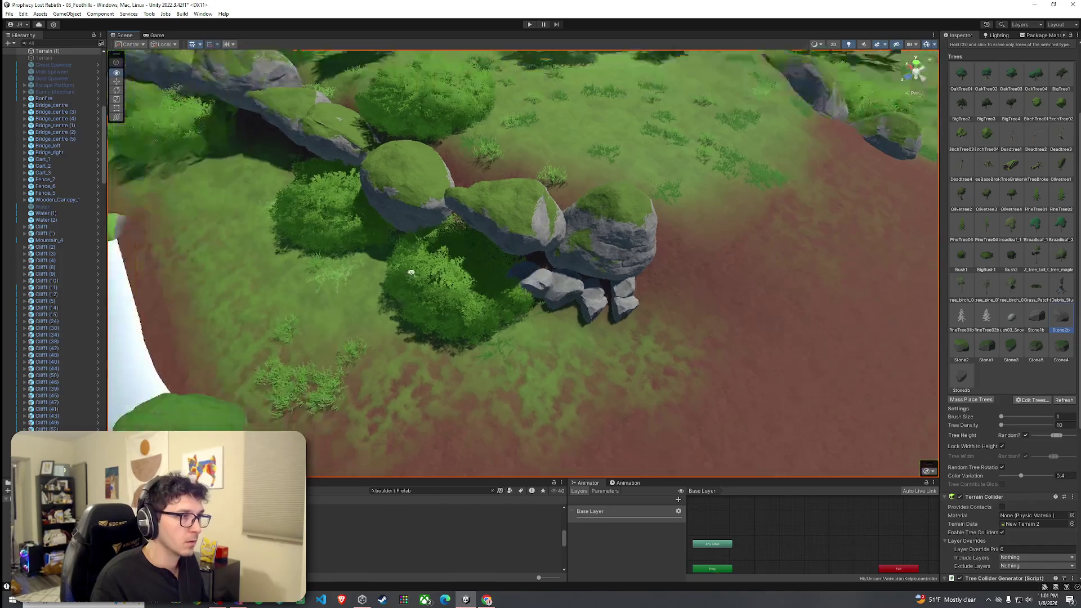
scroll(411, 272, down, 2)
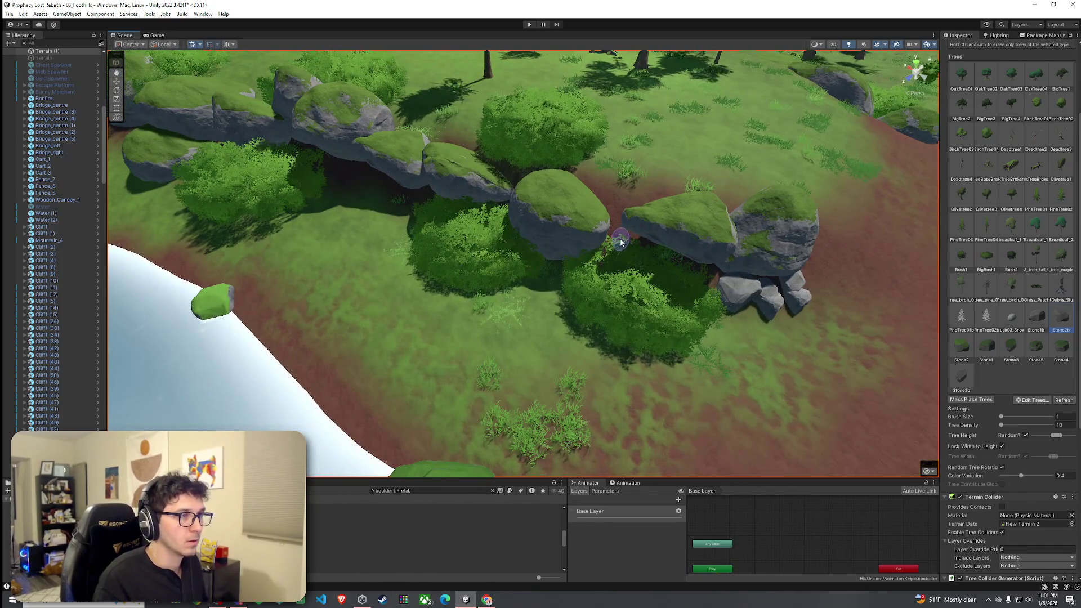
scroll(563, 239, down, 3)
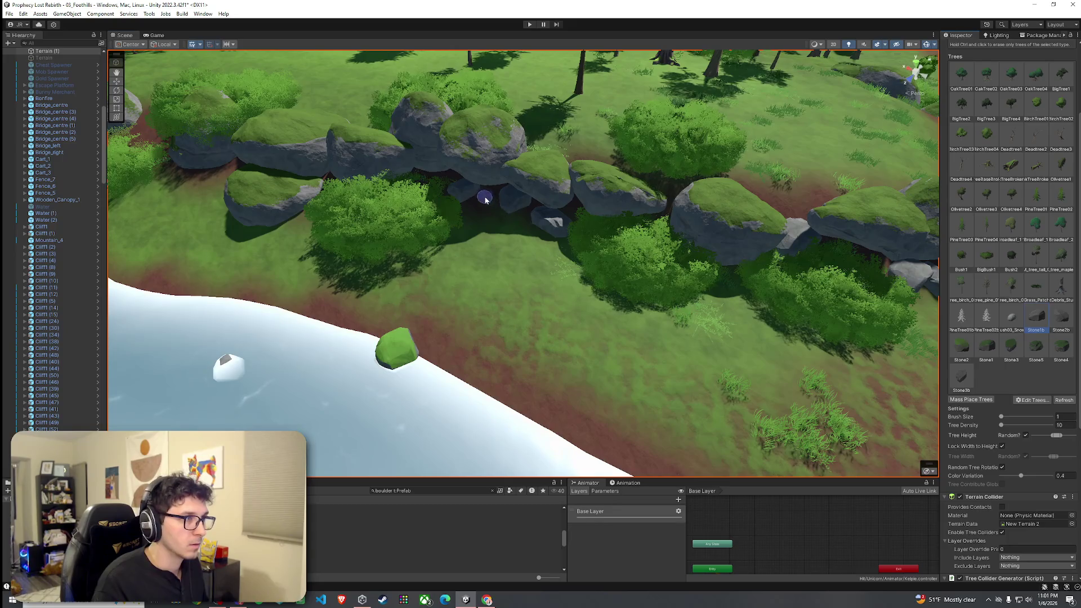
mouse_move(300, 214)
mouse_down()
mouse_move(471, 235)
mouse_move(164, 248)
mouse_move(318, 251)
mouse_move(369, 273)
mouse_move(356, 303)
mouse_move(431, 260)
mouse_up()
click(532, 282)
Switch the painted stone prototype to Stone1b while viewing the wall's river end
click(1060, 317)
scroll(428, 254, down, 5)
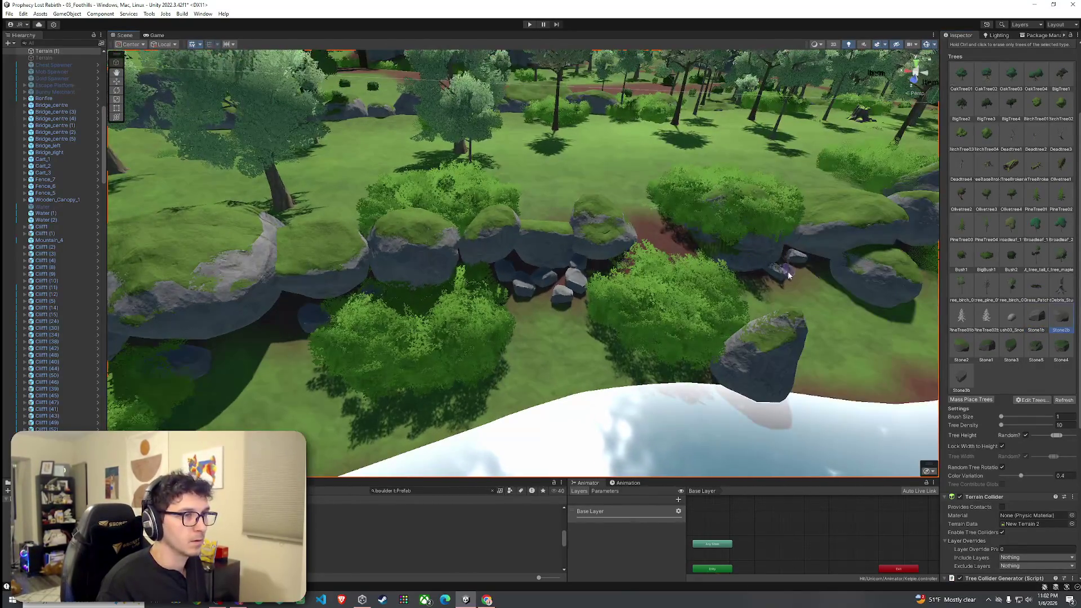
drag(600, 301, 411, 234)
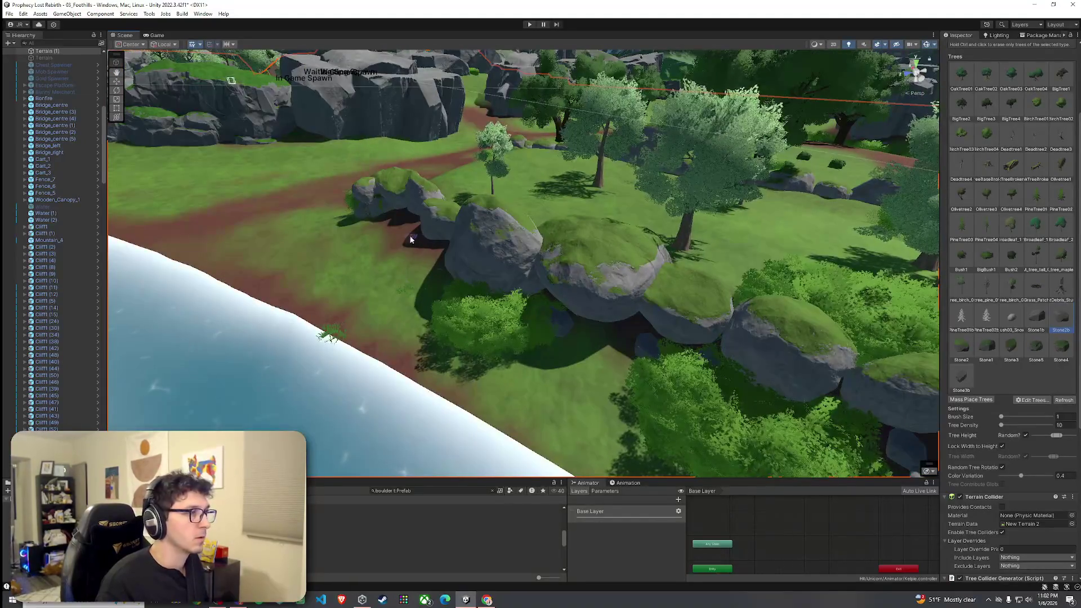
click(1035, 317)
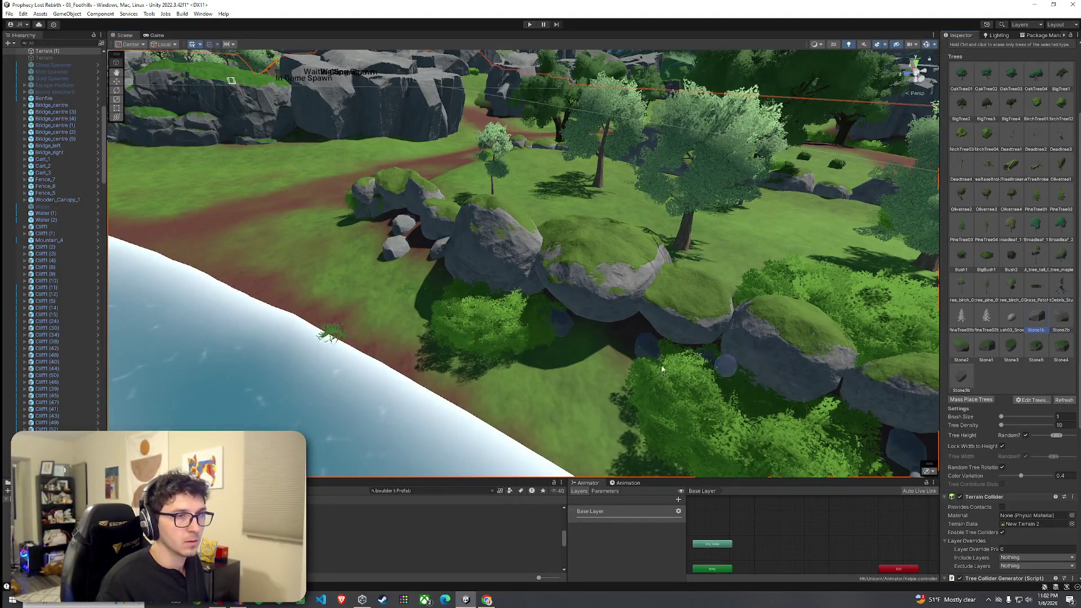
mouse_move(266, 339)
mouse_down()
mouse_move(422, 353)
mouse_move(522, 319)
mouse_up()
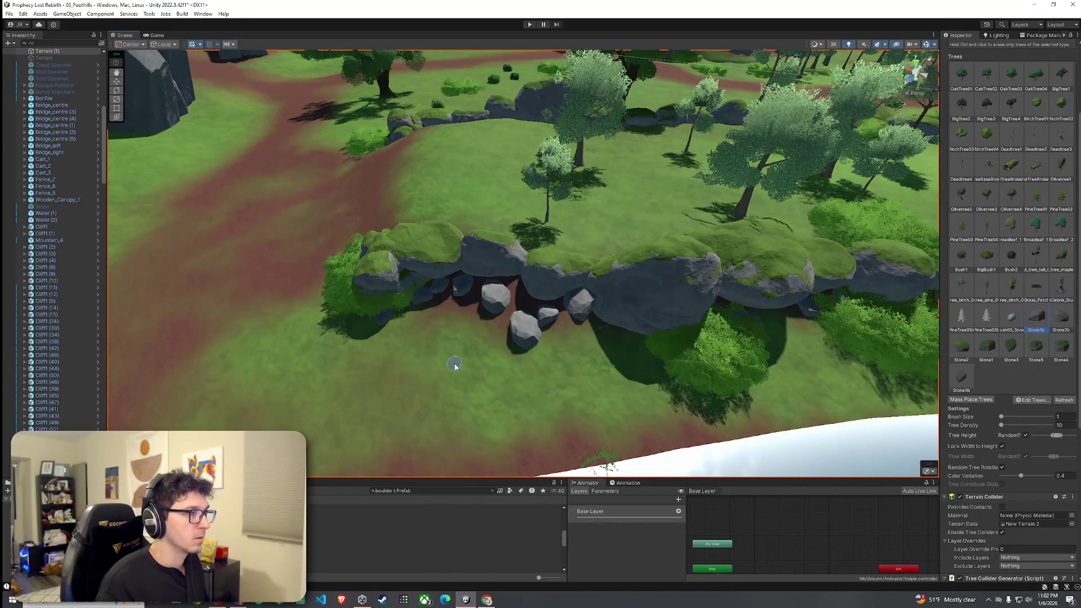
Save the scene
click(9, 13)
click(22, 52)
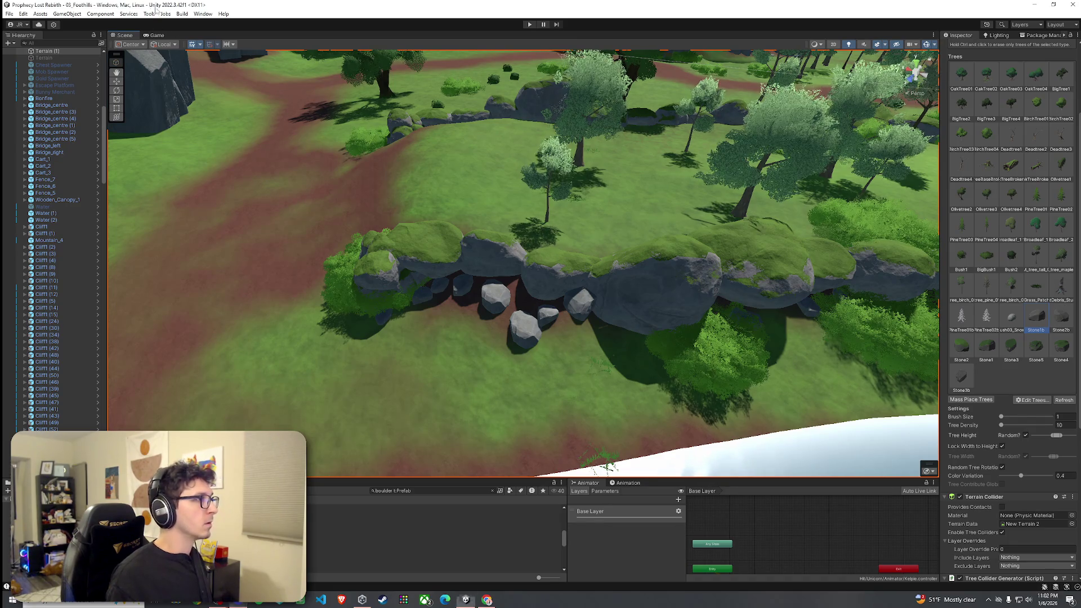
click(9, 13)
click(56, 54)
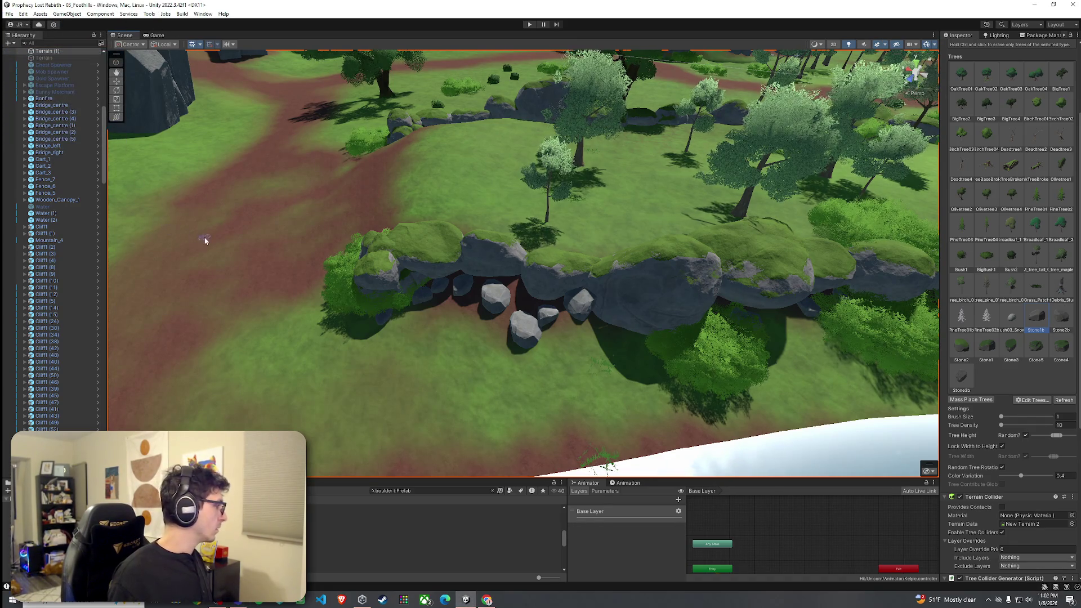
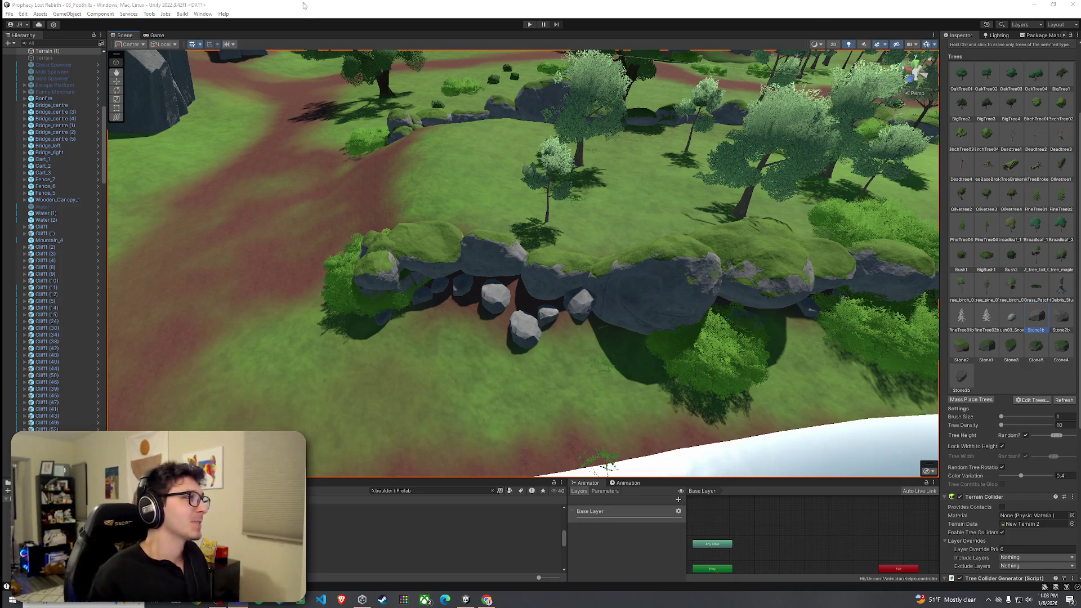
Open and dismiss the File menu a few times without saving
click(9, 13)
key(Escape)
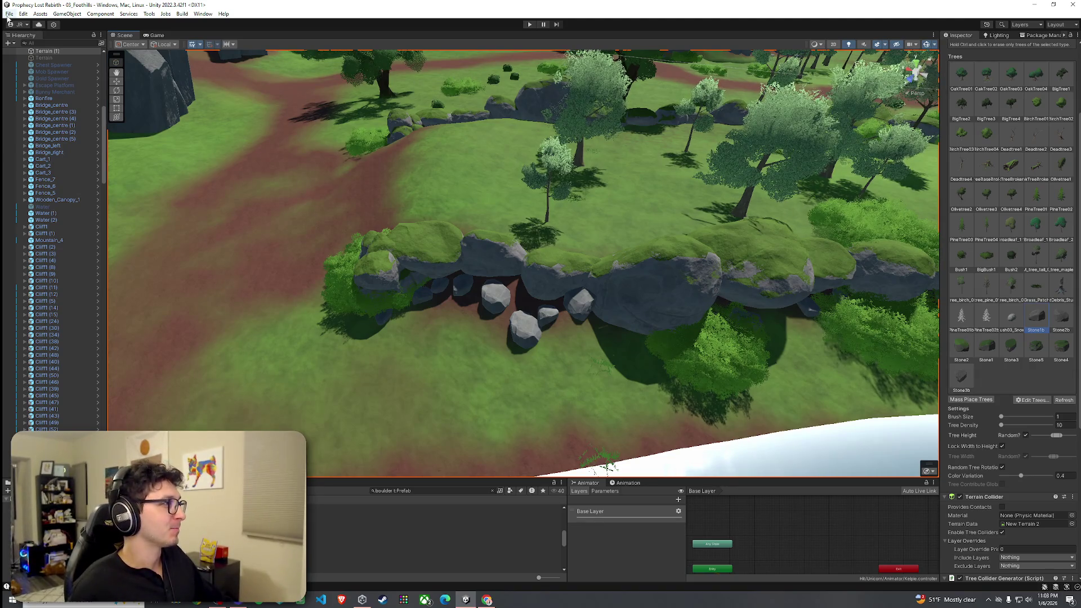
click(8, 14)
click(82, 7)
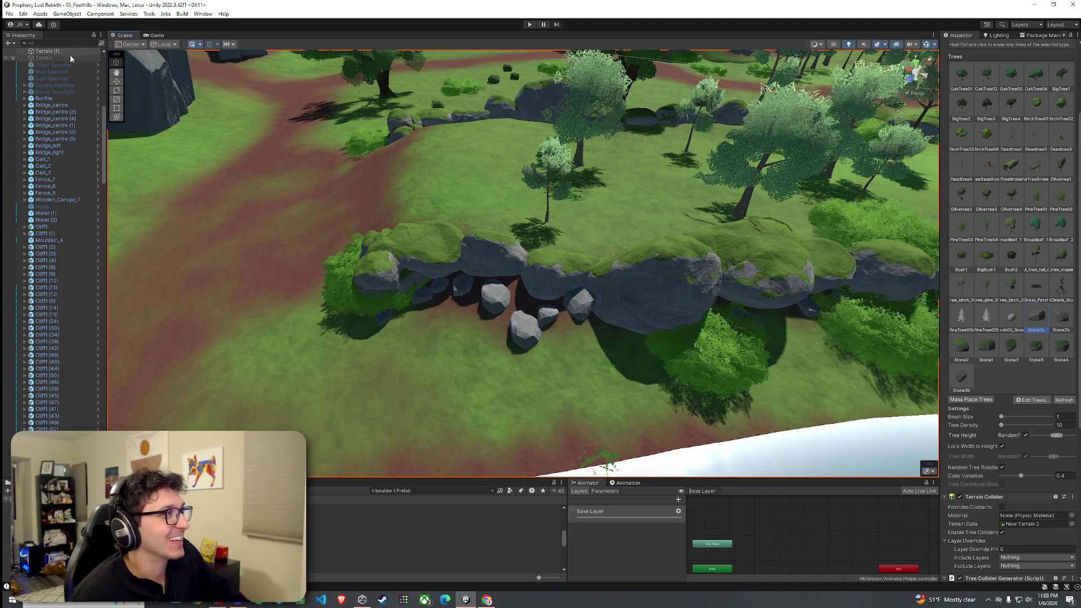
click(9, 14)
key(Escape)
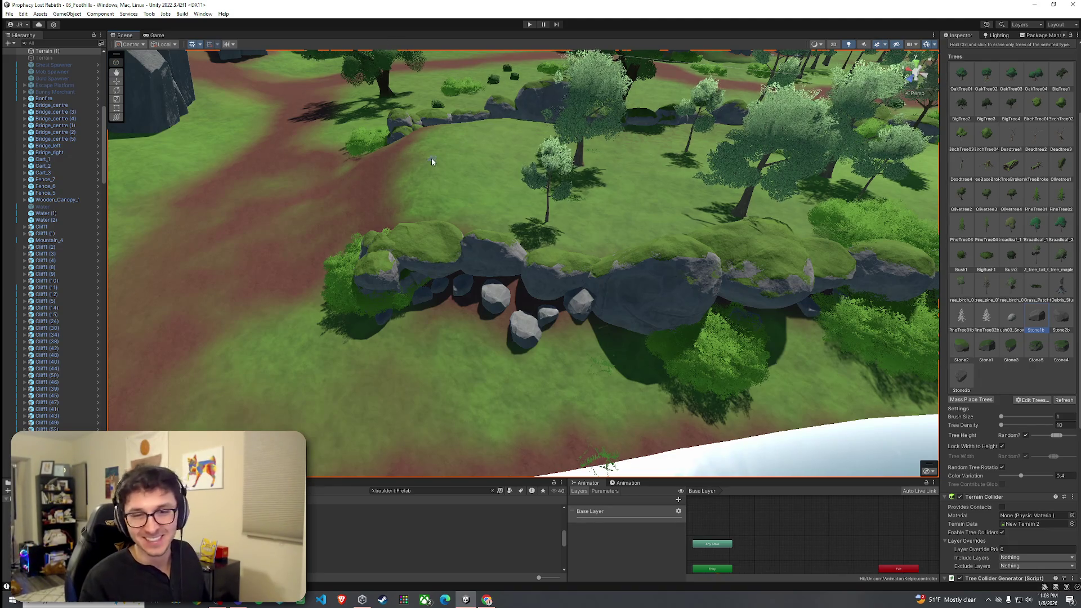
Scatter three Stone1b stones beneath the mossy rock ledge and save the scene
drag(424, 169, 366, 153)
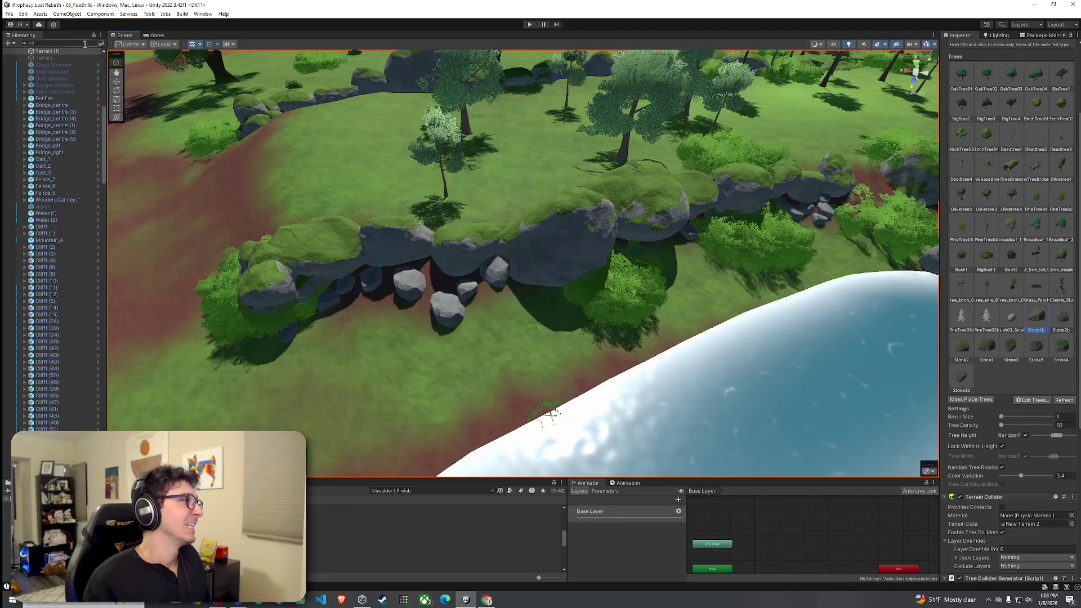
click(9, 14)
click(26, 55)
drag(427, 271, 535, 284)
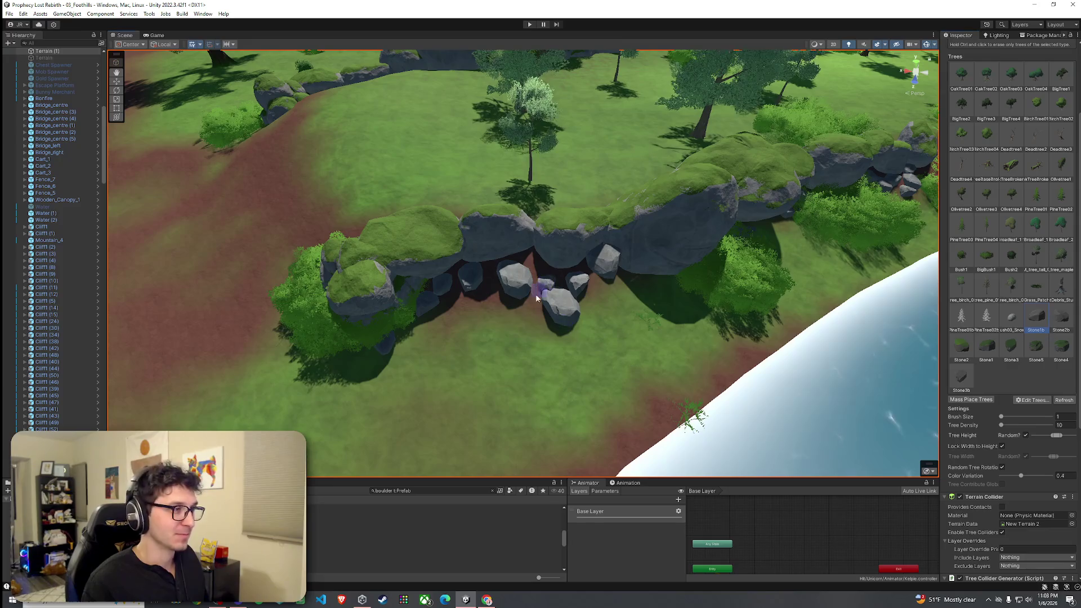
click(535, 294)
click(495, 303)
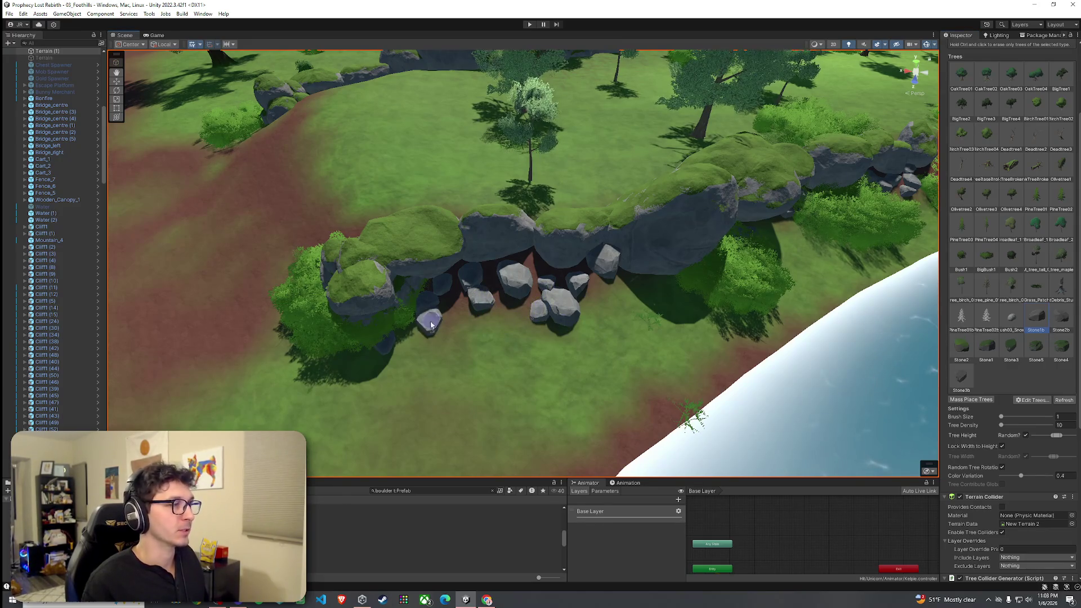
click(437, 386)
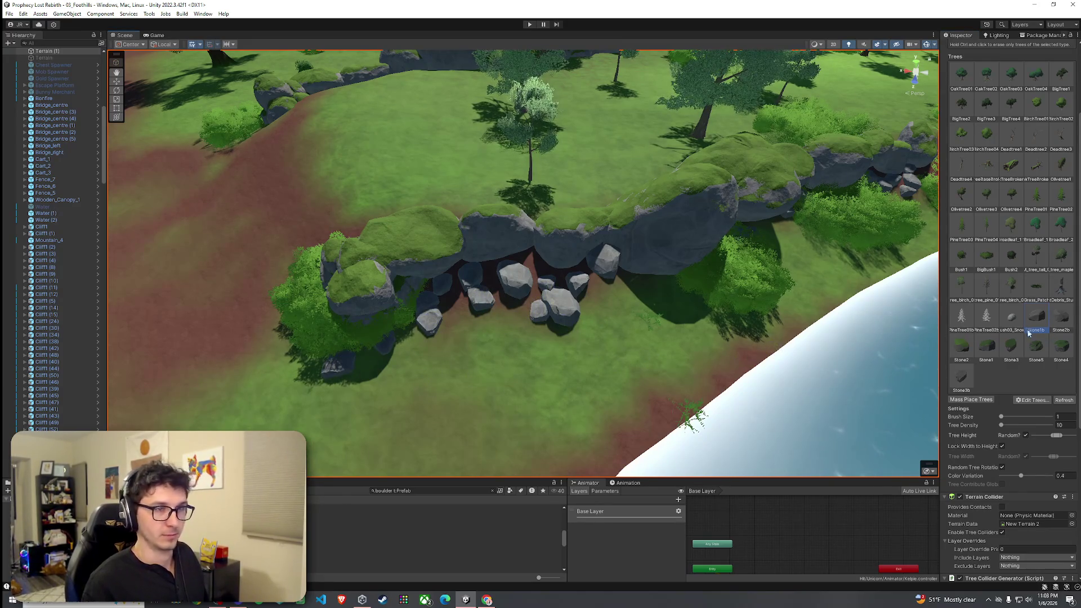
scroll(528, 314, down, 10)
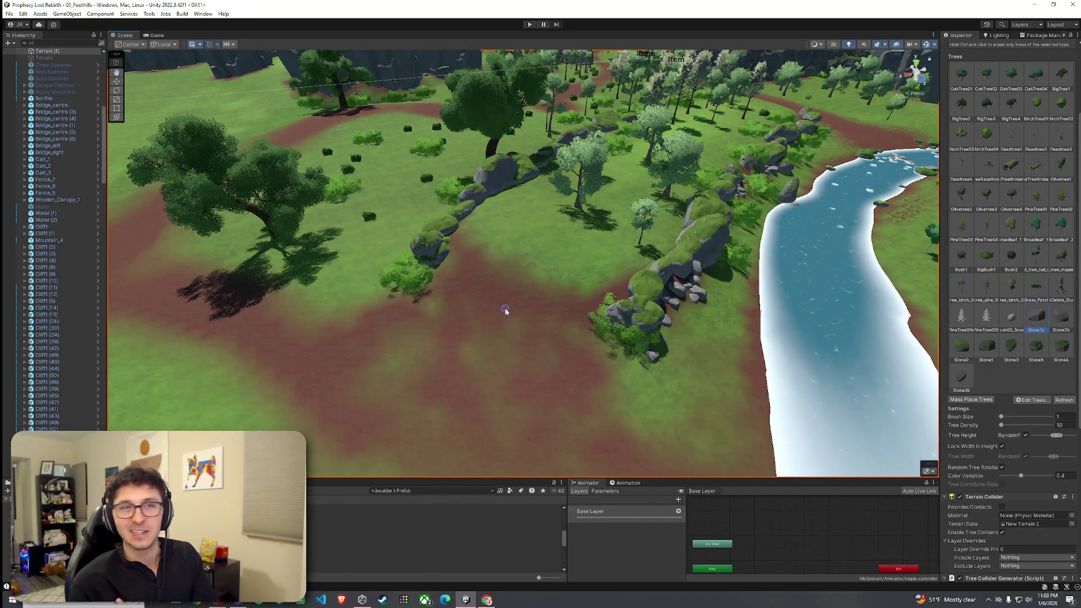
click(10, 14)
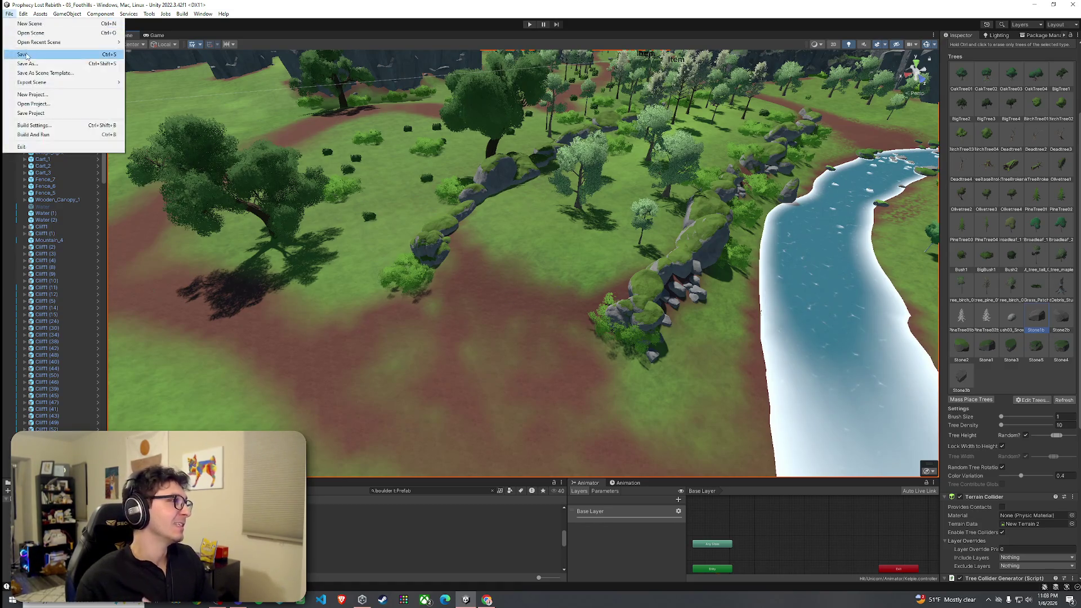
click(158, 10)
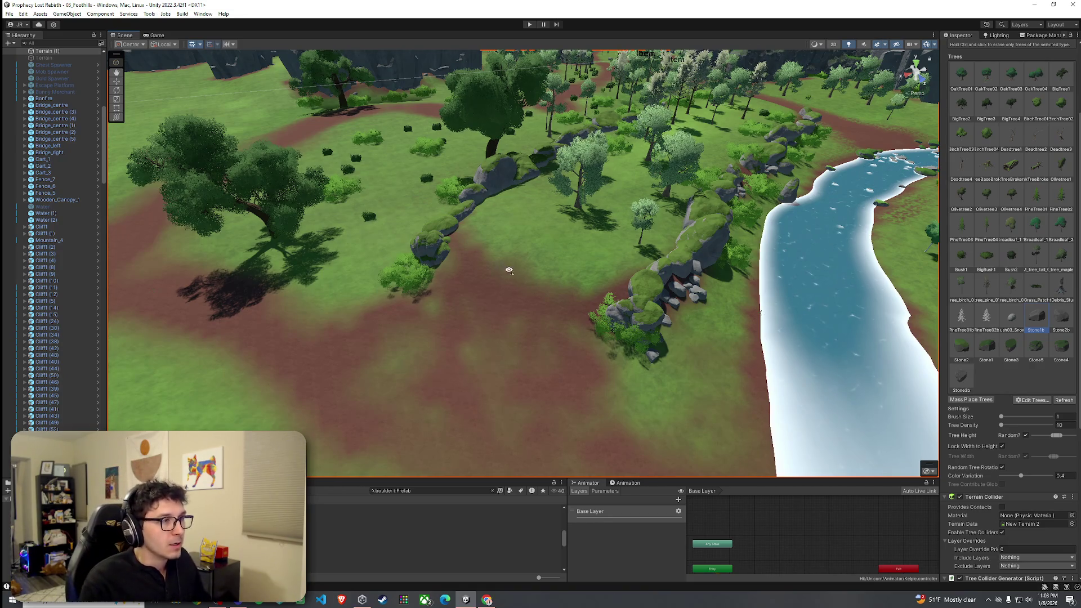
Paint large BigBush1 bushes beside the boulders, undoing the misplaced ones
mouse_move(509, 269)
mouse_down()
mouse_move(558, 216)
mouse_move(577, 282)
mouse_up()
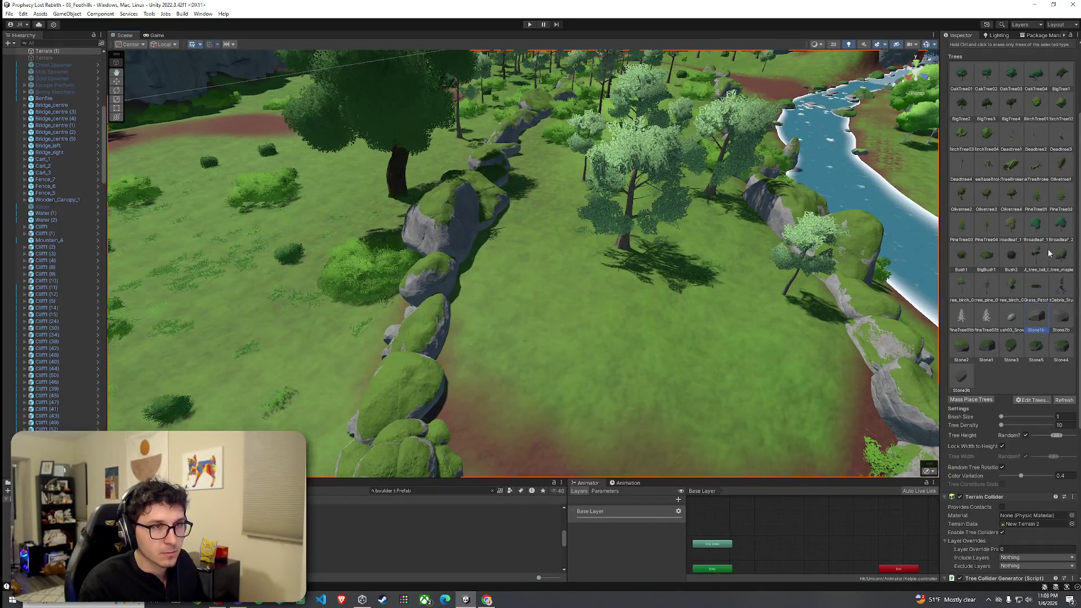
click(544, 276)
click(519, 379)
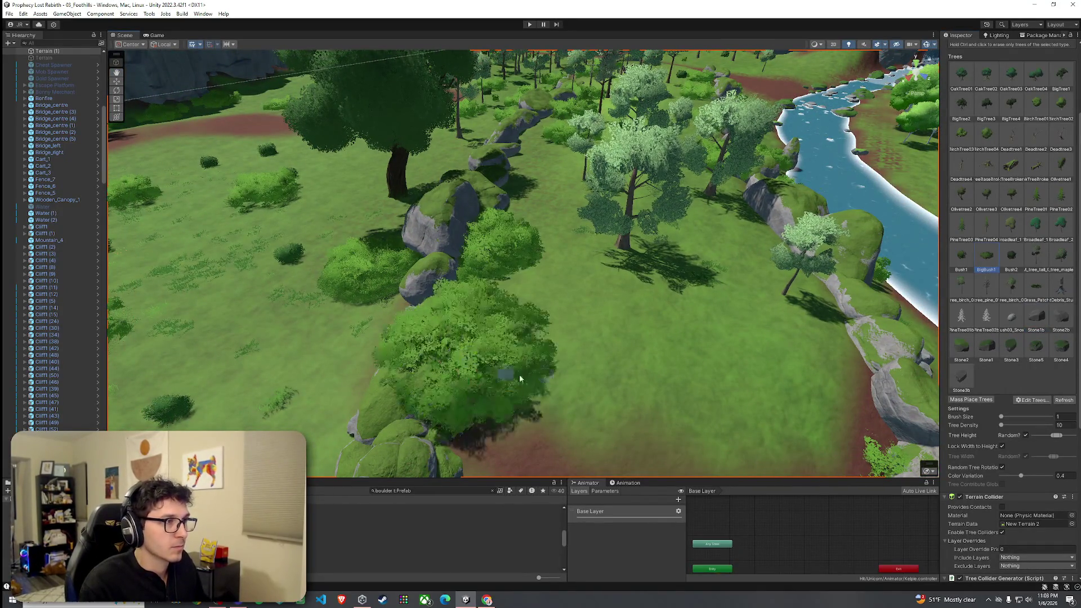
key(ctrl+z)
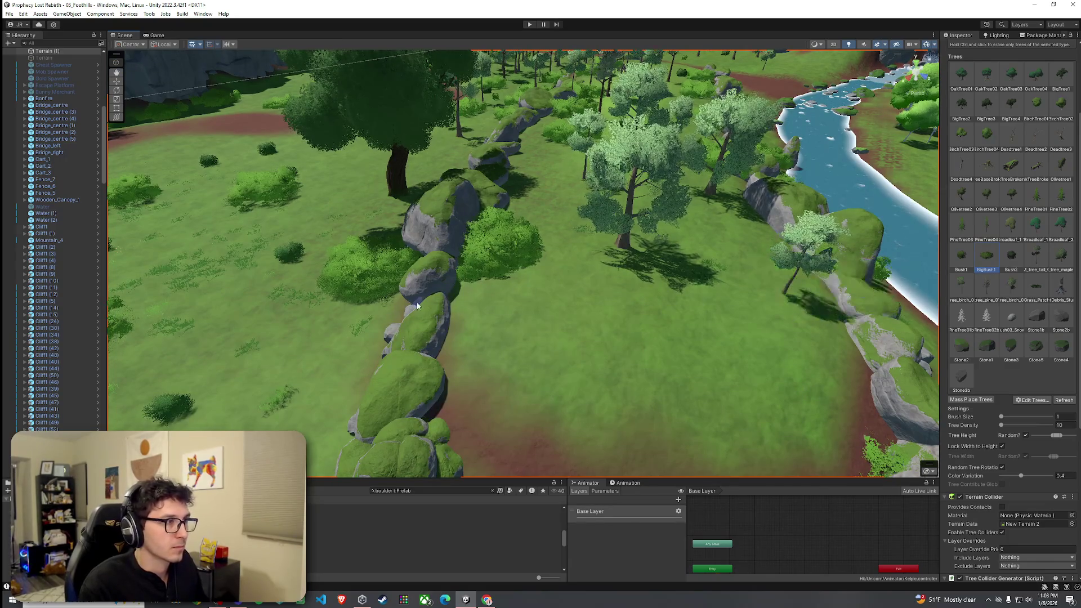
key(ctrl+z)
key(ctrl+z)
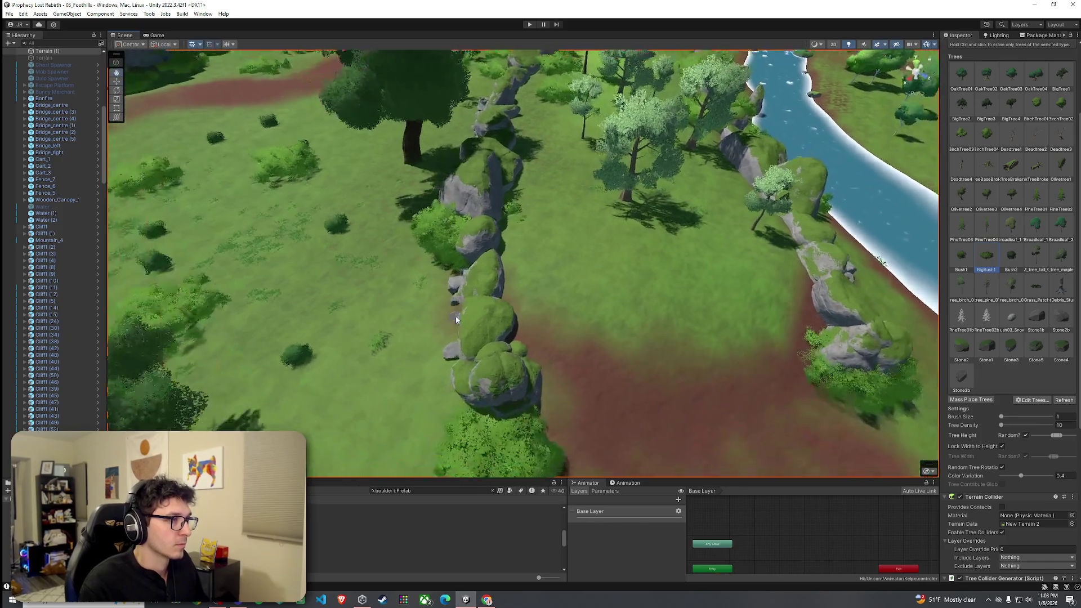
click(498, 250)
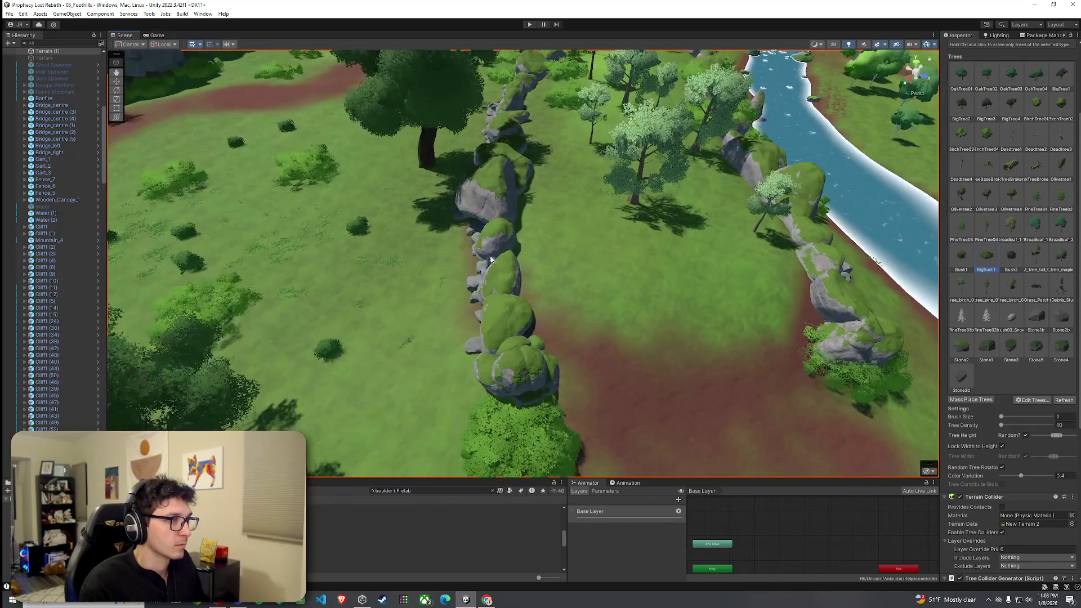
key(ctrl+z)
Add more bushes along the boulder line, undoing one misplaced bush
click(513, 238)
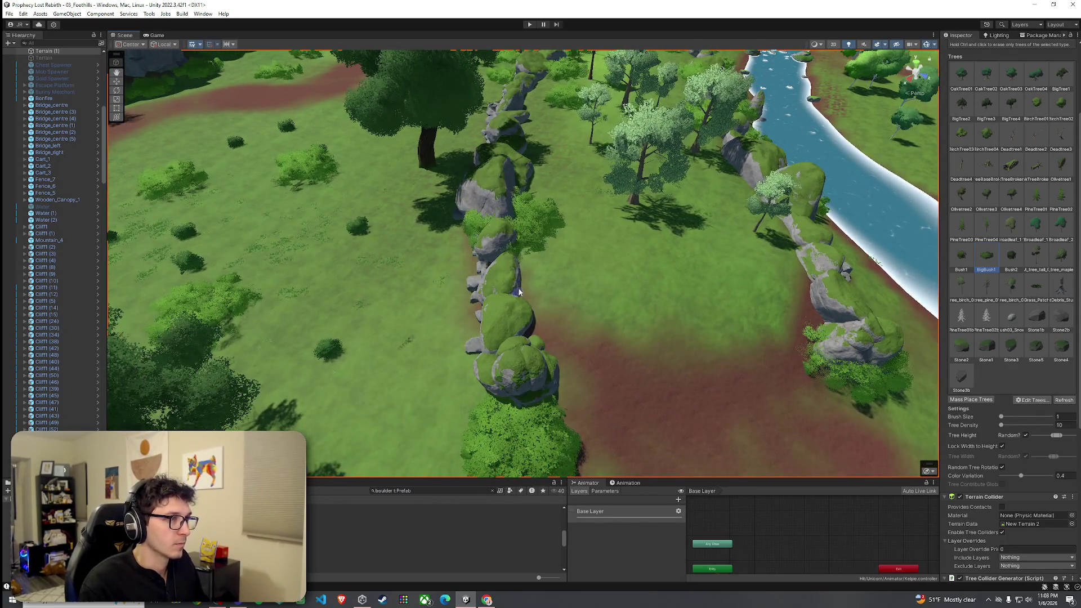
click(524, 290)
key(ctrl+z)
click(539, 337)
mouse_move(539, 336)
mouse_down()
mouse_move(535, 362)
mouse_move(623, 362)
mouse_move(756, 290)
mouse_move(630, 287)
mouse_move(539, 267)
mouse_move(610, 280)
mouse_move(627, 266)
mouse_move(609, 288)
mouse_move(506, 247)
mouse_up()
click(539, 267)
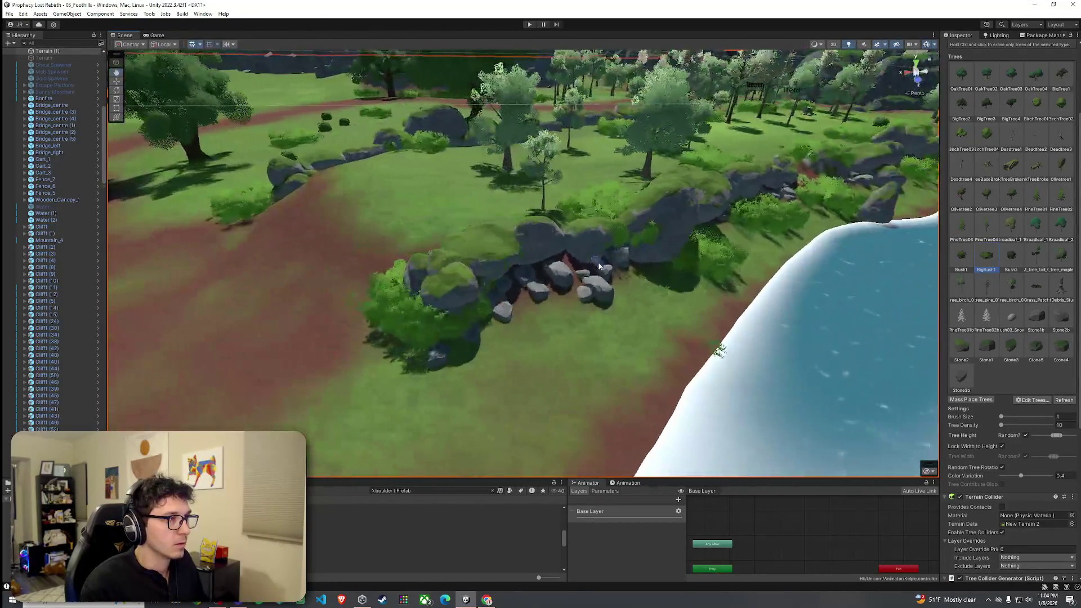
Select the smaller Bush1 and fly the view across toward the river
click(1001, 265)
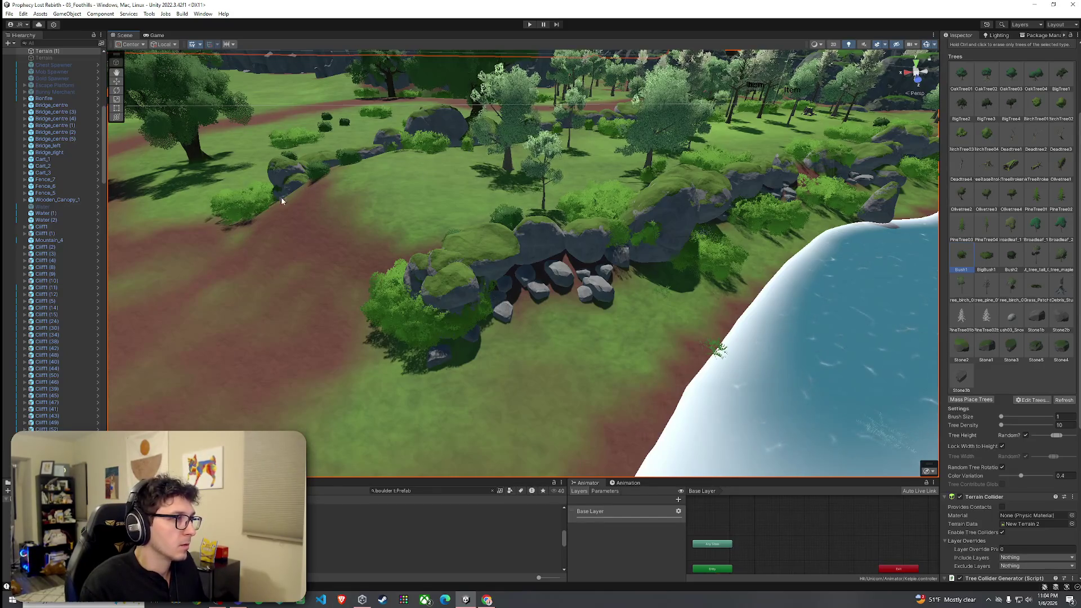
mouse_move(282, 206)
mouse_down()
mouse_move(321, 259)
mouse_move(532, 303)
mouse_up()
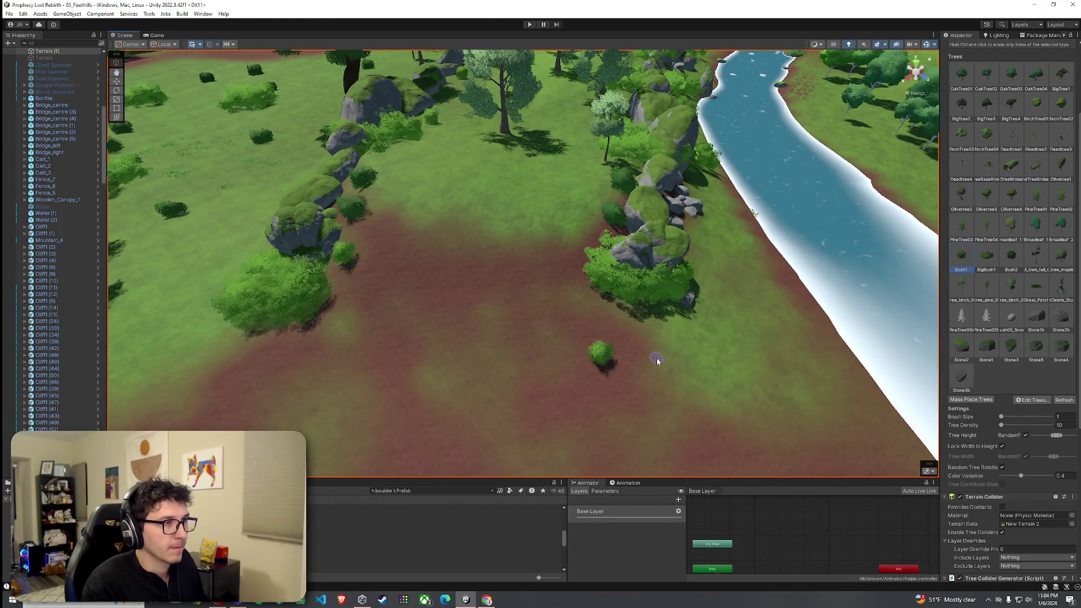
mouse_move(657, 361)
mouse_down()
mouse_move(581, 386)
mouse_move(692, 343)
mouse_move(818, 316)
mouse_move(880, 354)
mouse_move(623, 313)
mouse_move(786, 331)
mouse_move(719, 304)
mouse_move(482, 313)
mouse_move(441, 331)
mouse_move(621, 295)
mouse_up()
scroll(1026, 101, up, 5)
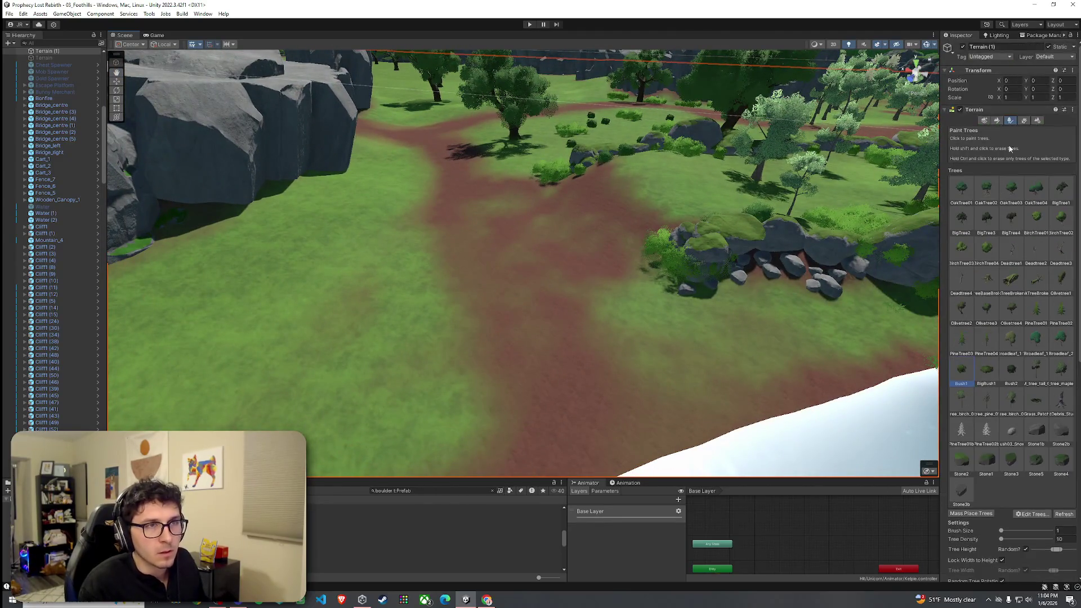
Switch the terrain to Paint Texture with opacity 2 and the Grass 01 layer
click(998, 121)
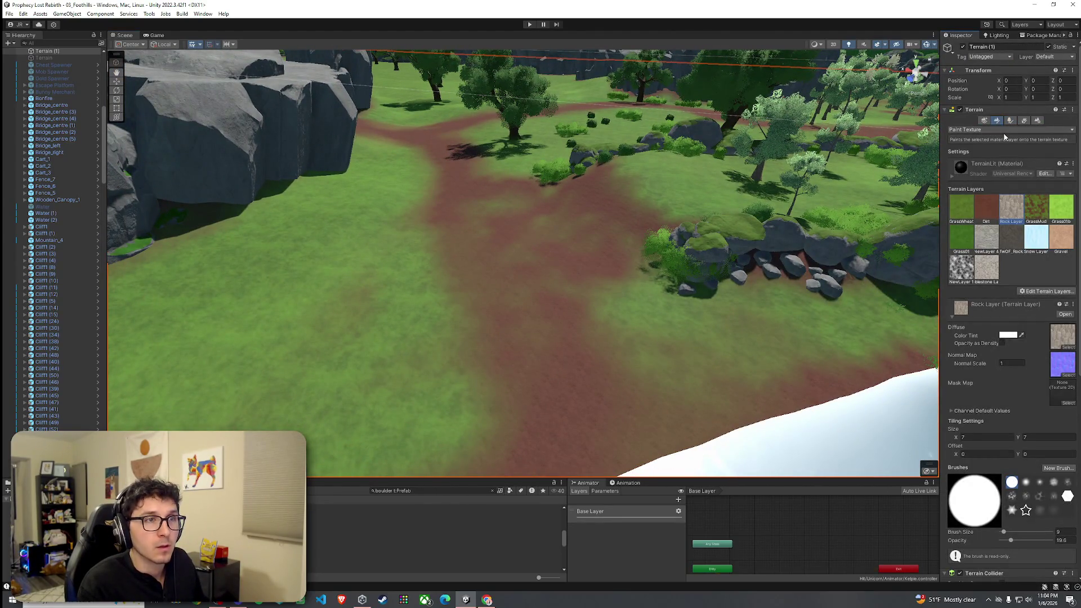
click(960, 224)
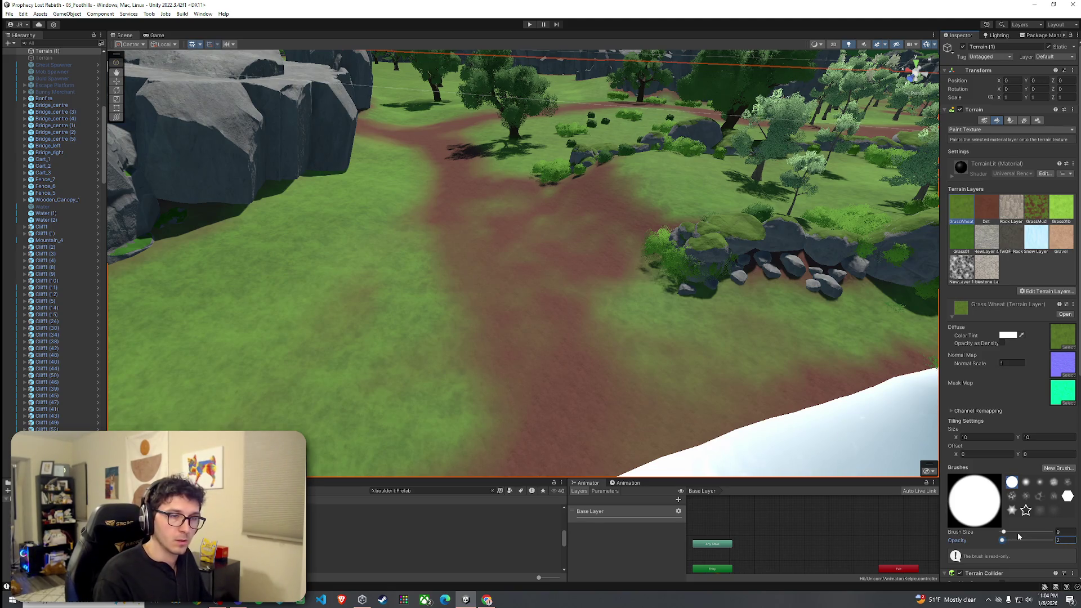
key(ctrl+z)
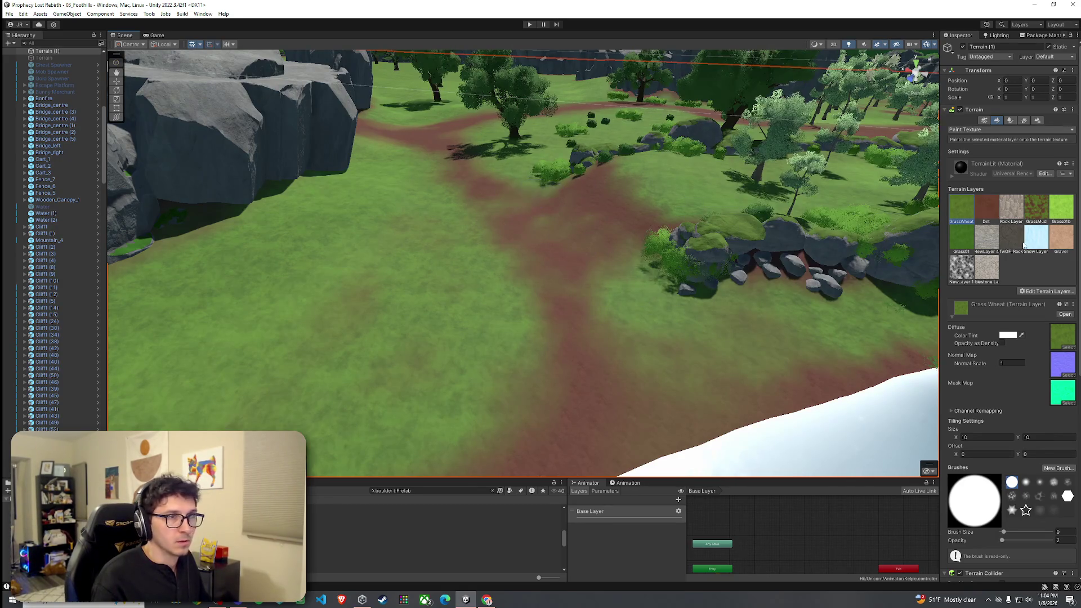
click(986, 208)
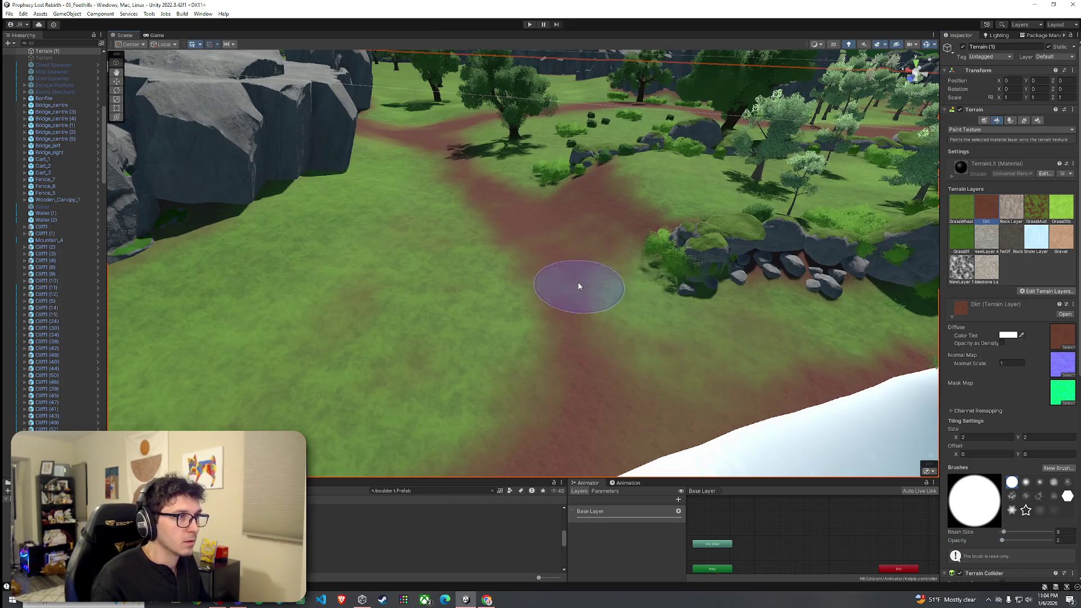
click(960, 209)
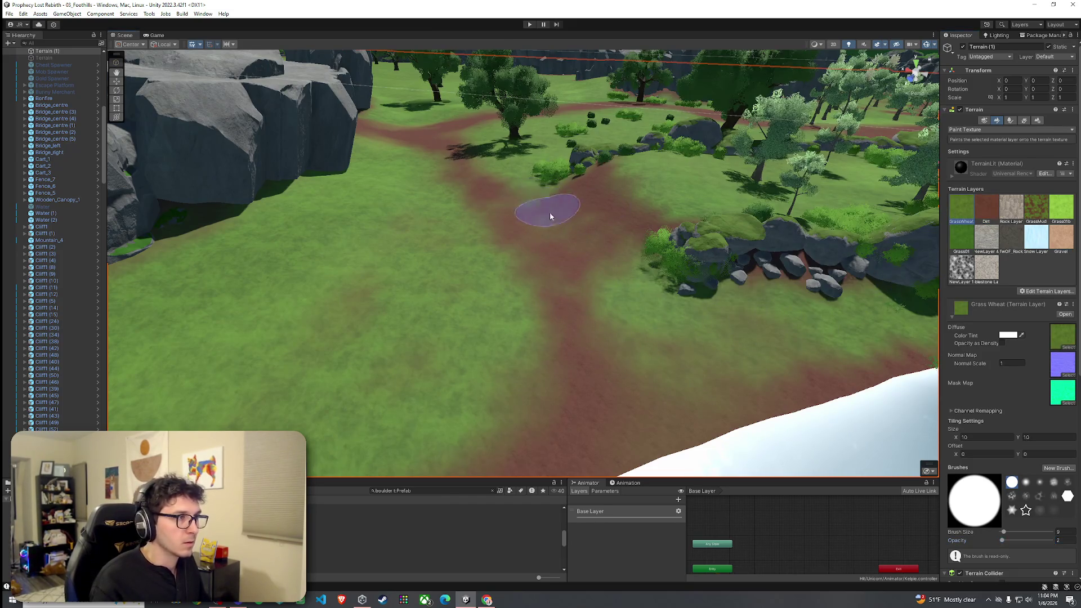
click(960, 236)
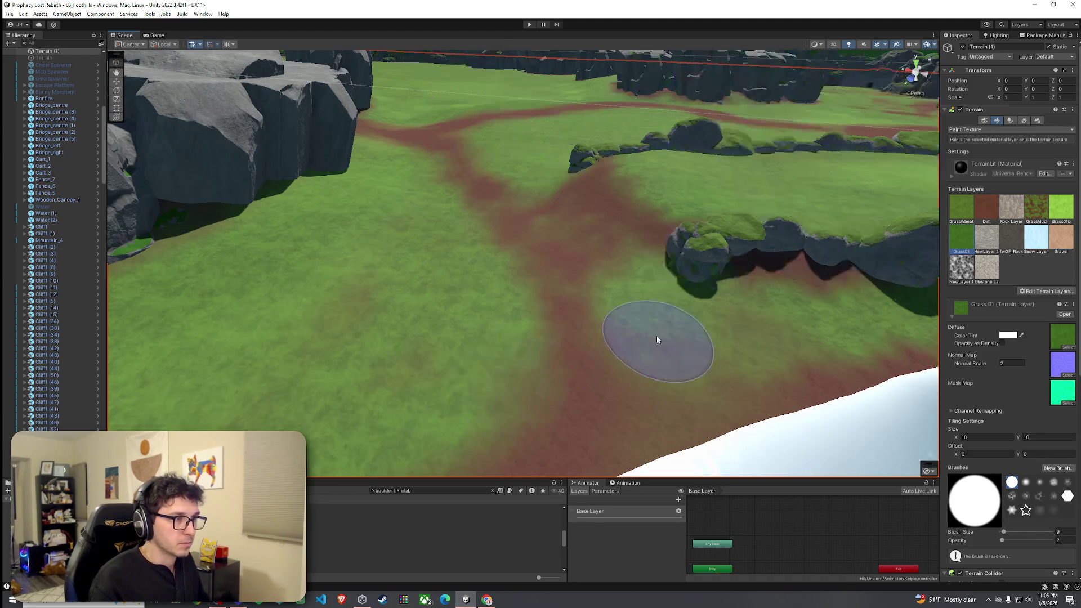
mouse_move(812, 324)
mouse_down()
mouse_move(865, 302)
mouse_move(907, 350)
mouse_move(150, 375)
mouse_move(253, 337)
mouse_move(345, 272)
mouse_move(361, 272)
mouse_move(389, 343)
mouse_move(512, 316)
mouse_move(430, 320)
mouse_up()
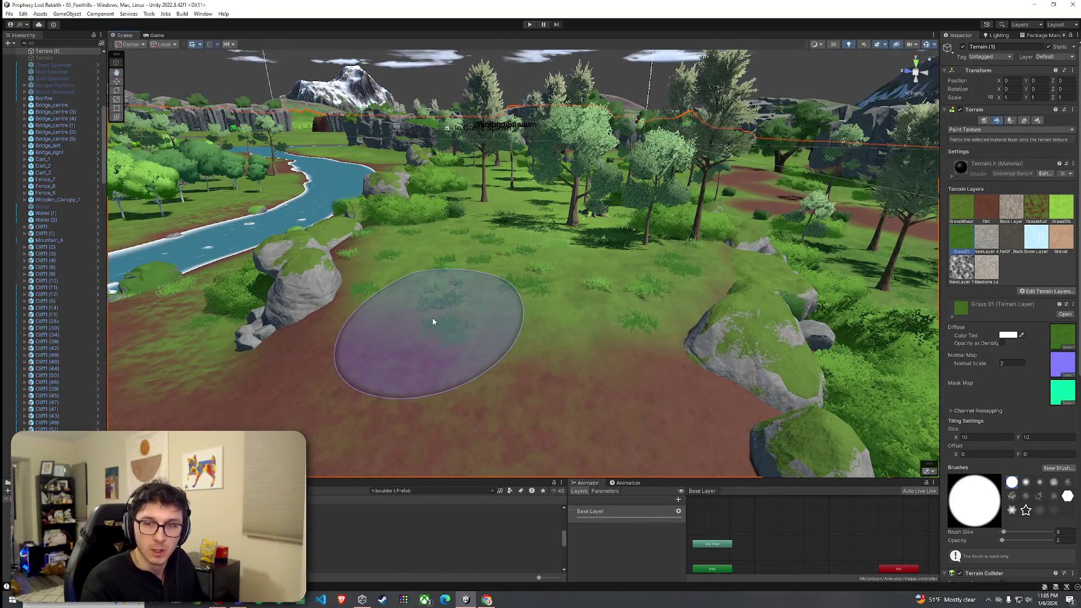
click(10, 13)
click(144, 47)
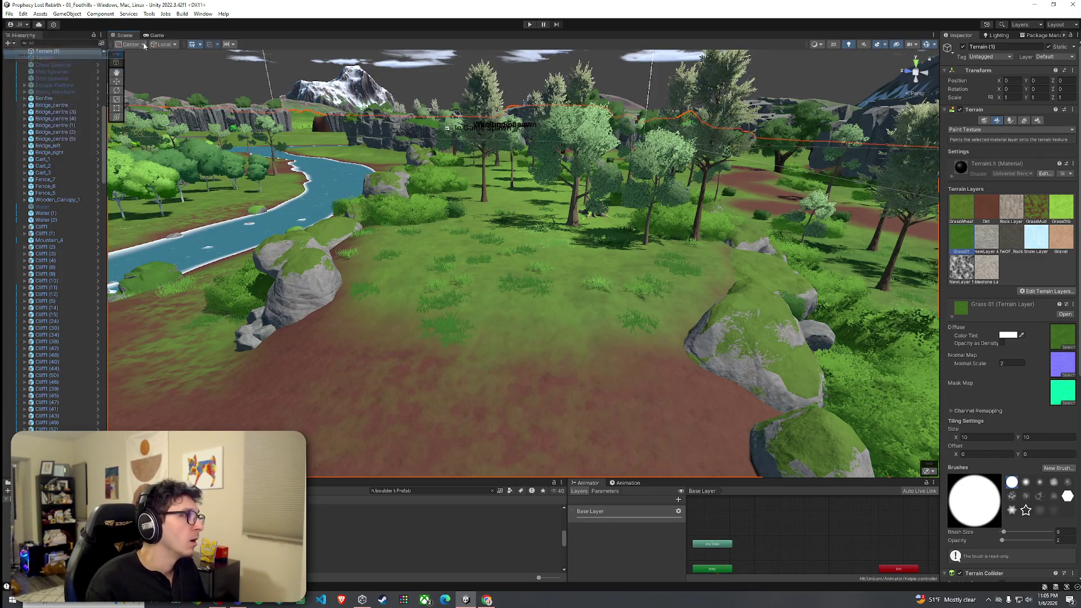
Enter Play mode to show the PROPHECY LOST title screen
click(529, 24)
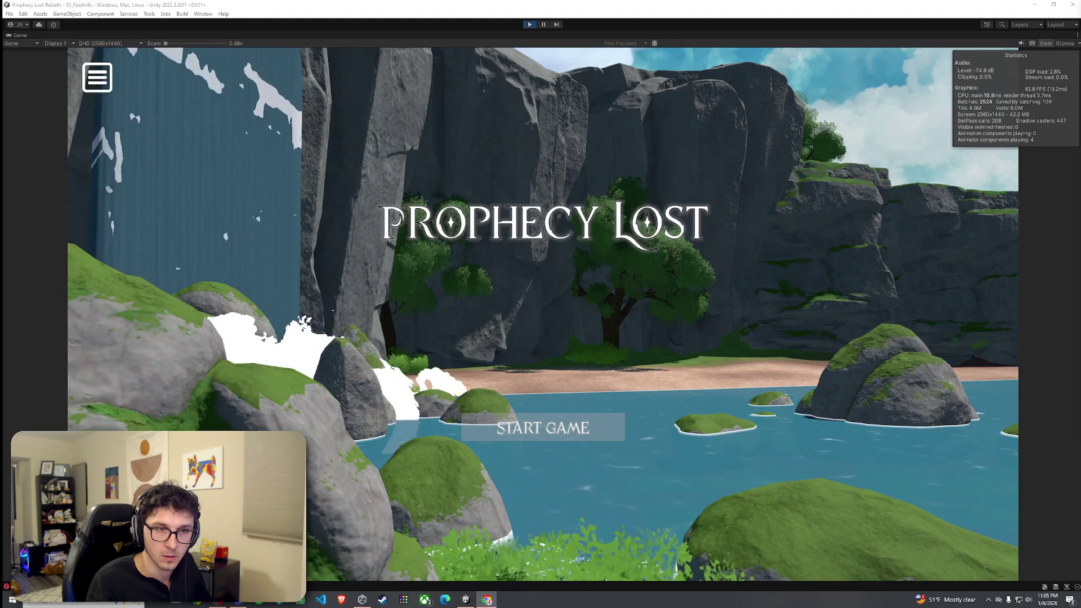
Start the game and run and jump through the meadow and along the cliff path
click(578, 431)
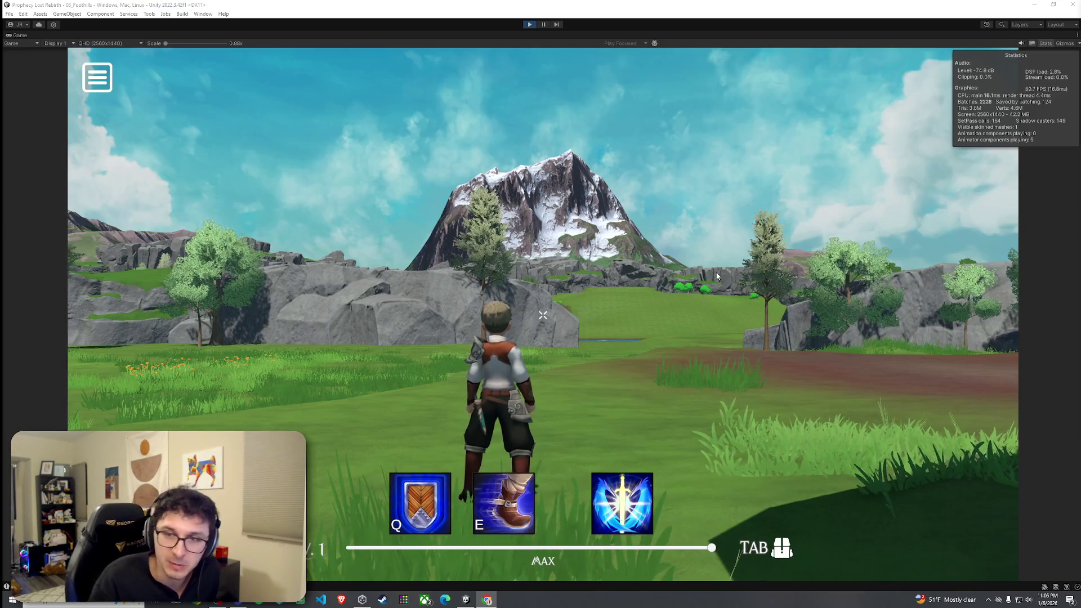
click(160, 153)
key(w)
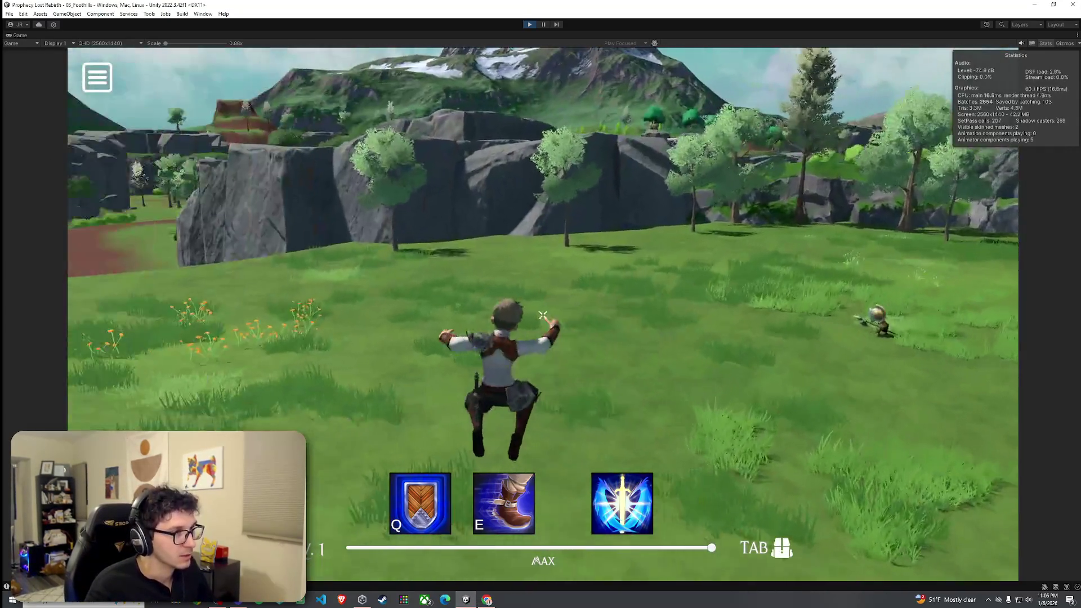
mouse_move(542, 314)
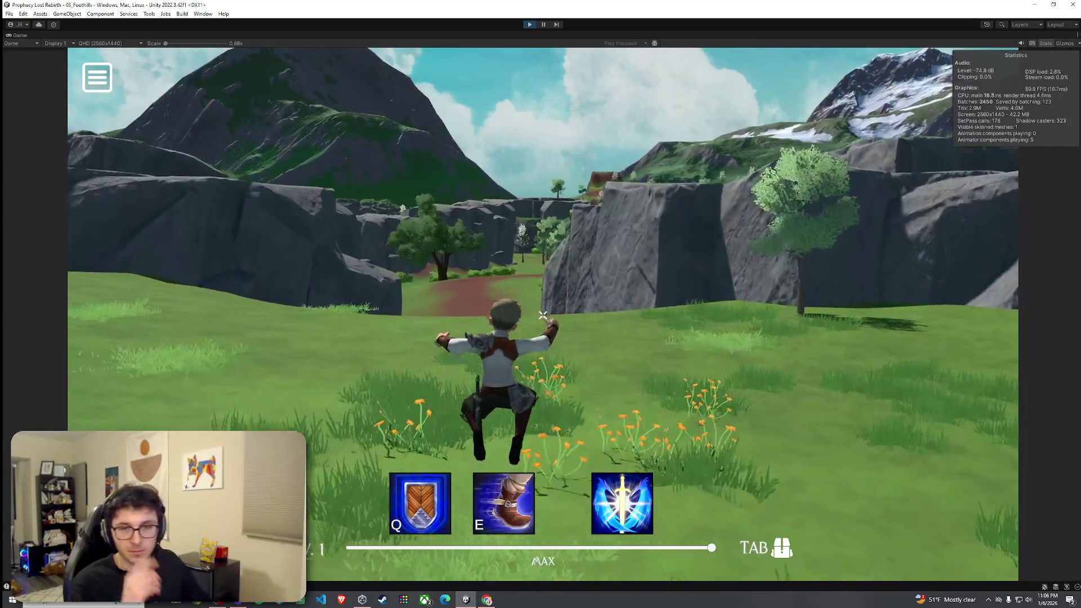
key(w)
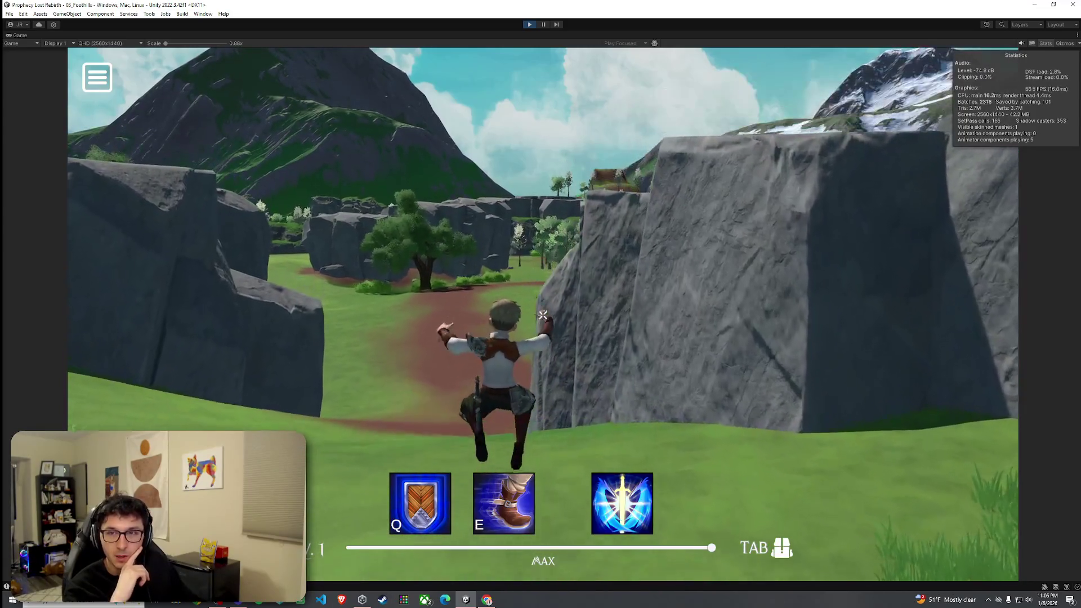
key(w)
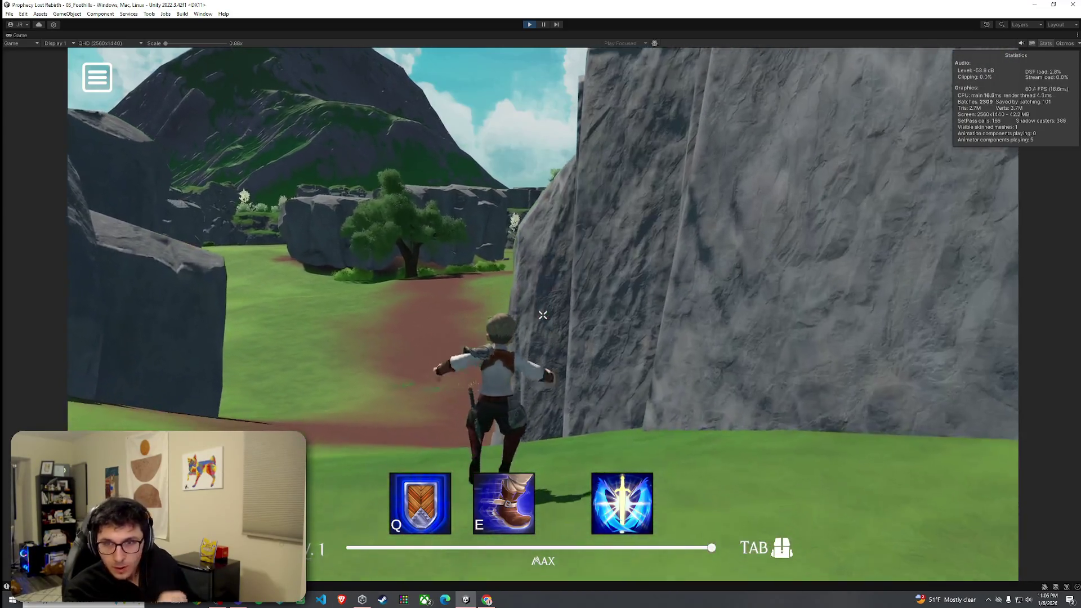
key(space)
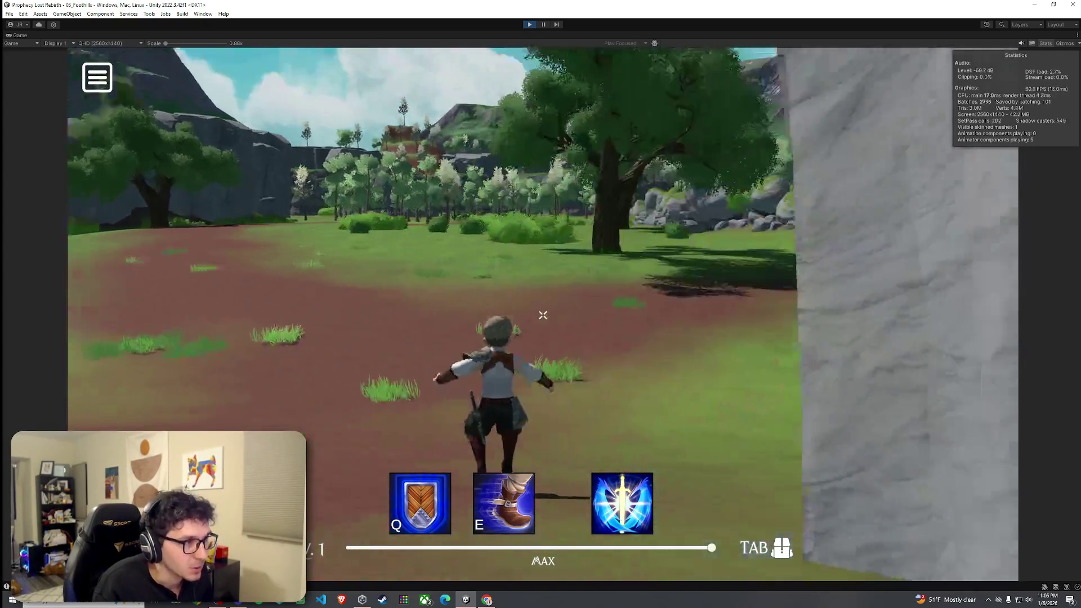
key(space)
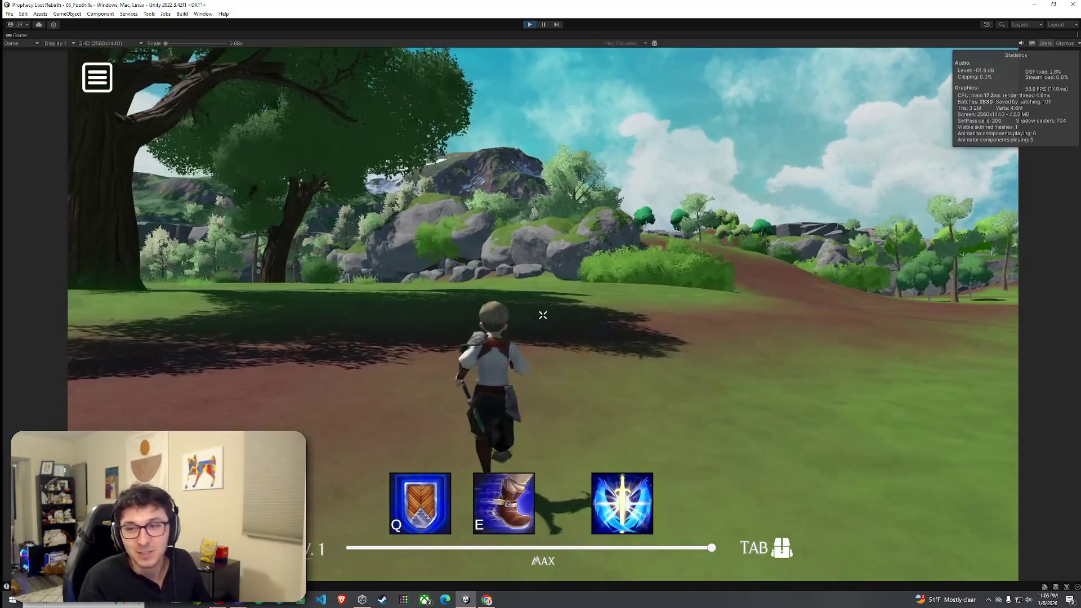
key(w)
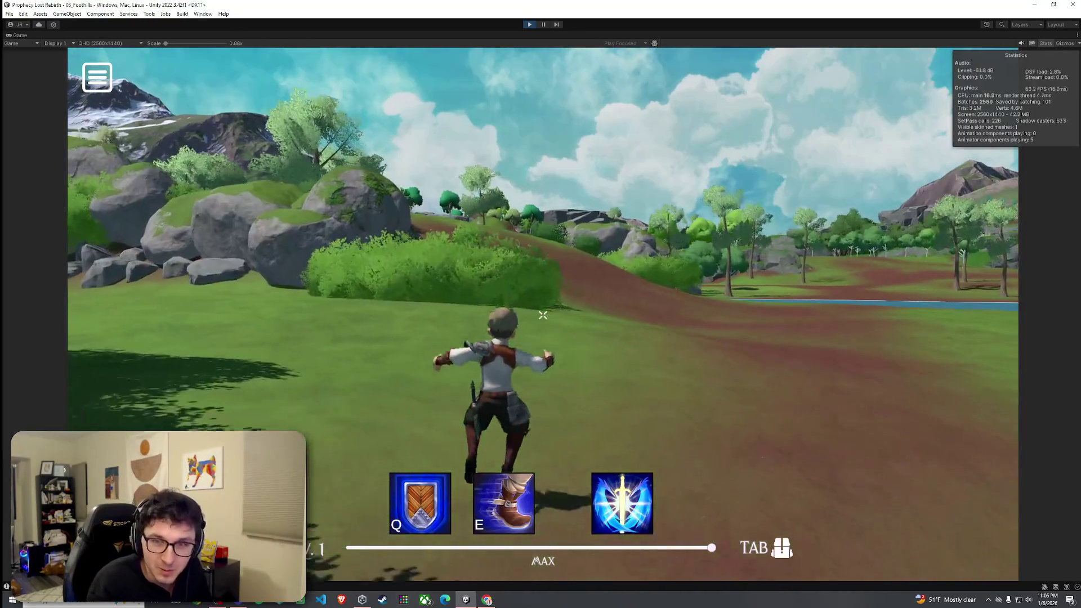
key(w)
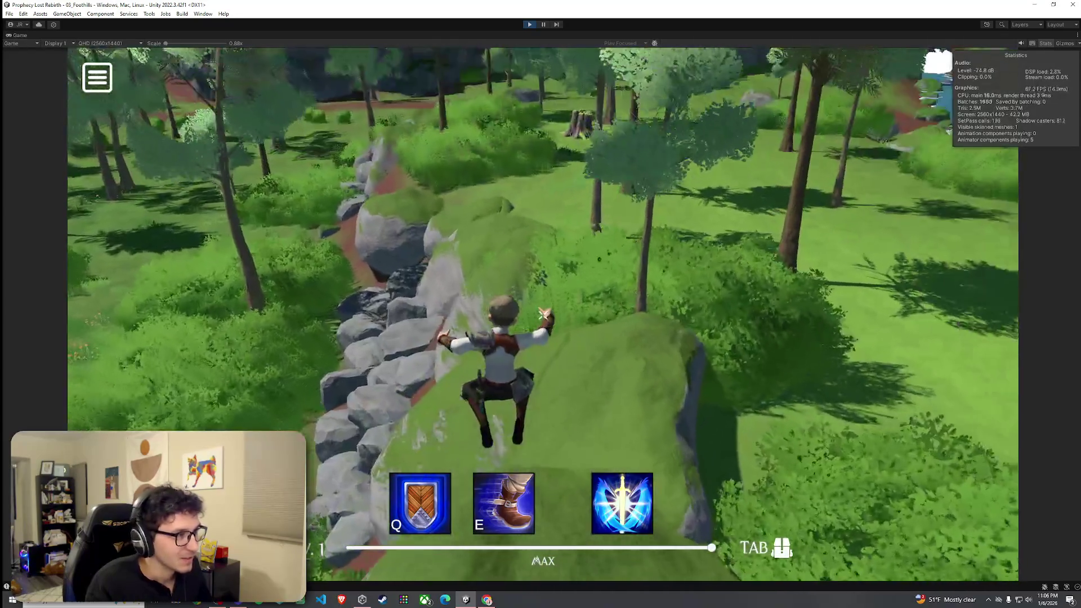
Run over the mossy rocks, through the bushes and clearing, then exit Play mode
key(w)
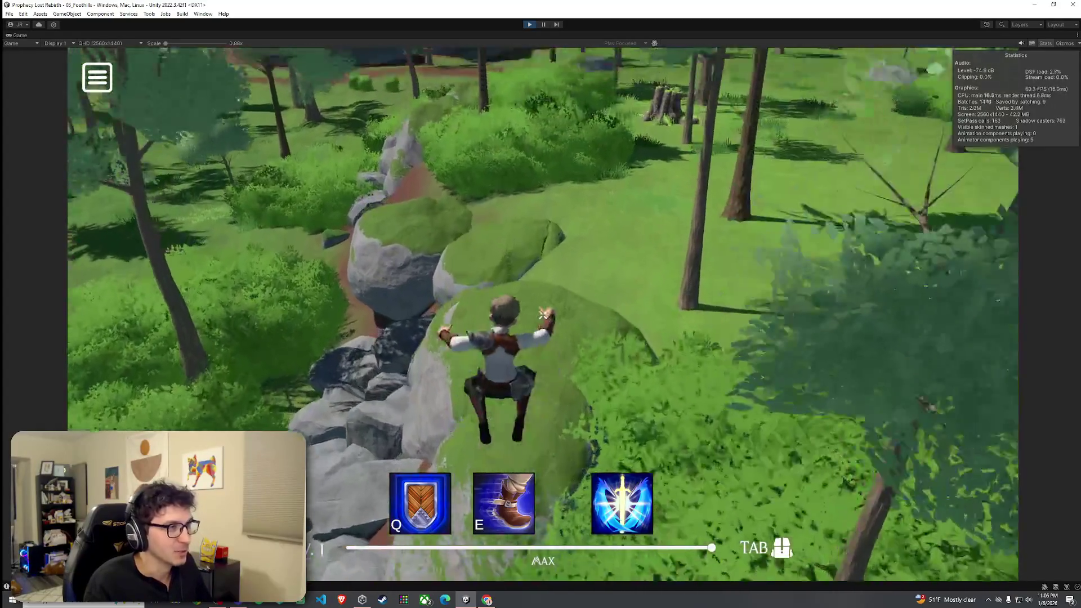
key(w)
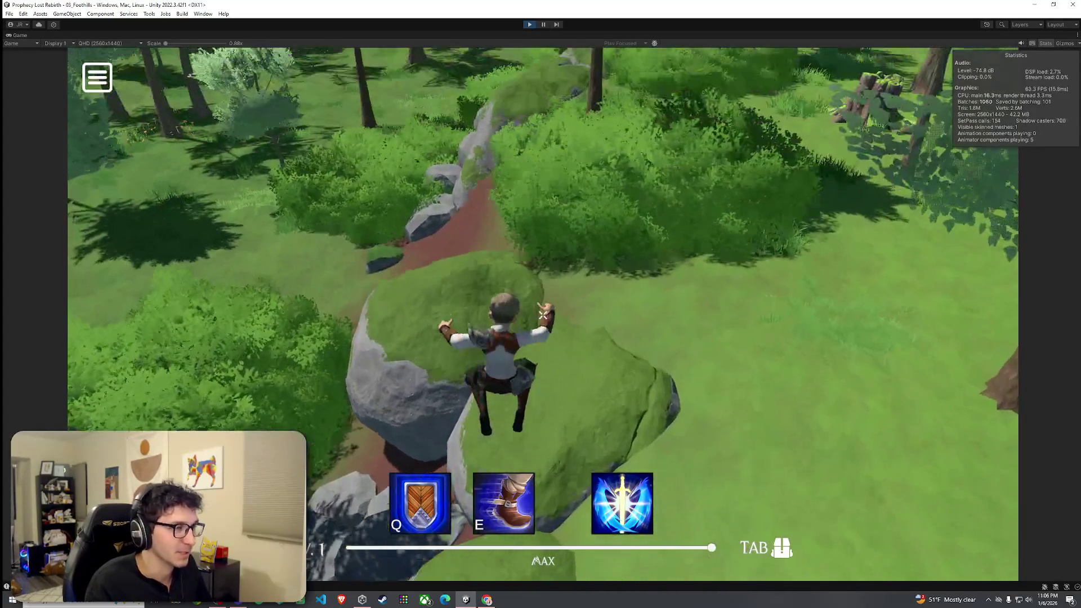
key(space)
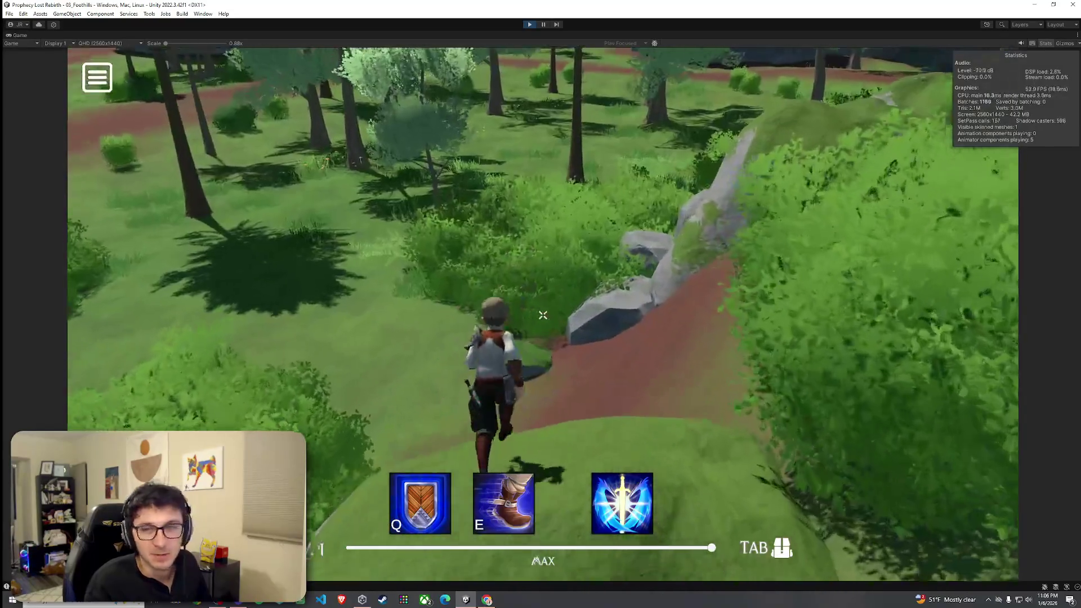
key(w)
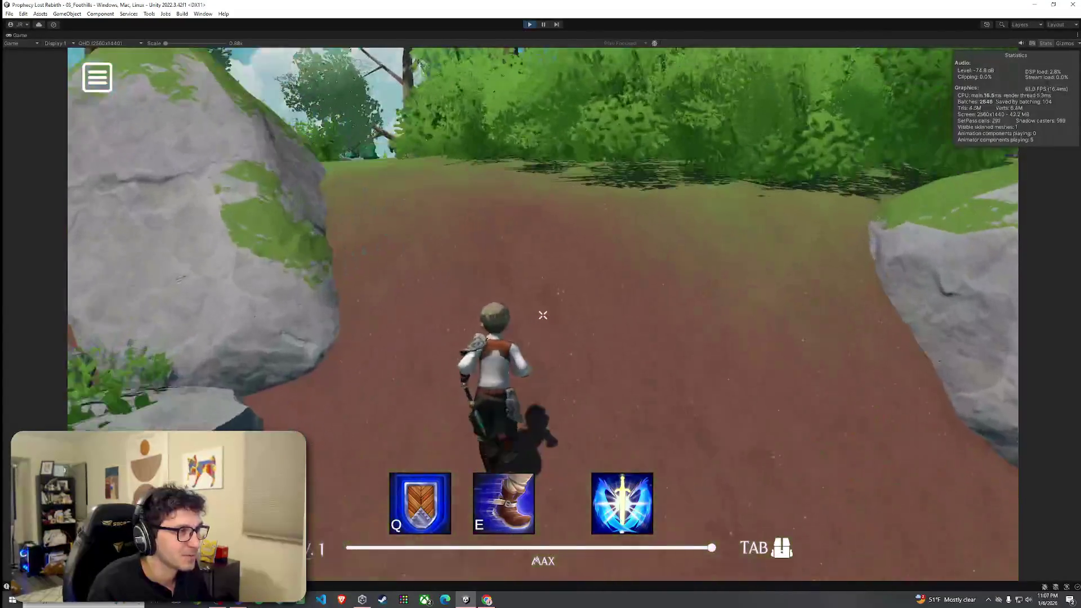
key(w)
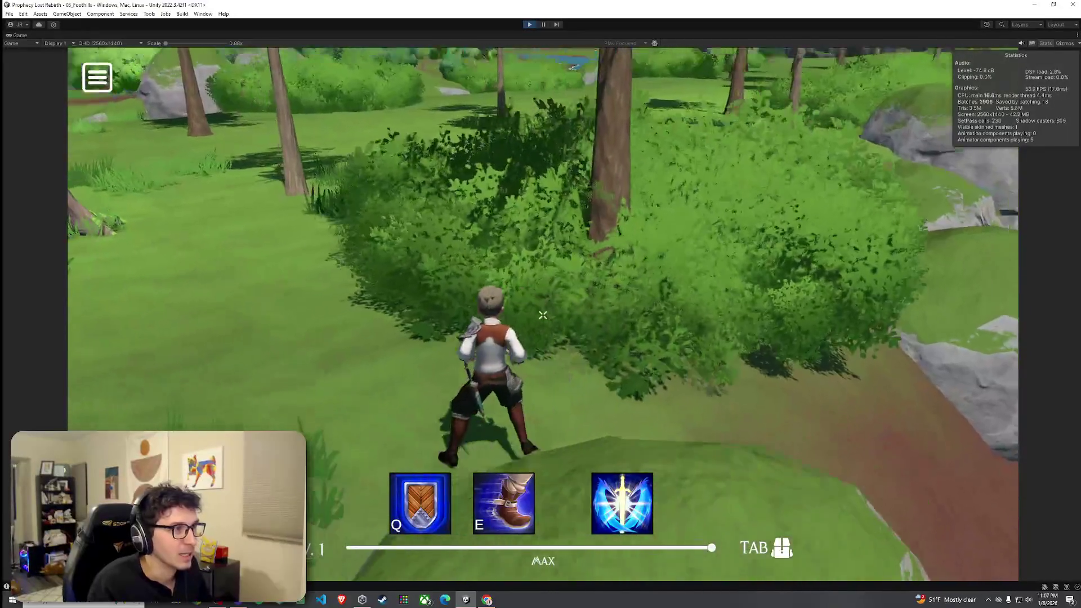
key(w)
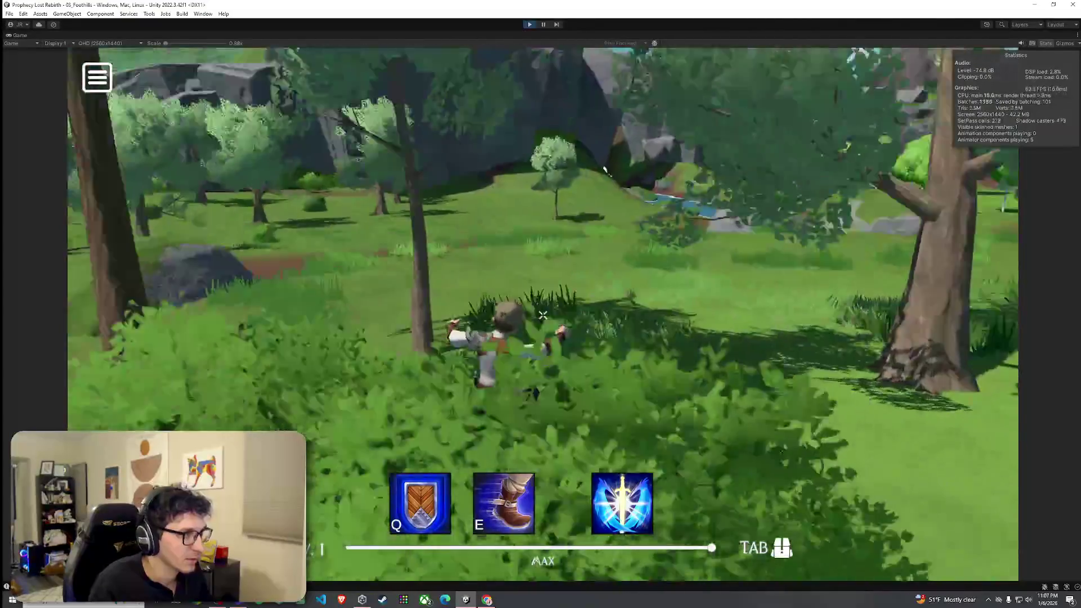
key(w)
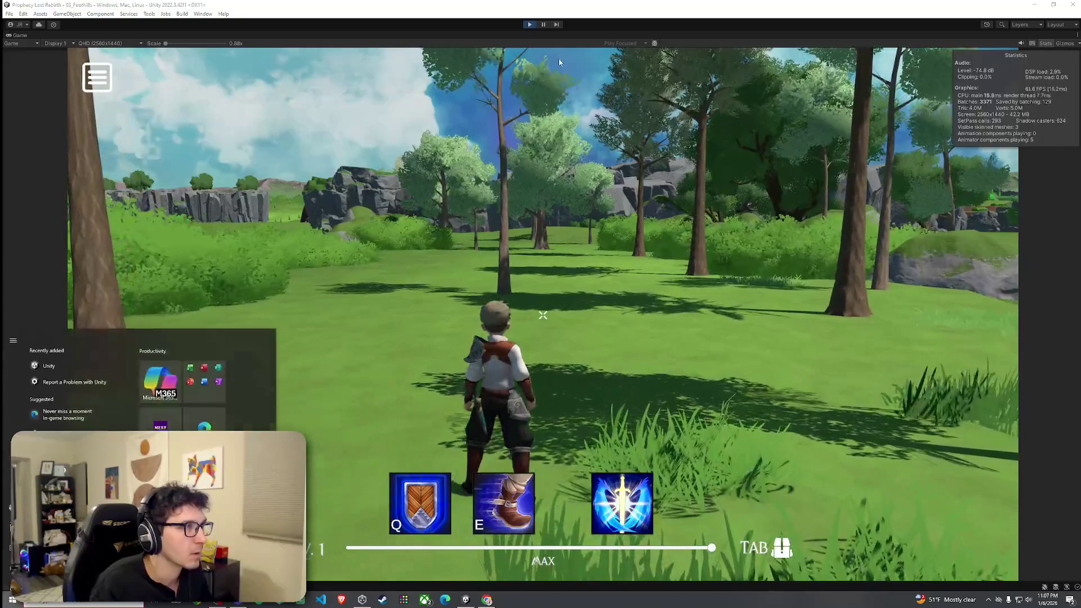
key(Escape)
key(ctrl+p)
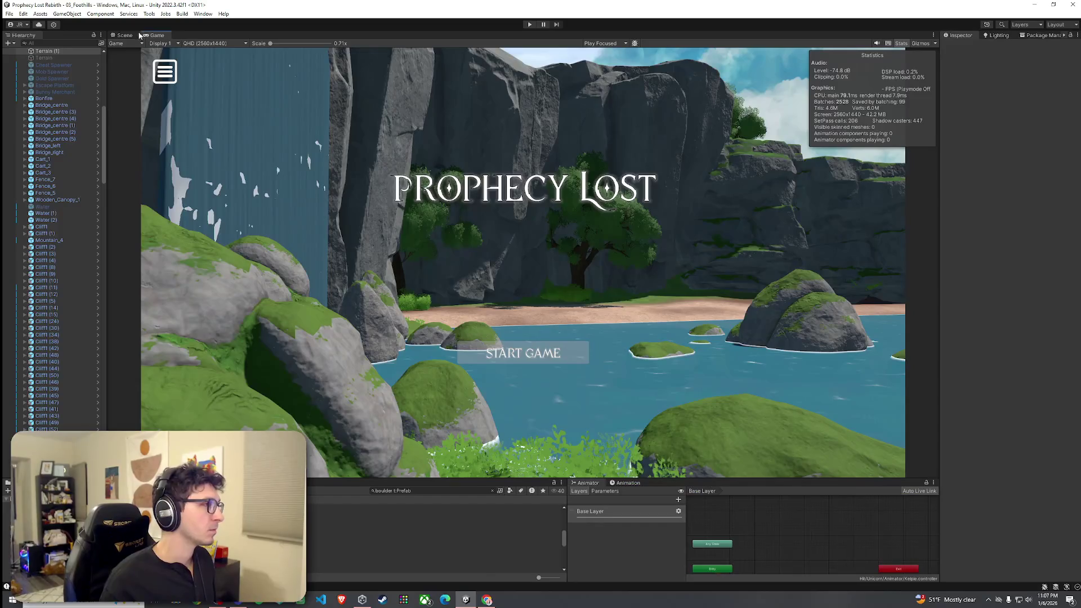
Return to the Scene view and switch the Terrain tool to Paint Details
click(124, 35)
key(w)
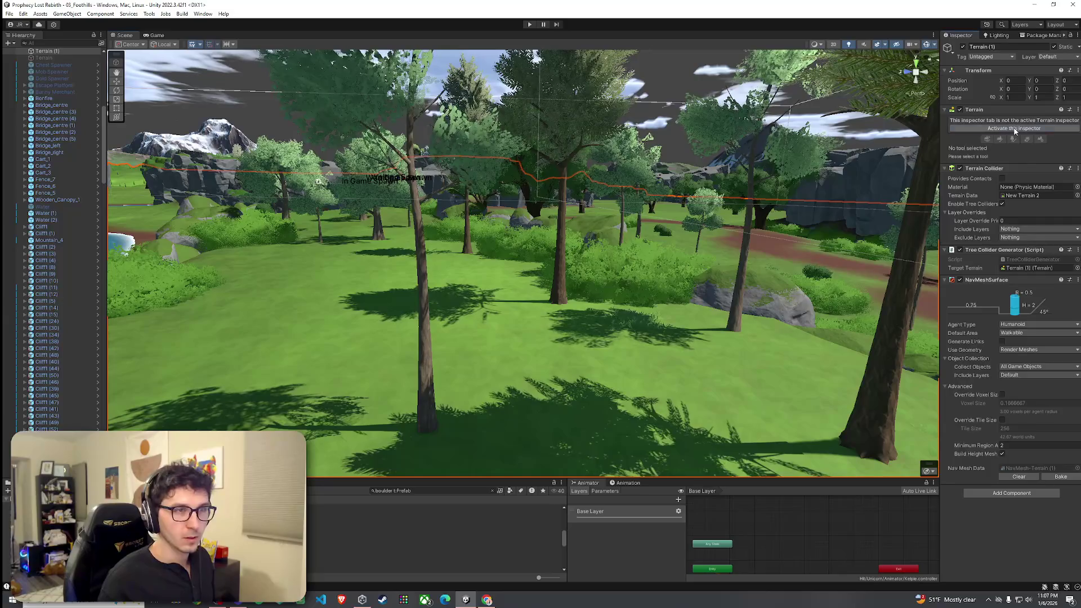
click(1013, 129)
click(1005, 129)
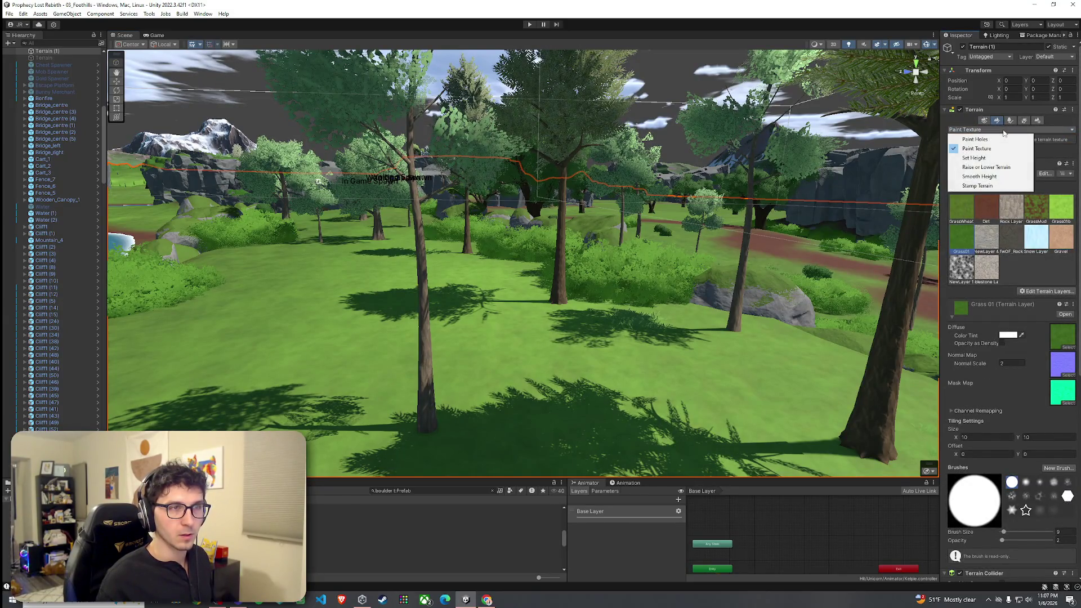
click(1024, 120)
Paint grass clumps across the forest clearing
scroll(569, 313, up, 5)
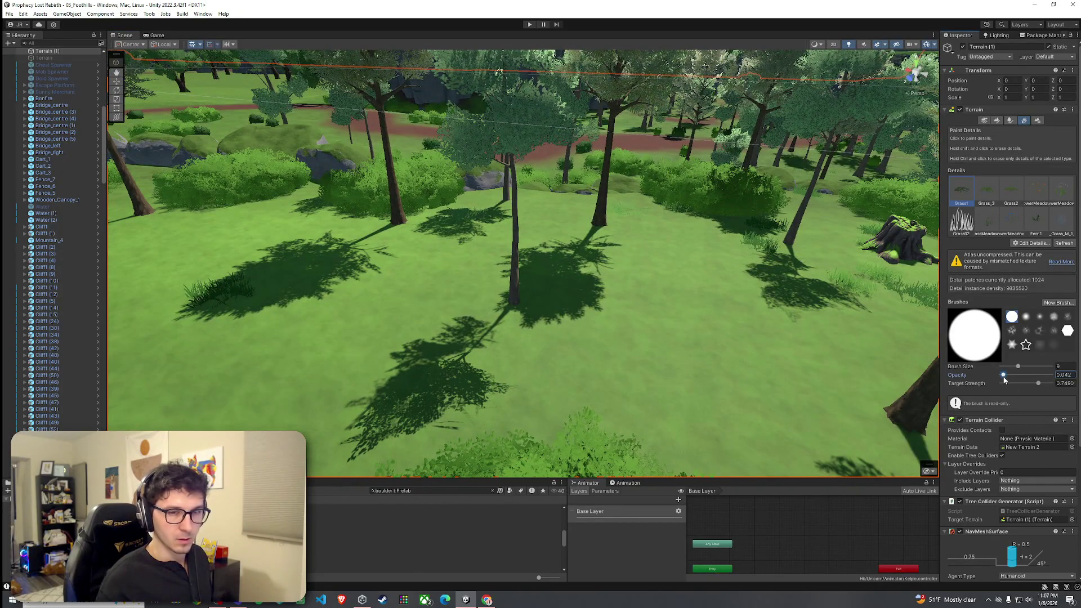
mouse_move(591, 357)
mouse_down()
mouse_move(638, 316)
mouse_move(632, 295)
mouse_up()
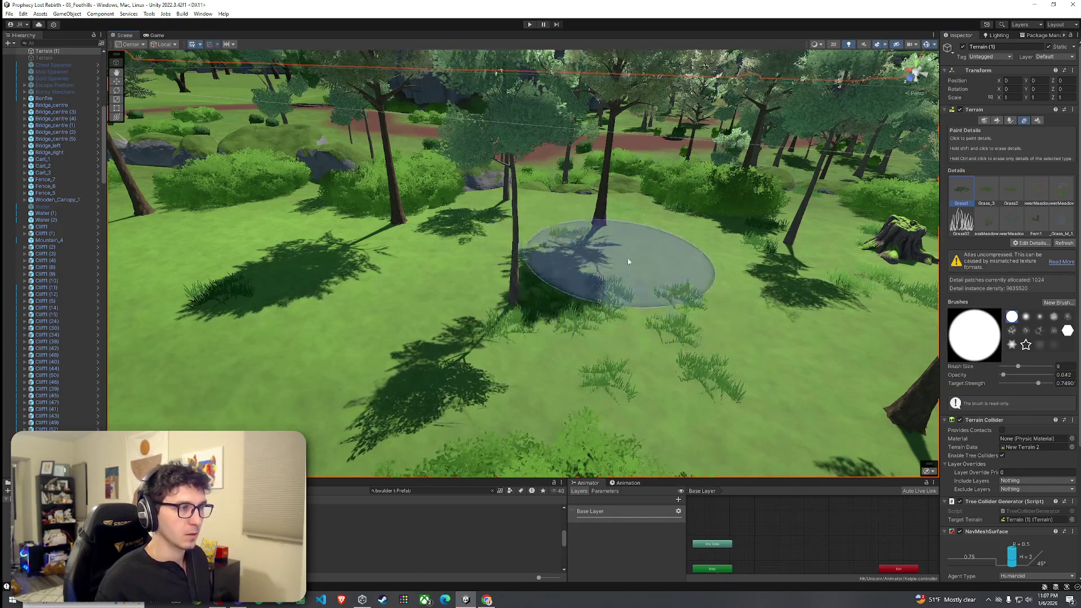
scroll(628, 261, up, 3)
scroll(591, 314, up, 5)
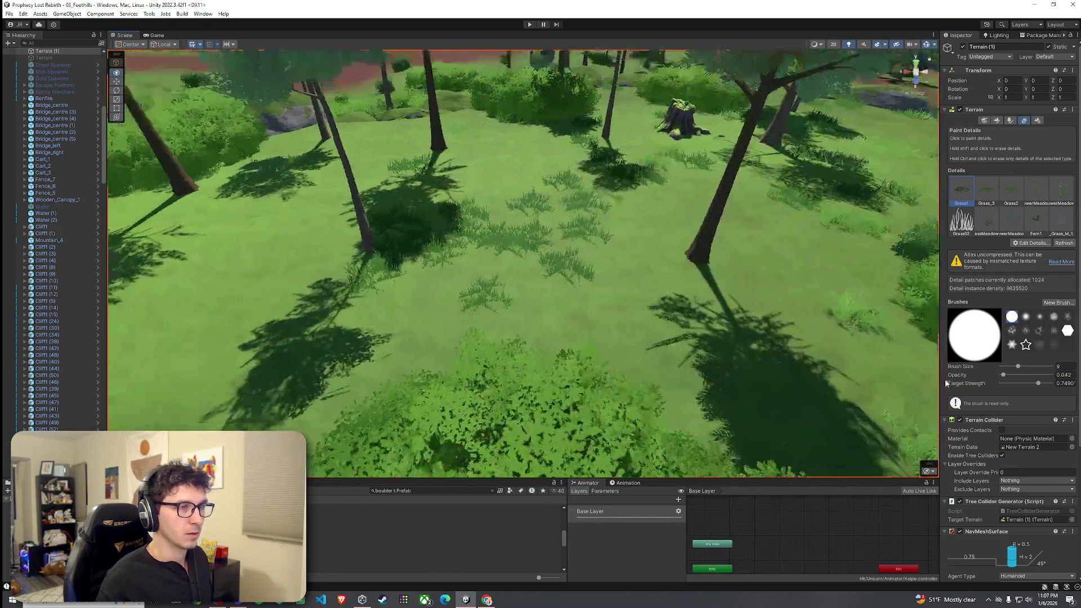
scroll(610, 274, down, 8)
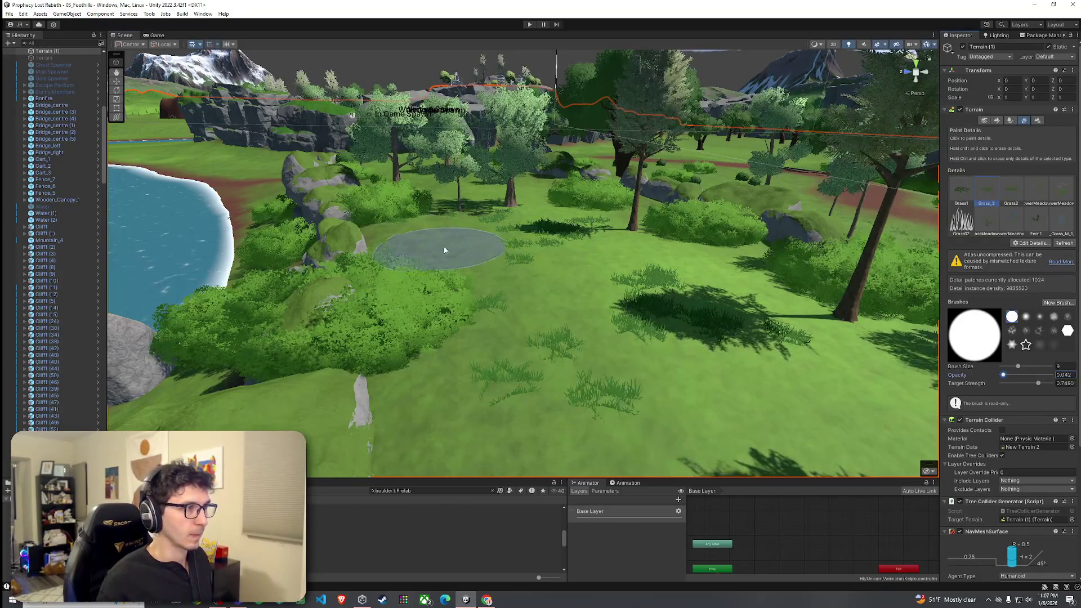
scroll(630, 287, up, 4)
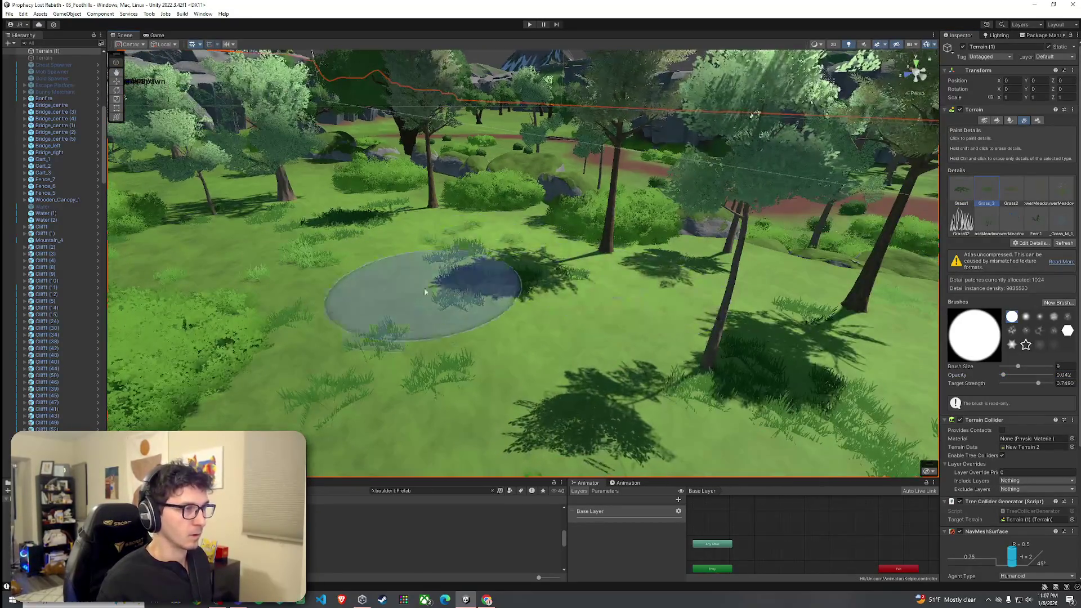
scroll(559, 404, up, 5)
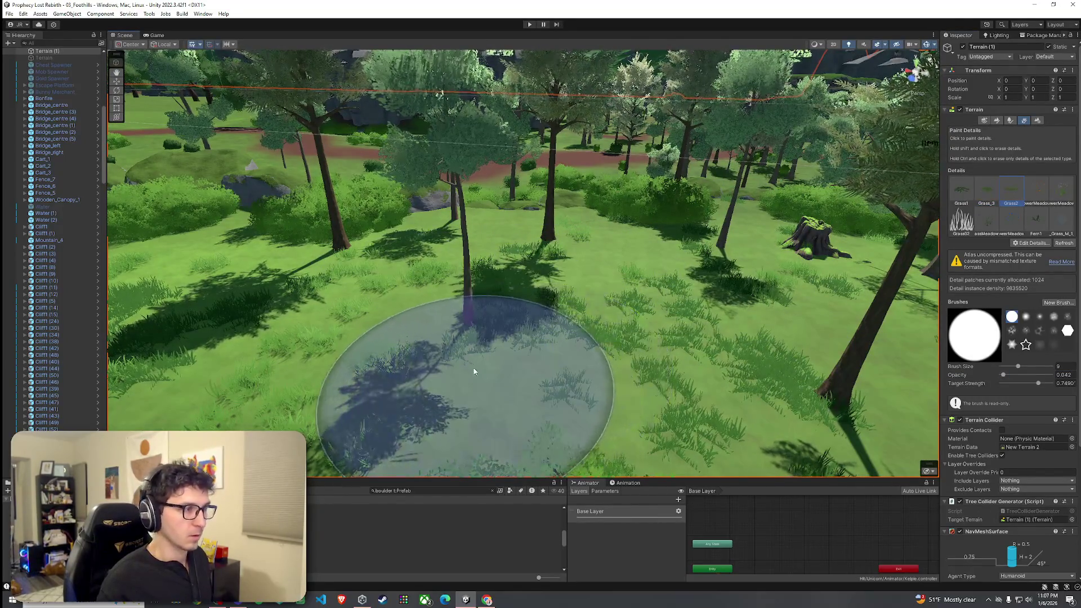
scroll(345, 345, up, 5)
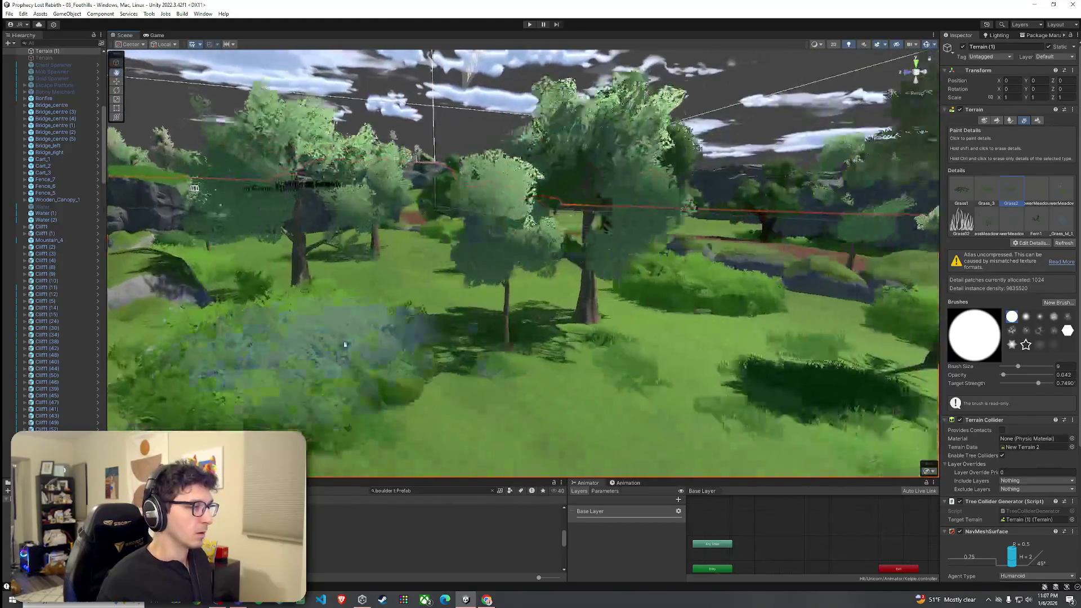
scroll(657, 396, up, 8)
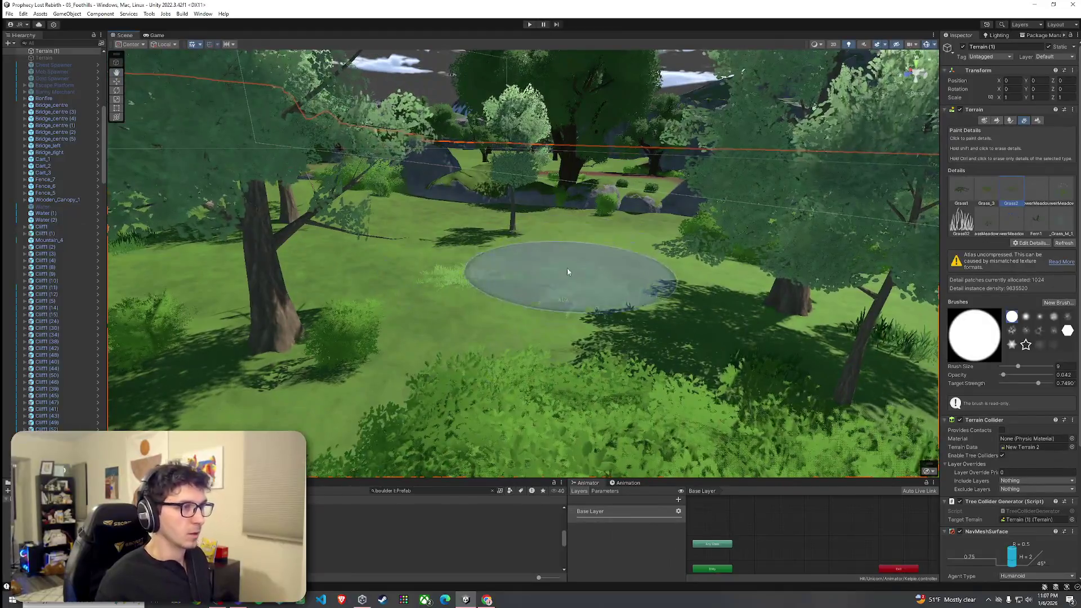
drag(567, 271, 556, 249)
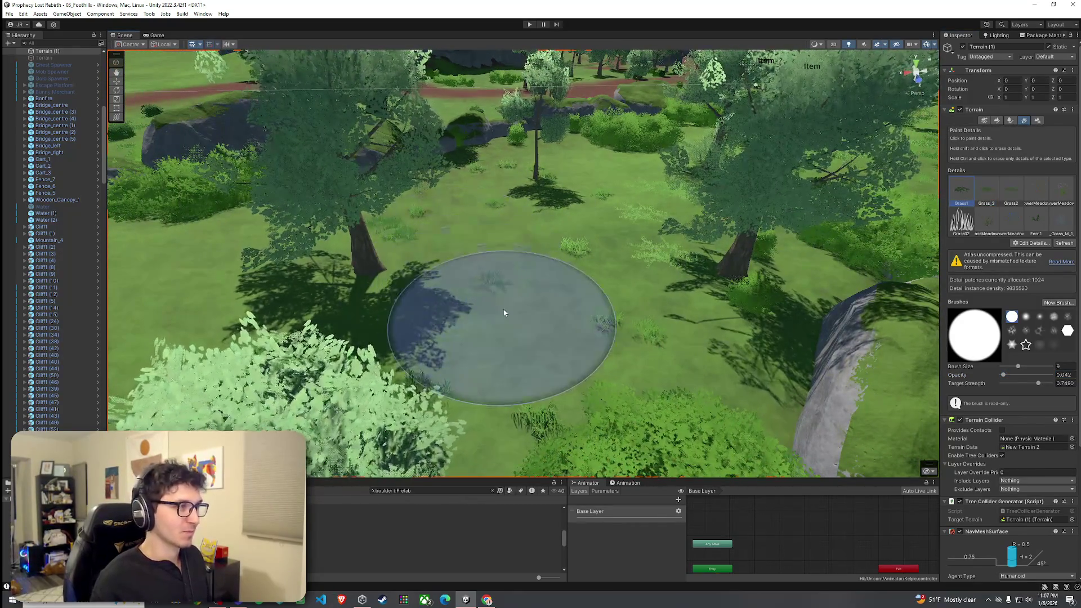
Paint Grass2 tufts across the meadow between the boulders and trees
drag(414, 320, 434, 253)
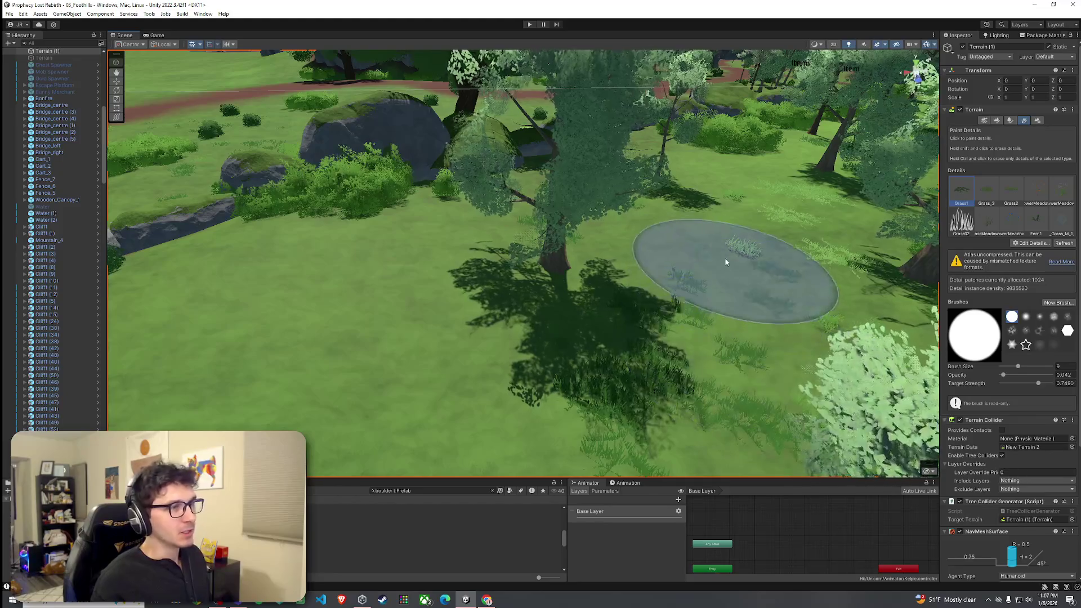
scroll(338, 277, up, 4)
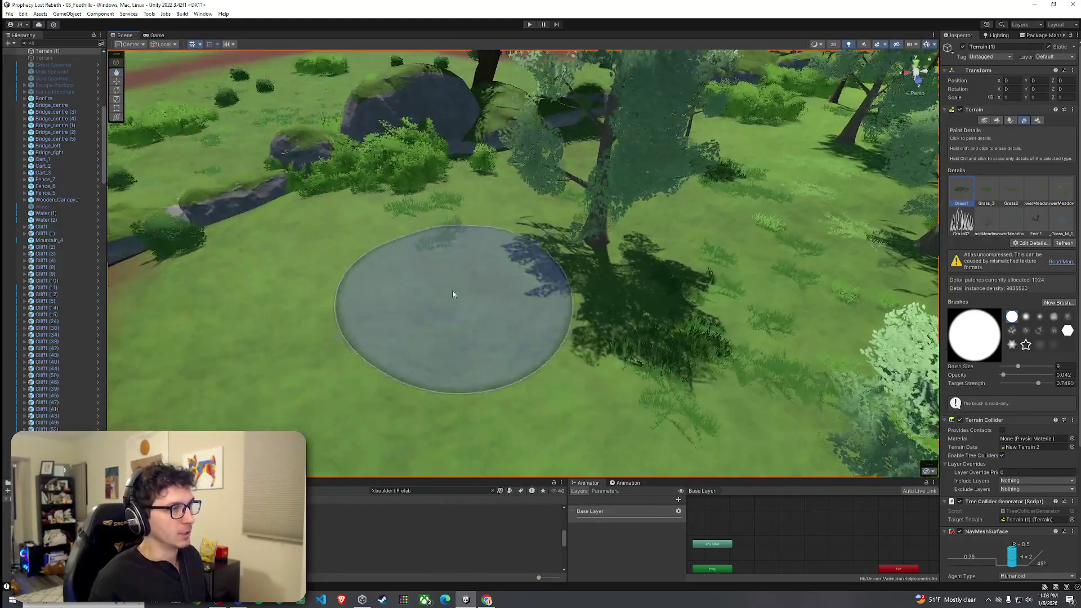
mouse_move(453, 294)
mouse_down()
mouse_move(355, 307)
mouse_move(728, 289)
mouse_up()
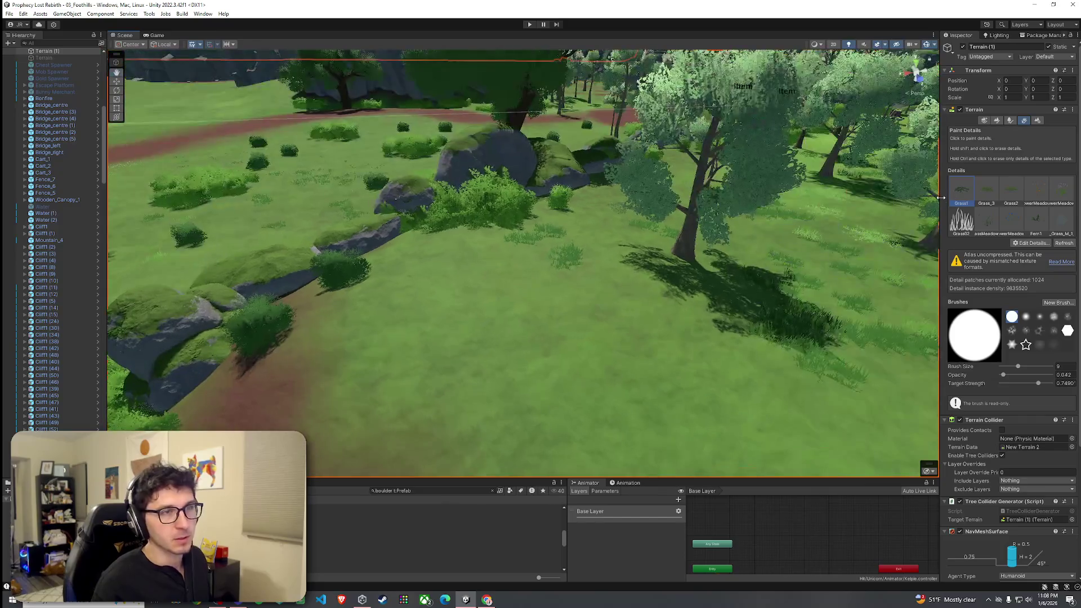
mouse_move(615, 277)
mouse_down()
mouse_move(482, 350)
mouse_move(566, 326)
mouse_move(494, 350)
mouse_move(614, 268)
mouse_move(529, 338)
mouse_move(573, 338)
mouse_move(490, 237)
mouse_move(419, 227)
mouse_move(519, 203)
mouse_move(519, 294)
mouse_up()
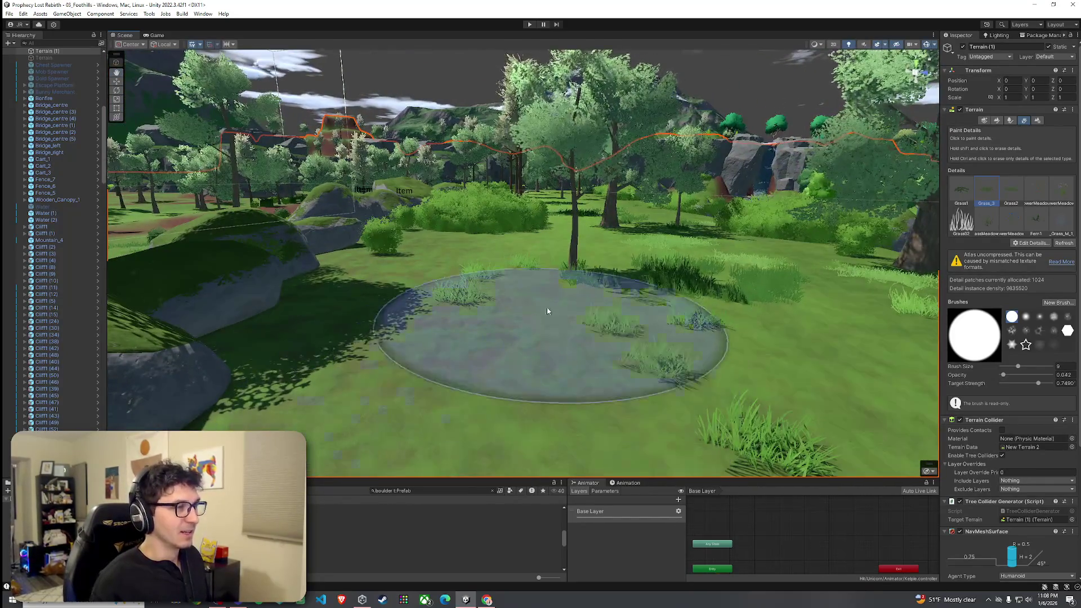
click(1010, 191)
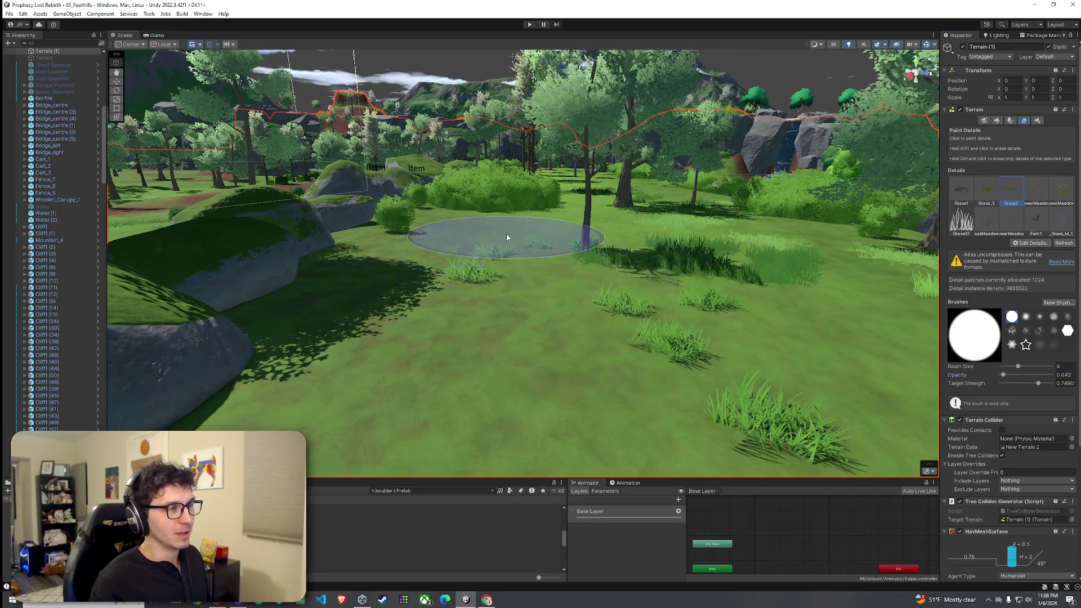
scroll(507, 309, up, 2)
mouse_move(507, 309)
mouse_down()
mouse_move(579, 302)
mouse_move(617, 283)
mouse_move(127, 26)
mouse_up()
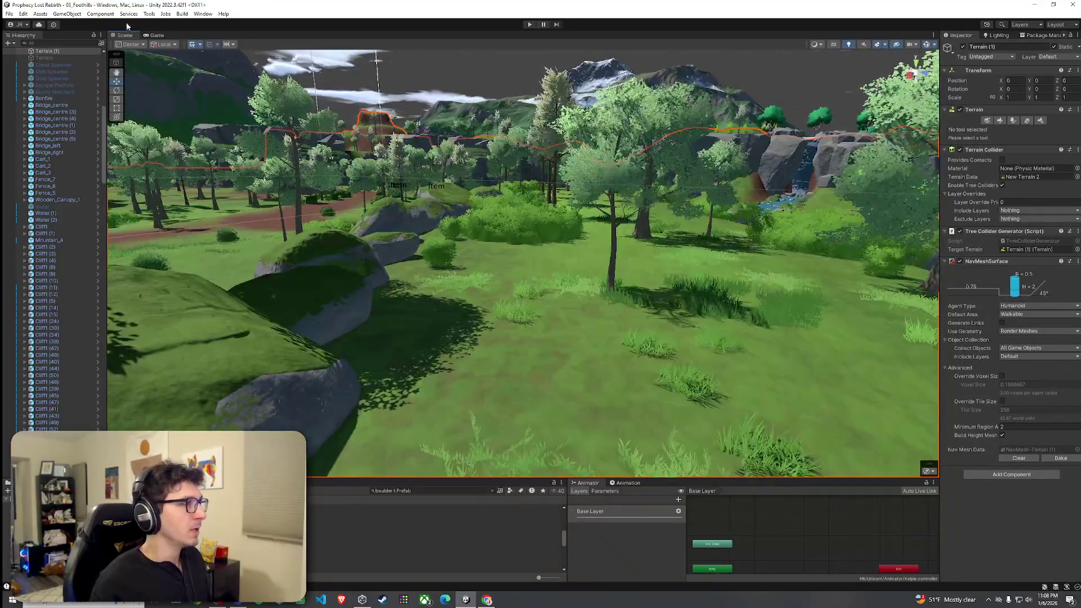
click(8, 15)
Save the scene and fly the camera through the grassy tree grove
click(235, 34)
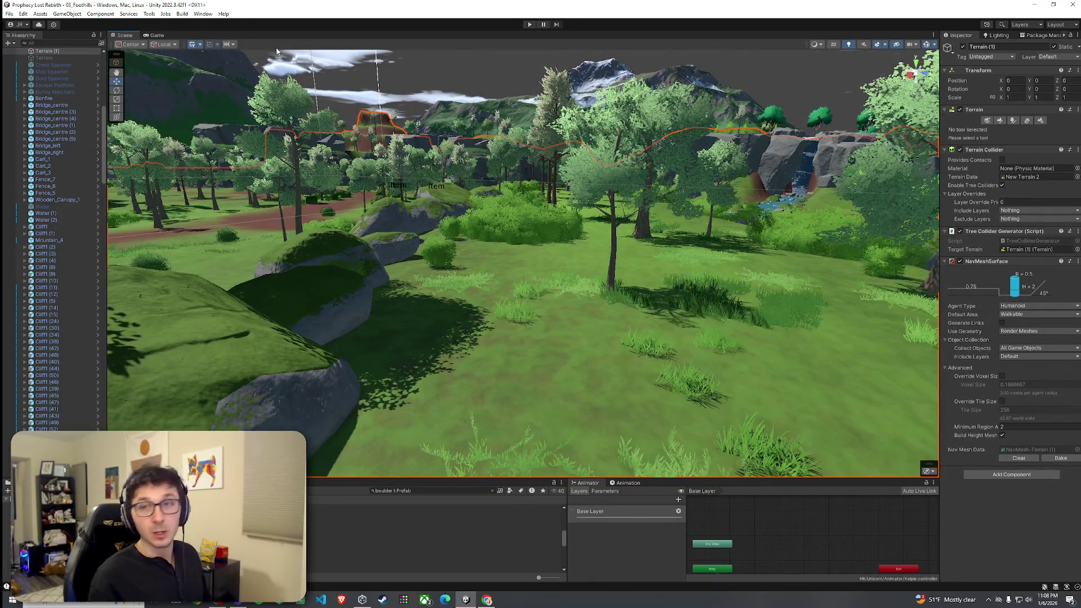
drag(277, 52, 478, 238)
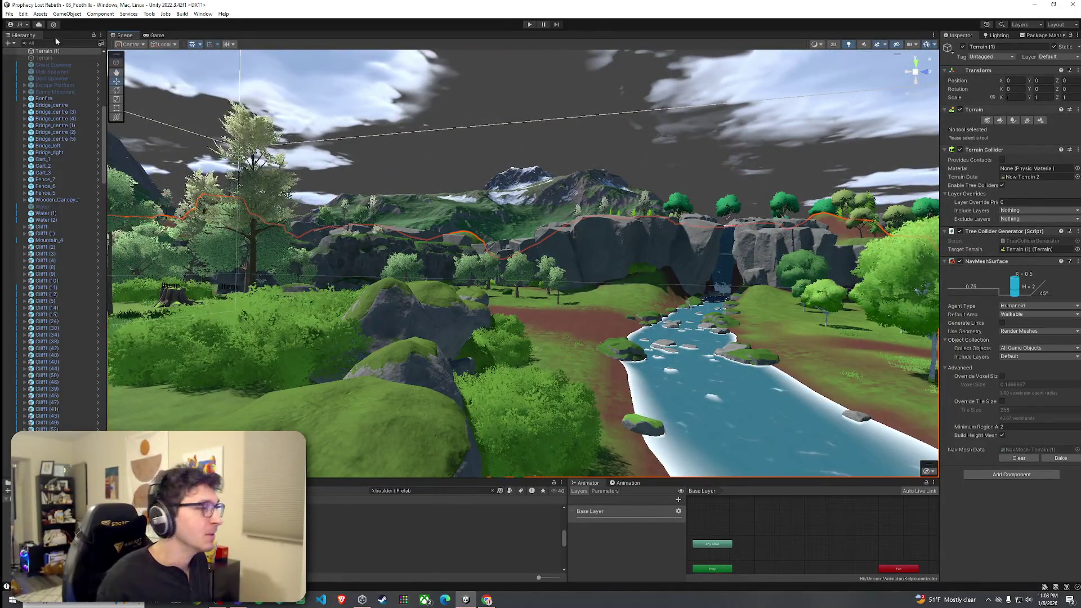
click(24, 14)
mouse_move(329, 236)
mouse_down()
mouse_move(470, 226)
mouse_move(307, 270)
mouse_move(416, 248)
mouse_move(430, 270)
mouse_up()
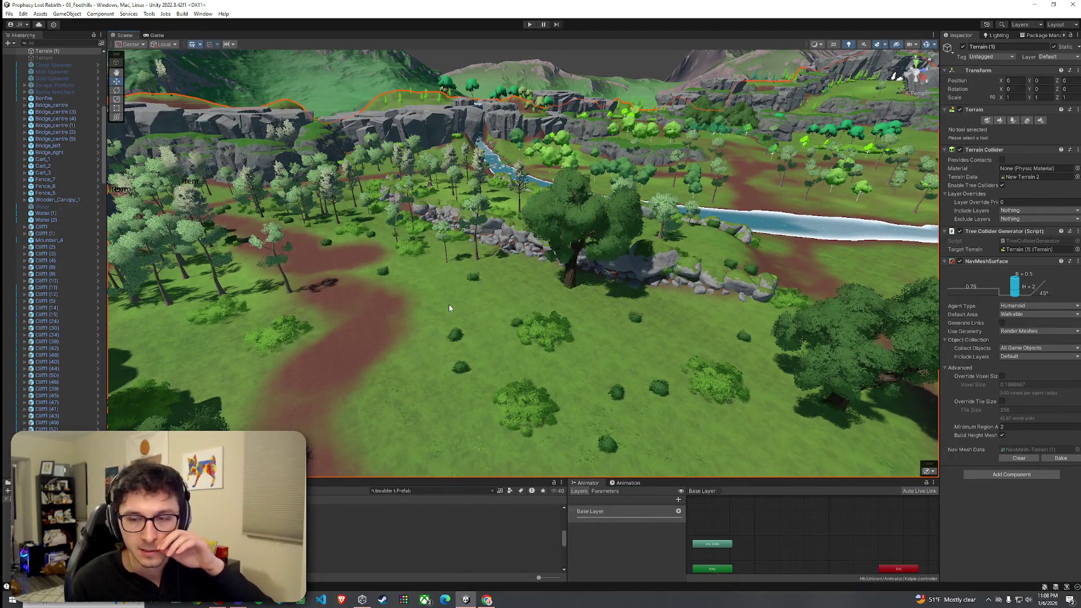
click(9, 13)
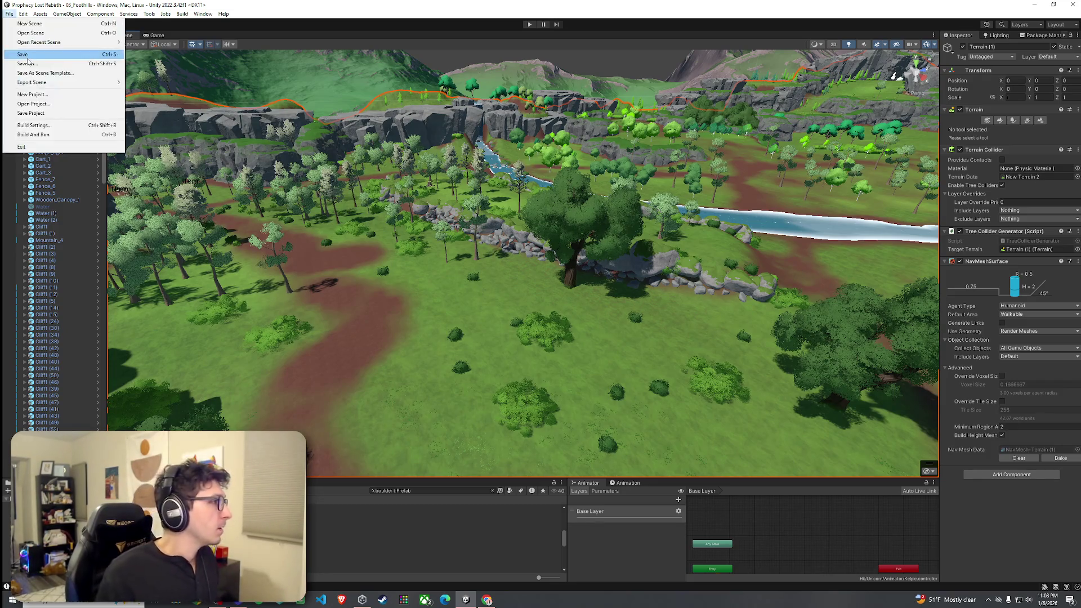
Save the scene and fly toward the grey riverside boulders
click(34, 54)
mouse_move(263, 248)
mouse_down()
mouse_move(630, 253)
mouse_move(393, 239)
mouse_move(452, 271)
mouse_up()
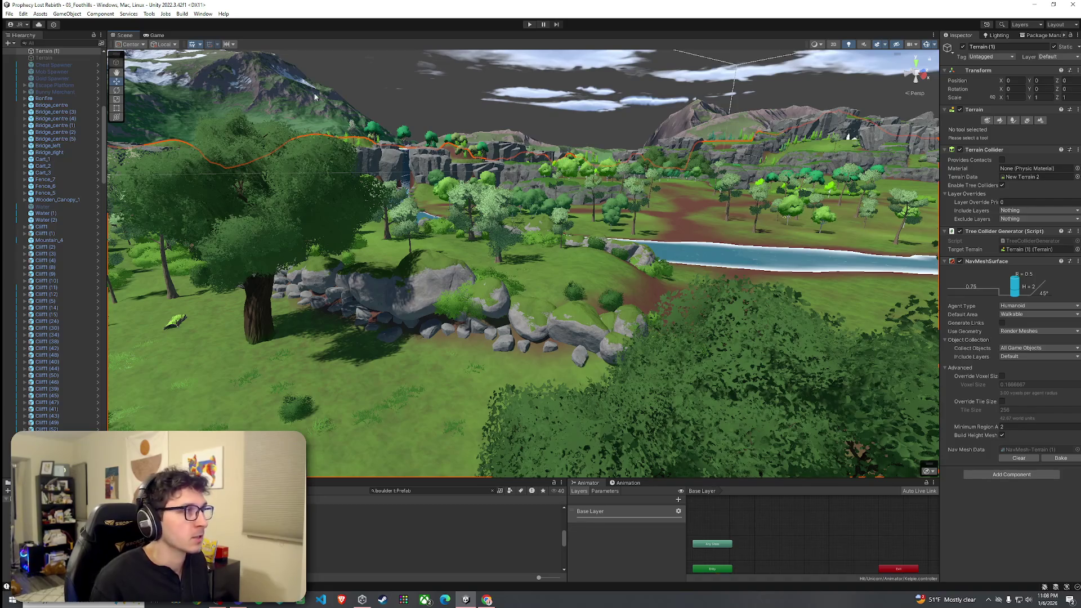
click(10, 14)
key(Escape)
mouse_move(476, 200)
mouse_down()
mouse_move(554, 211)
mouse_move(514, 192)
mouse_move(354, 184)
mouse_move(36, 189)
mouse_move(173, 250)
mouse_move(13, 129)
mouse_up()
Save the scene repeatedly while turning the view across the terrain
click(9, 14)
click(210, 72)
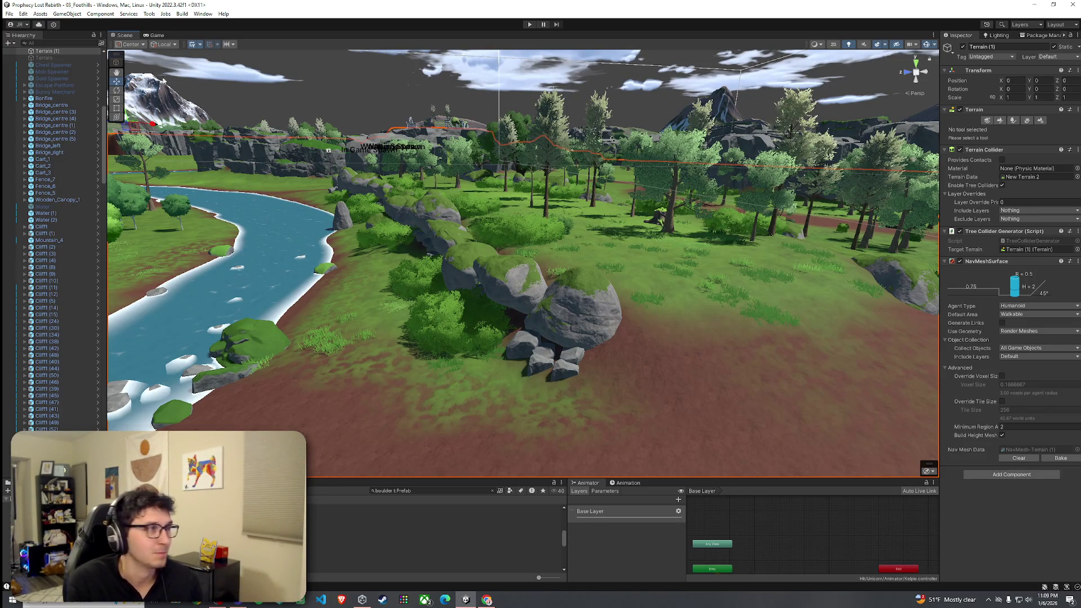
click(9, 14)
click(185, 83)
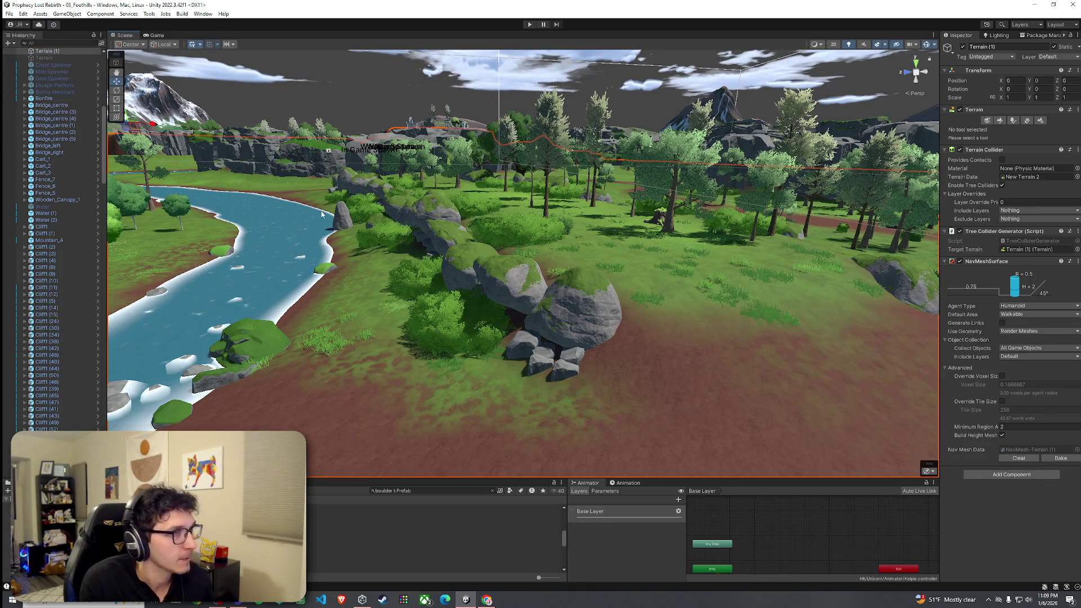
mouse_move(457, 257)
mouse_down()
mouse_move(597, 269)
mouse_move(429, 237)
mouse_move(562, 237)
mouse_up()
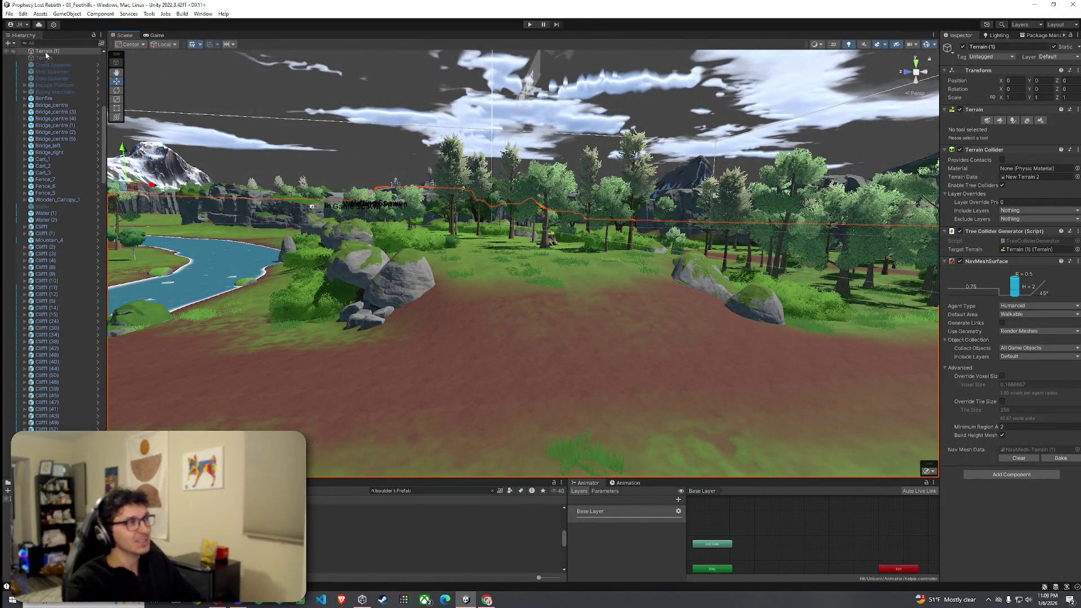
click(9, 13)
click(34, 54)
key(ctrl+p)
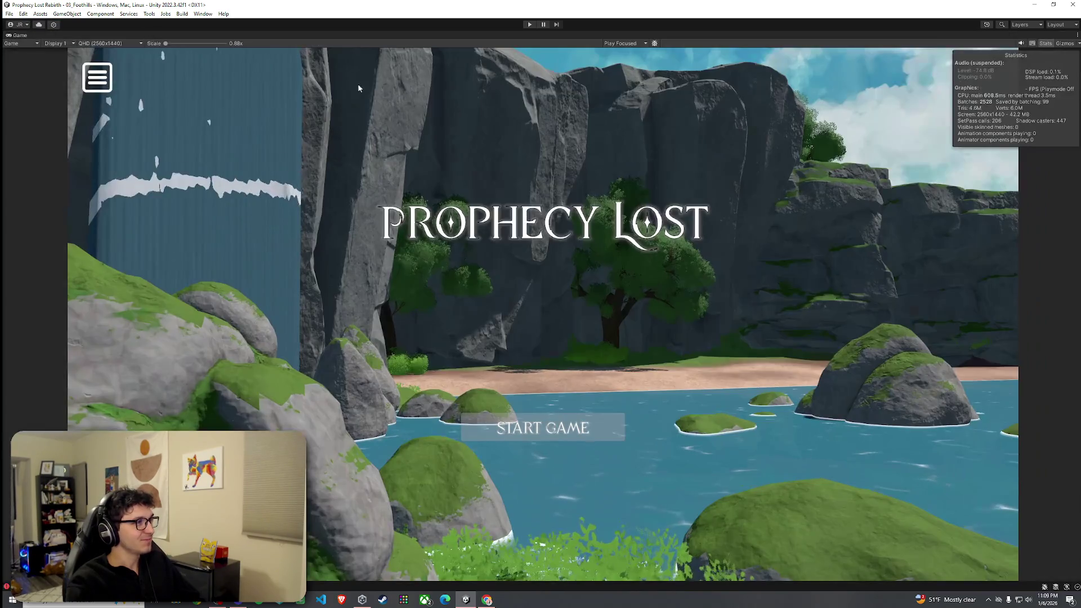
double_click(19, 35)
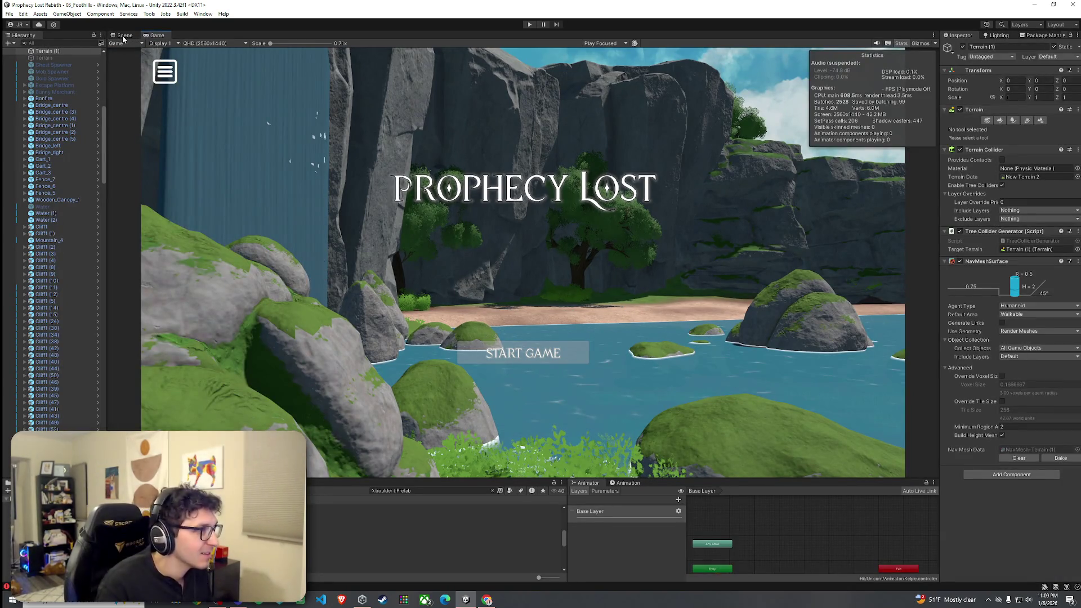
click(125, 35)
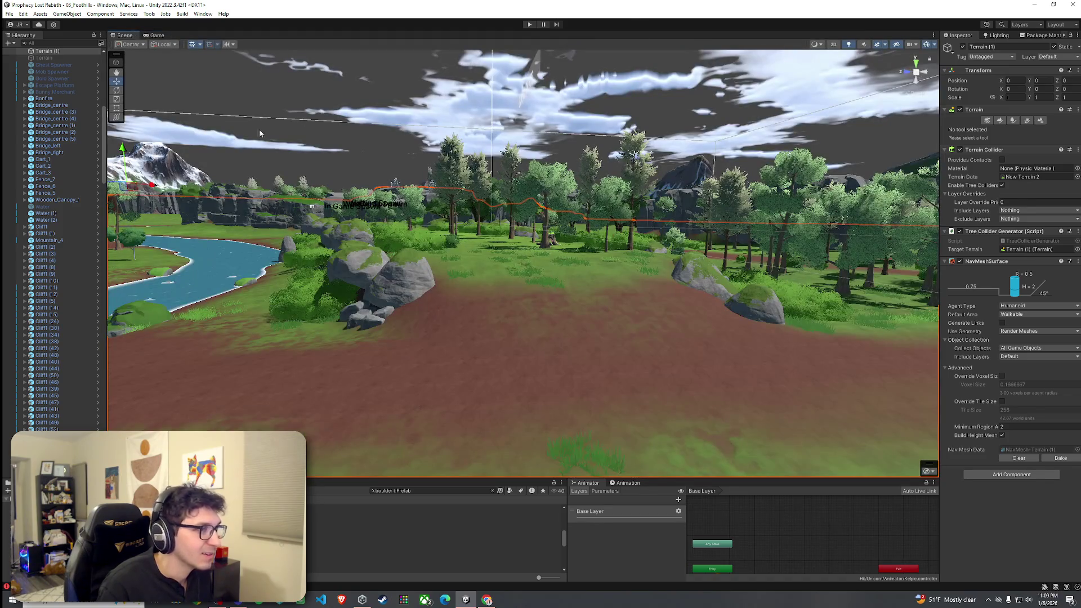
key(w)
key(w)
key(w)
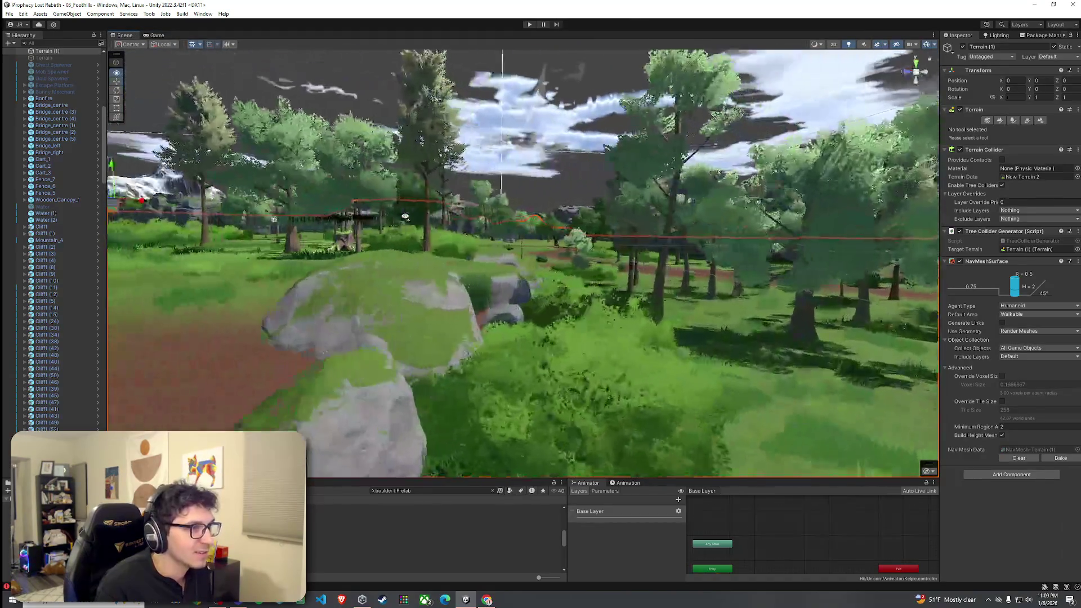
key(w)
key(w)
key(w)
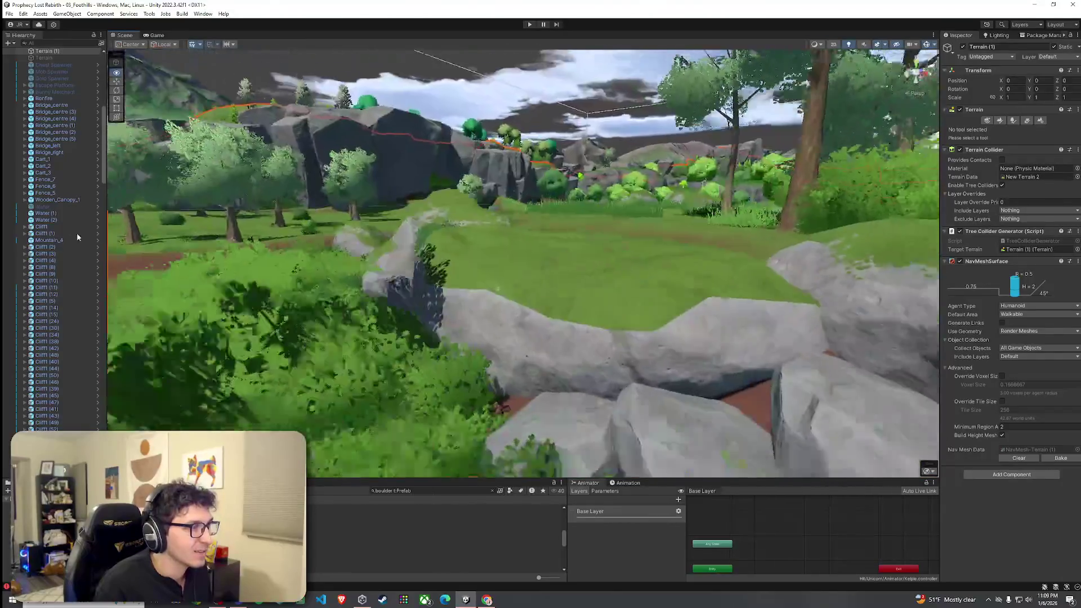
key(s)
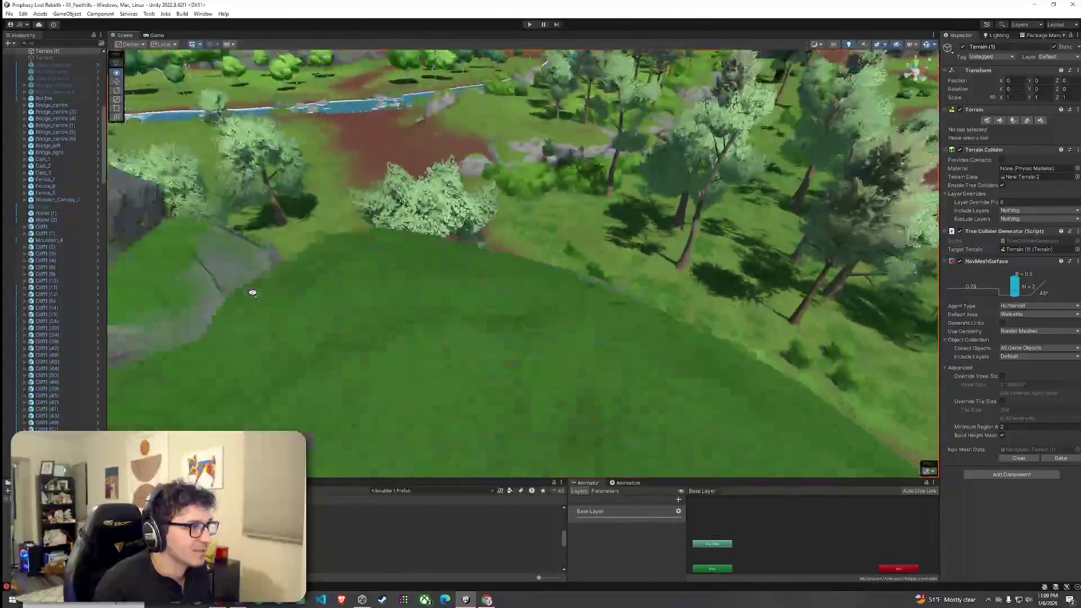
key(w)
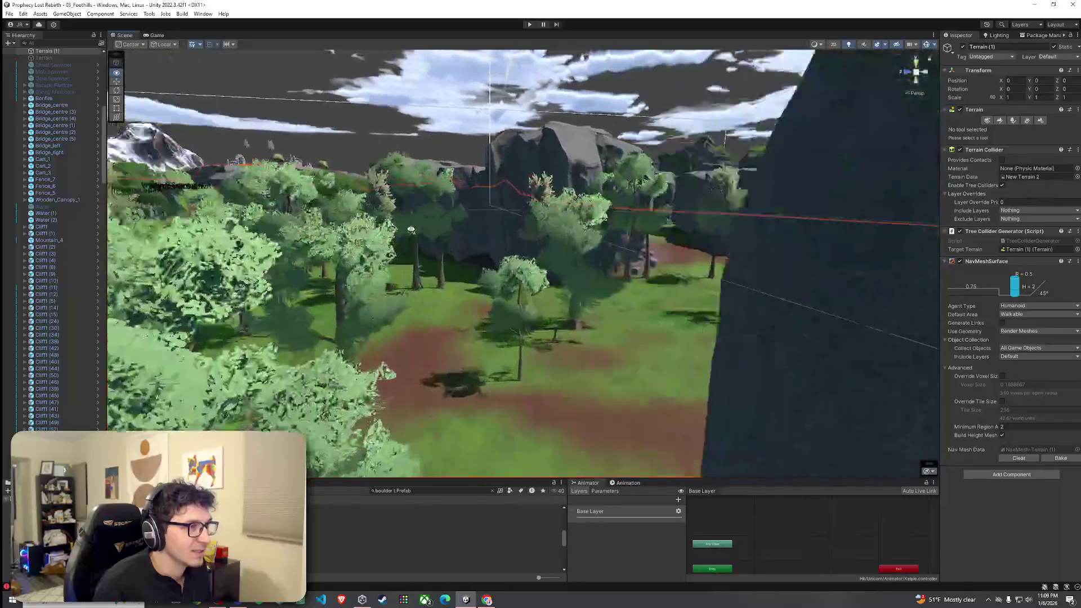
key(w)
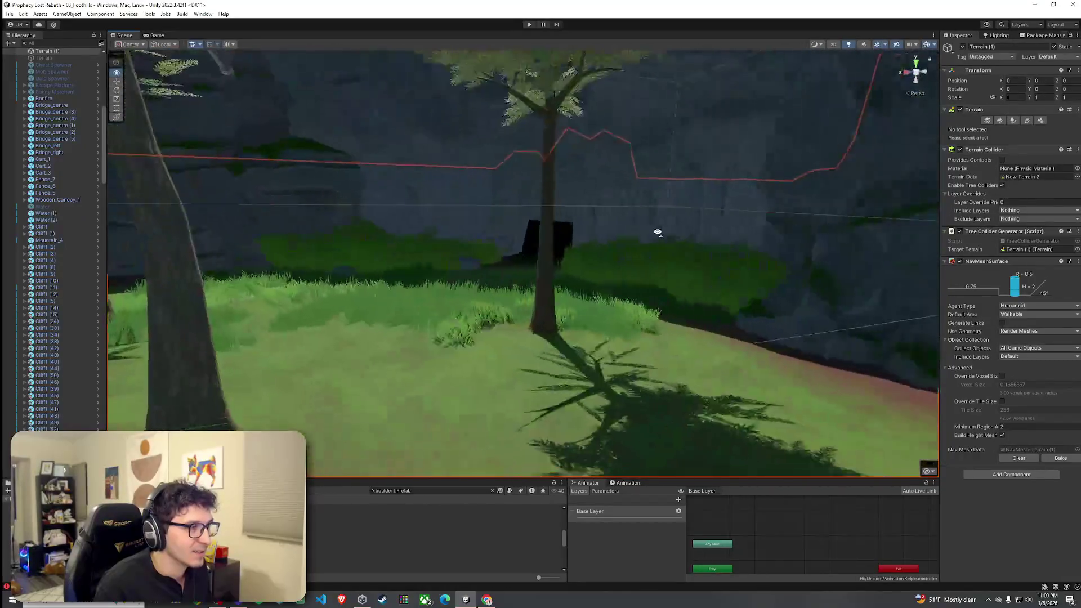
key(w)
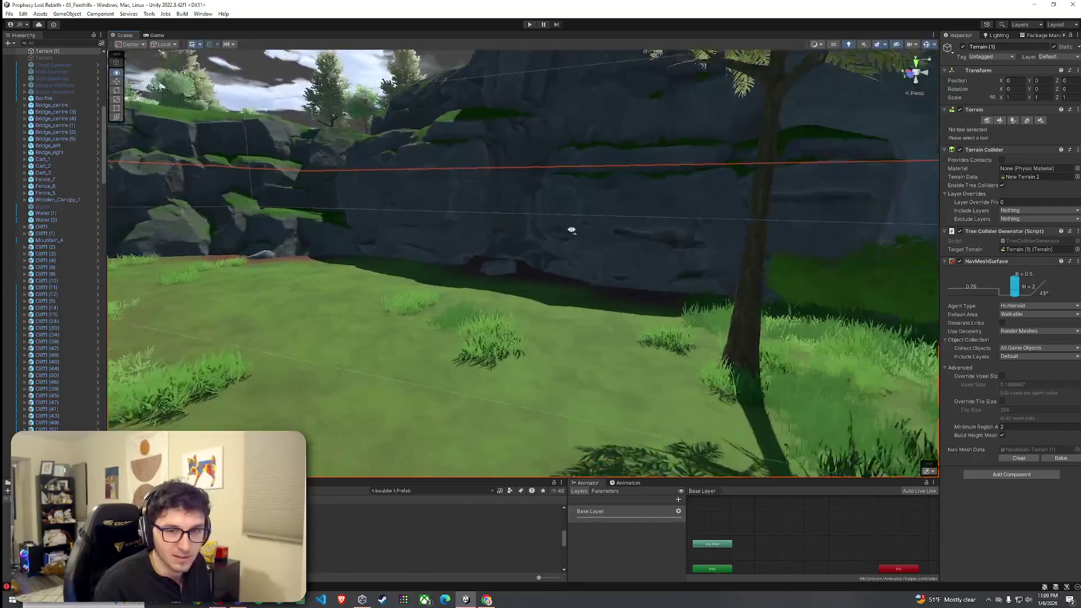
key(w)
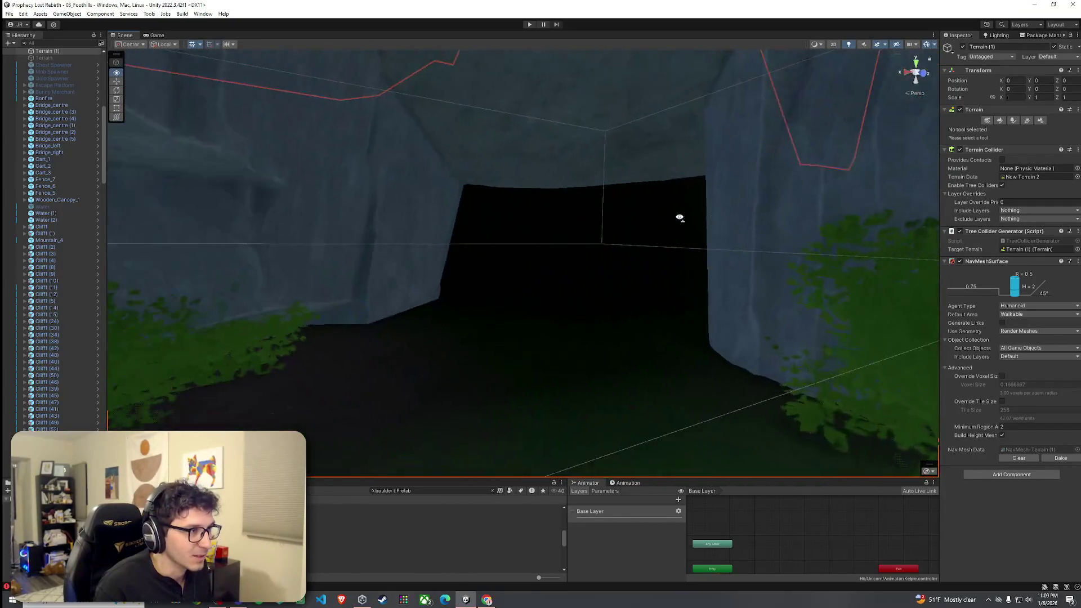
key(s)
key(s)
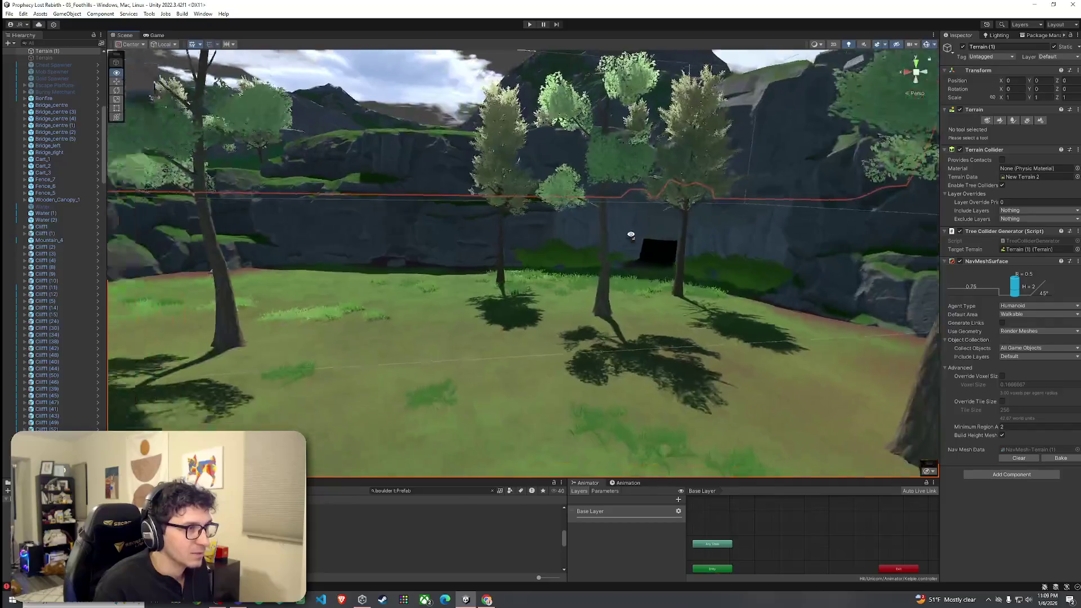
key(w)
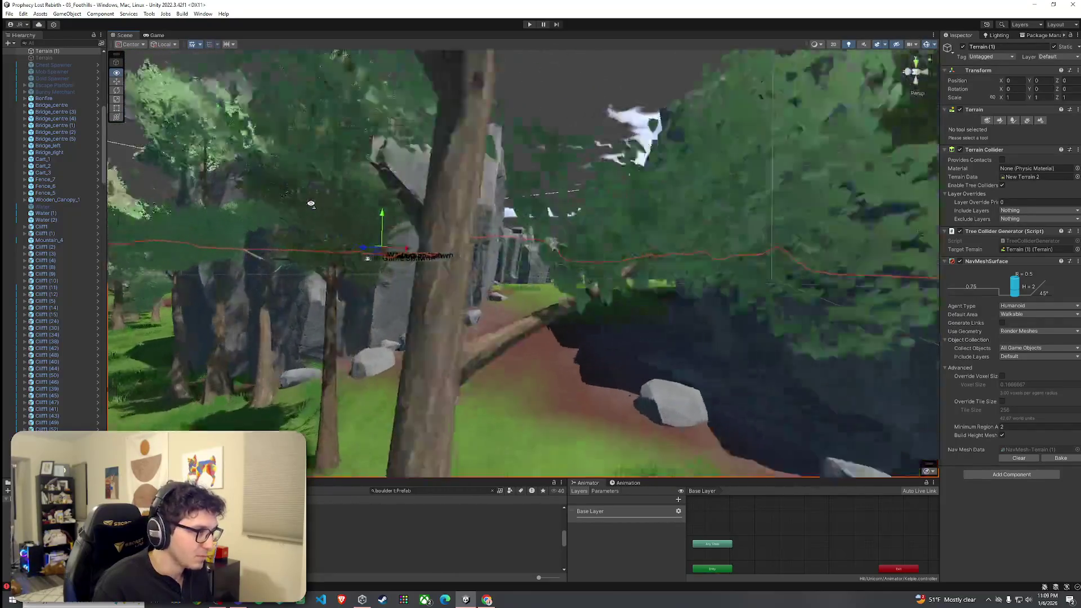
key(w)
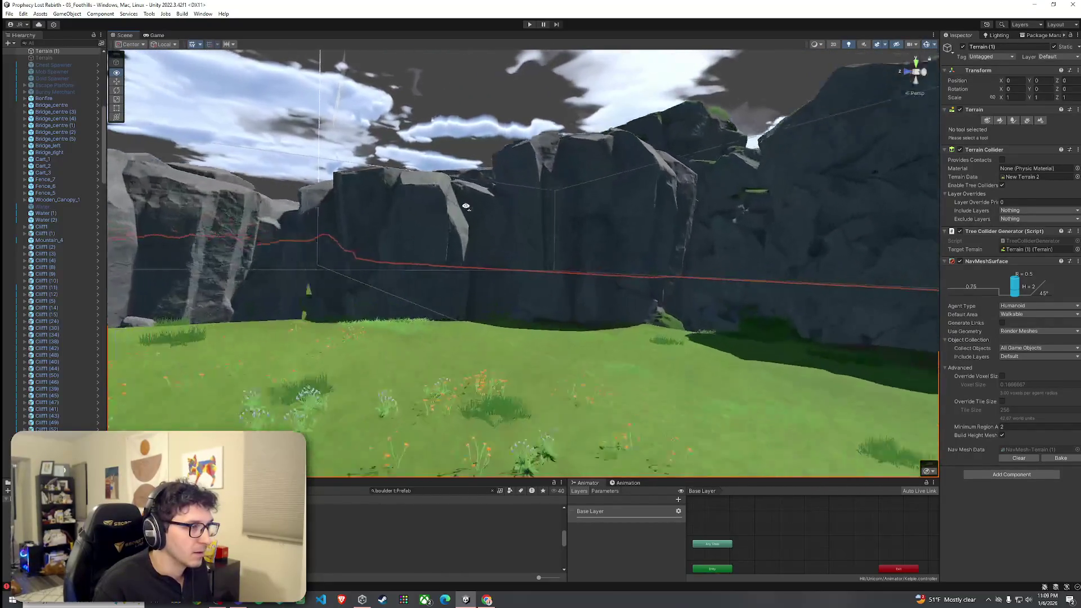
key(w)
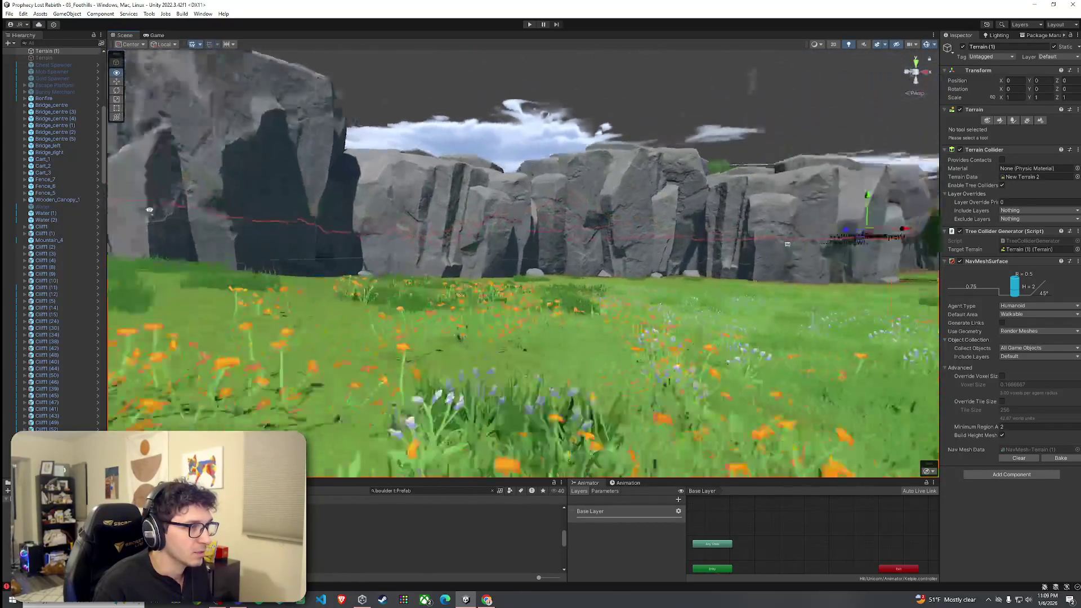
key(w)
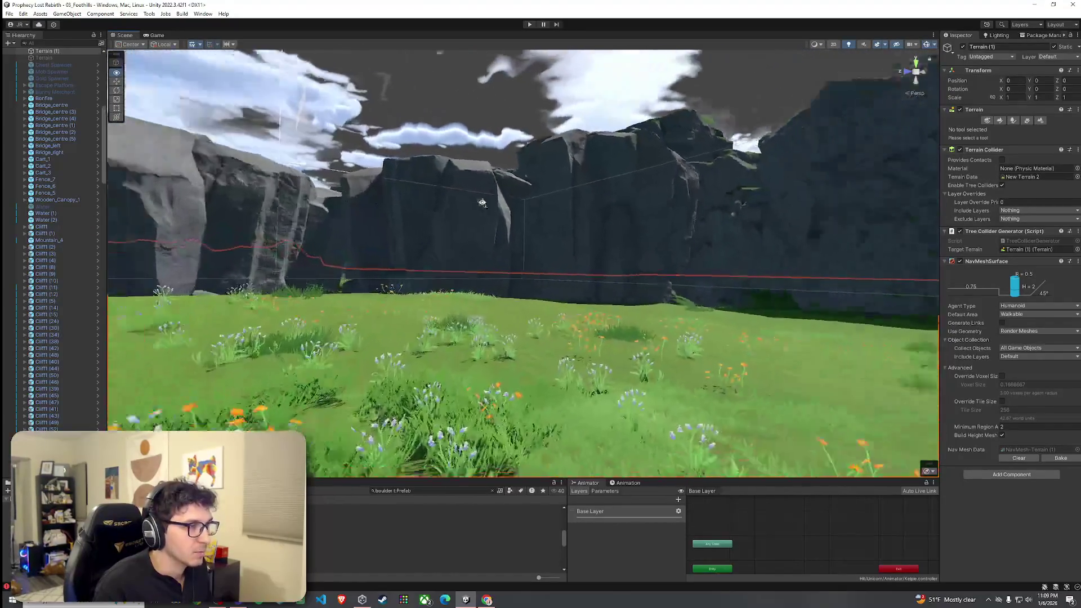
key(w)
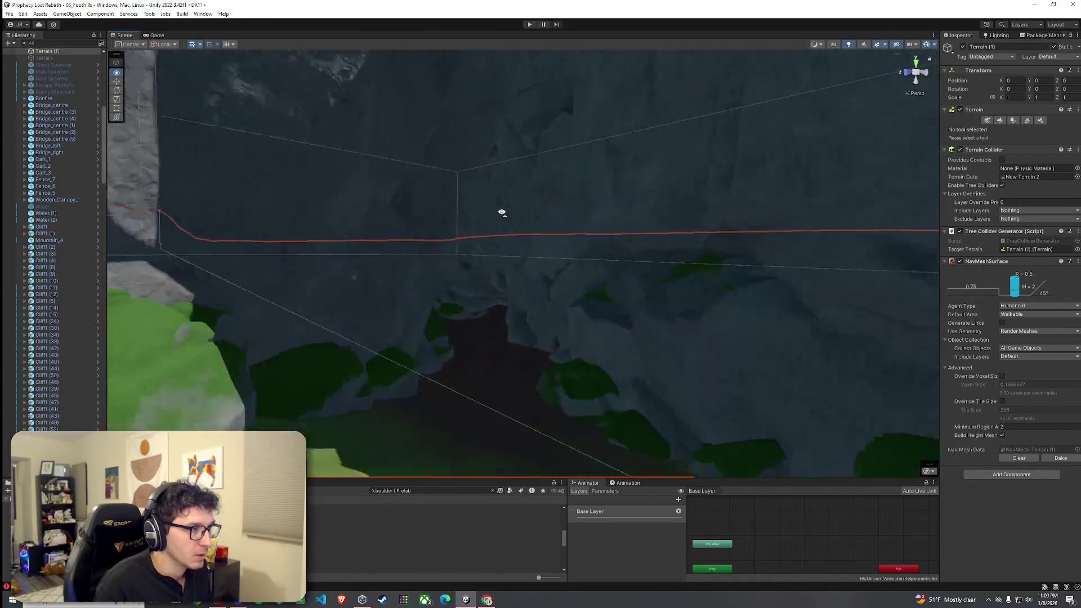
key(s)
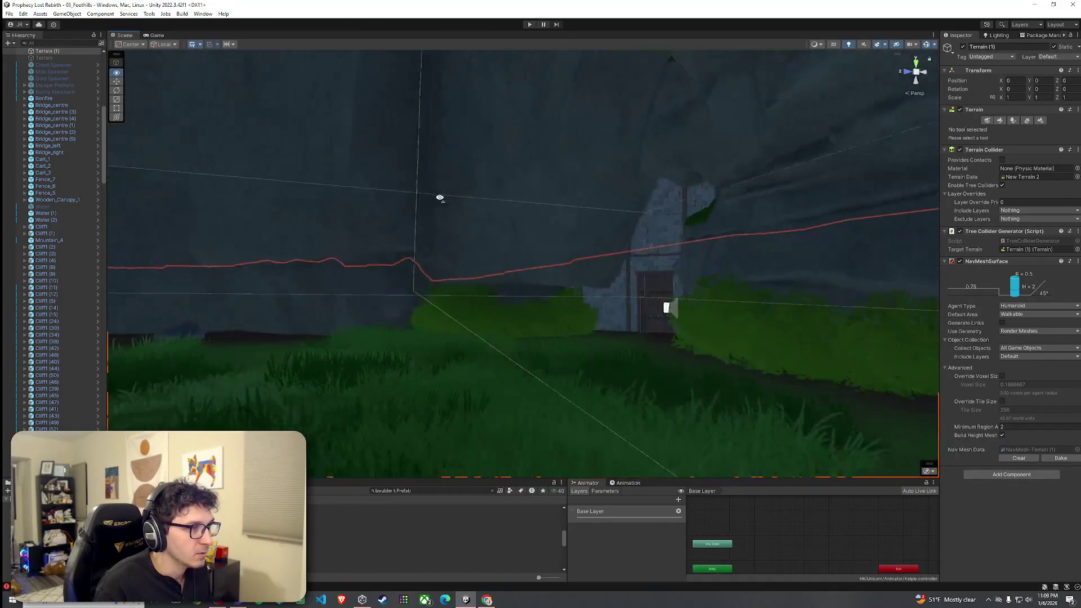
key(s)
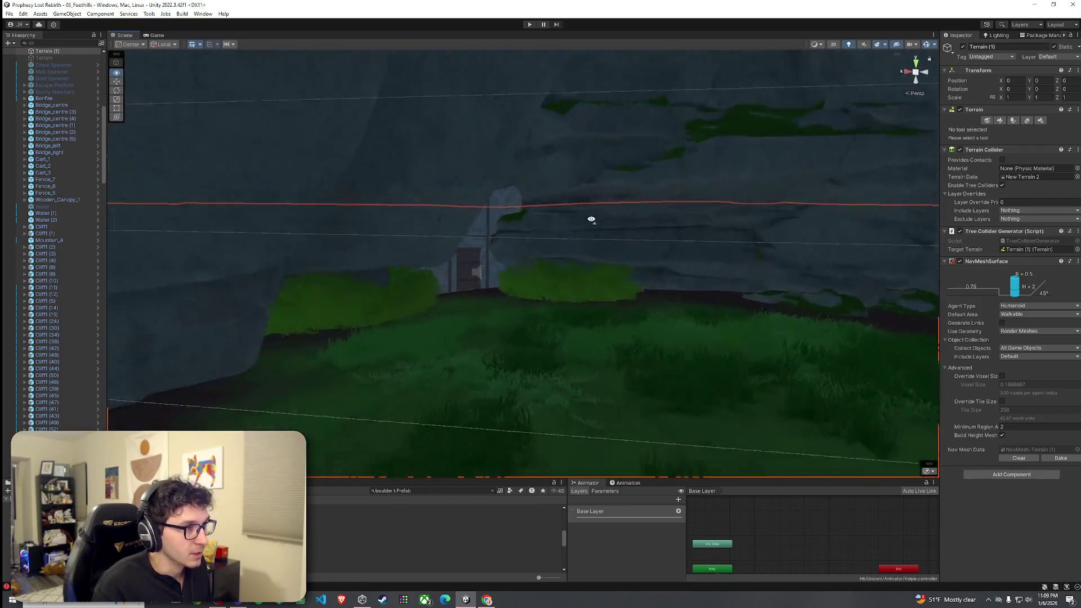
key(w)
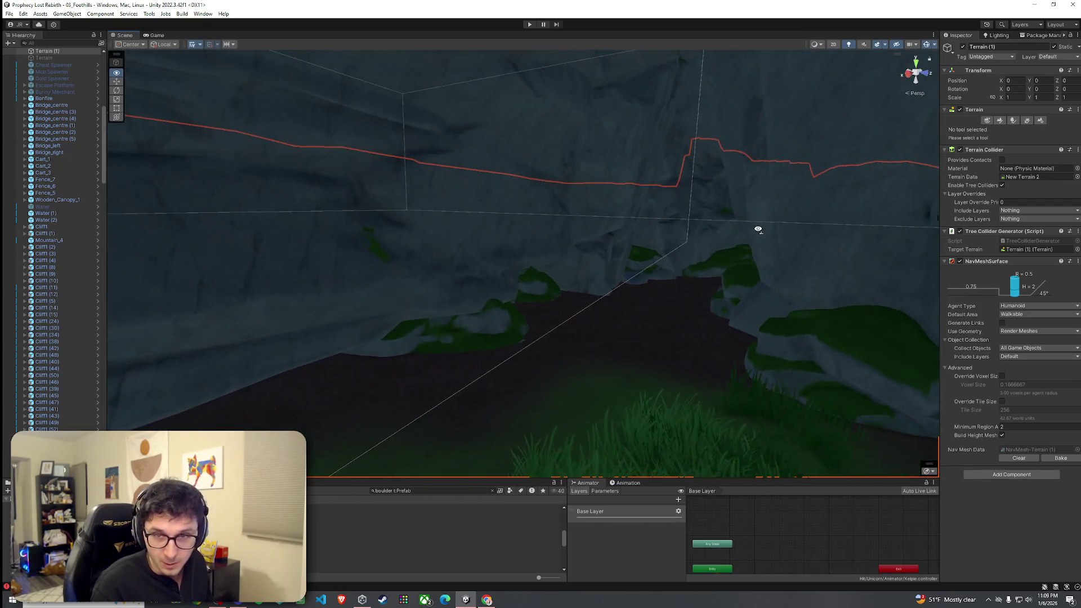
key(w)
key(w)
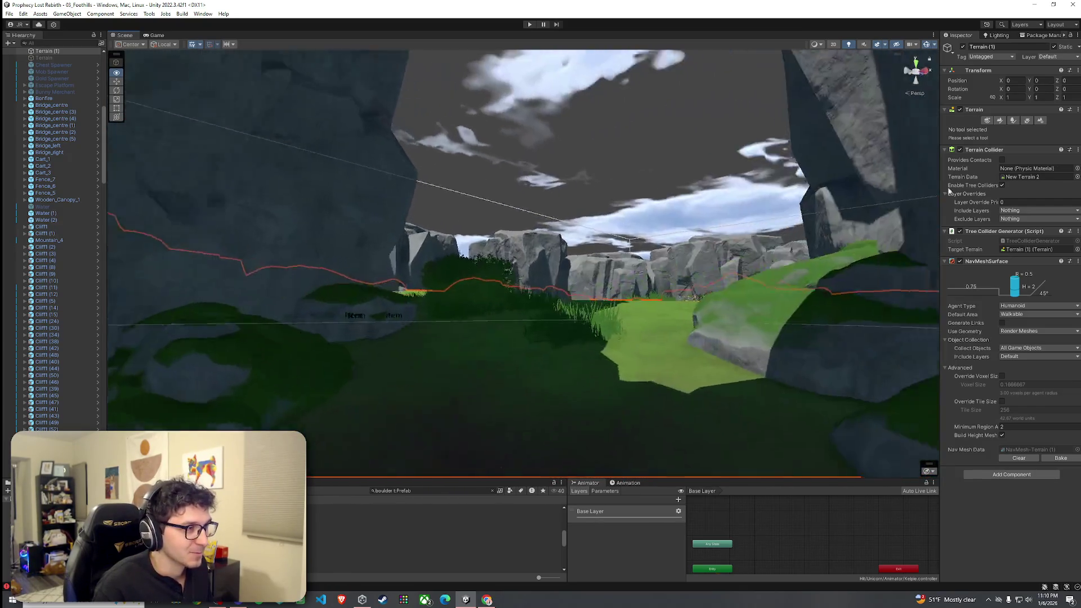
key(w)
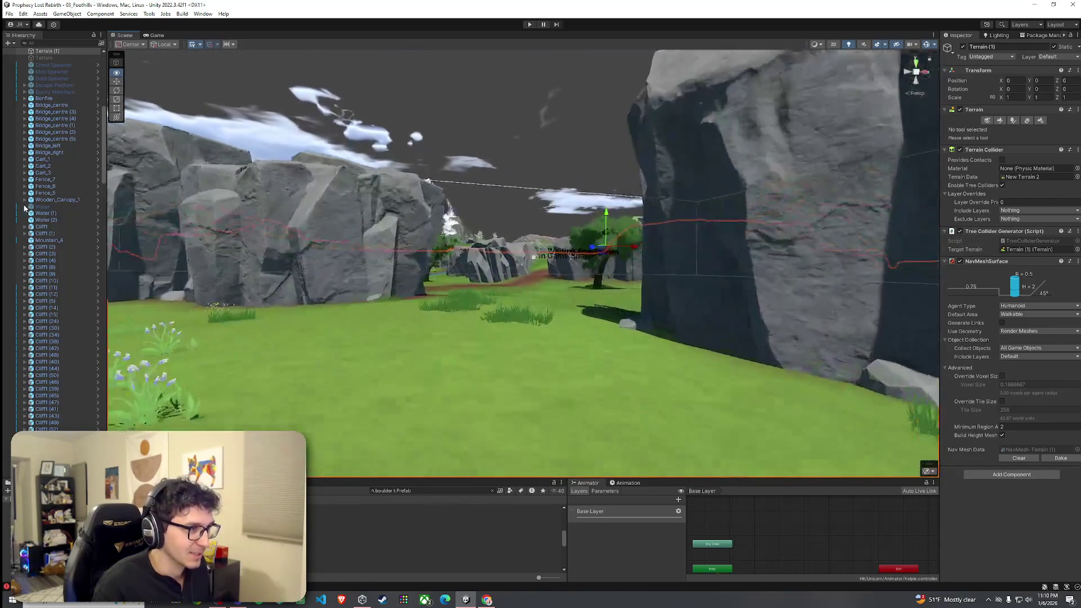
key(w)
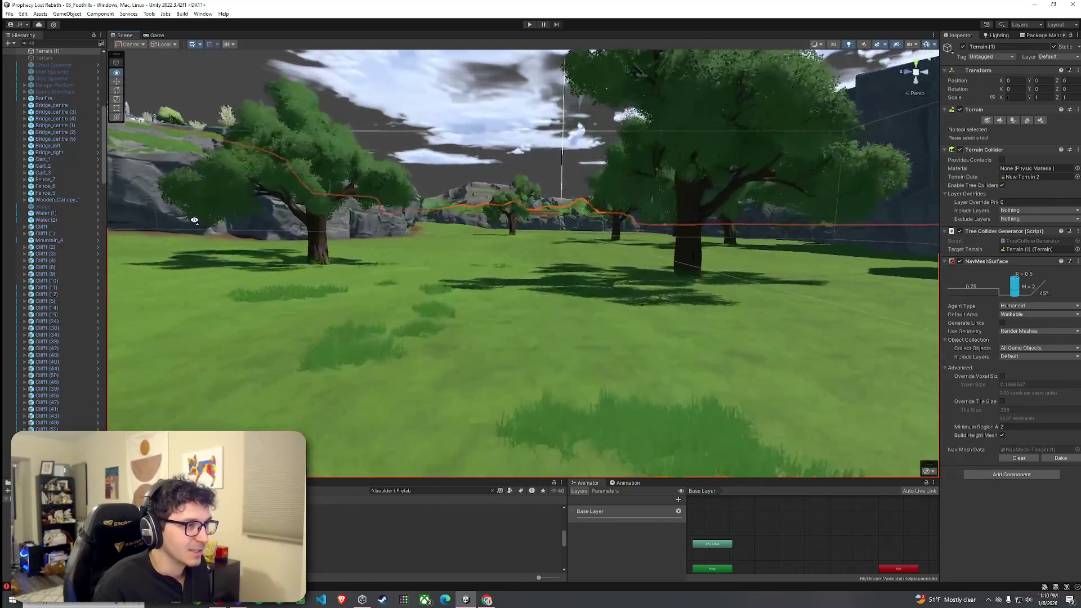
key(w)
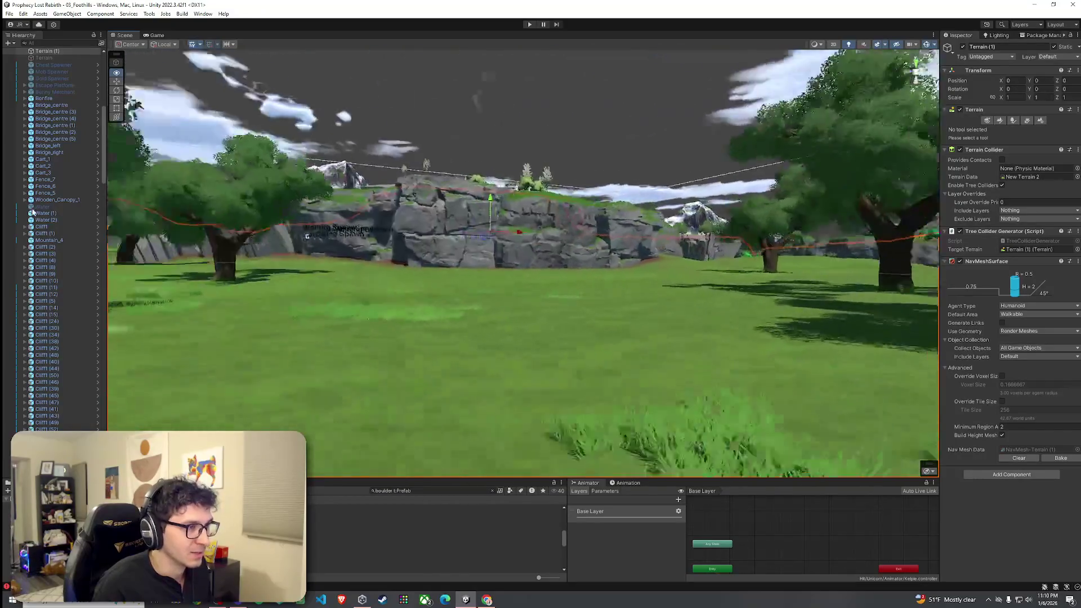
key(w)
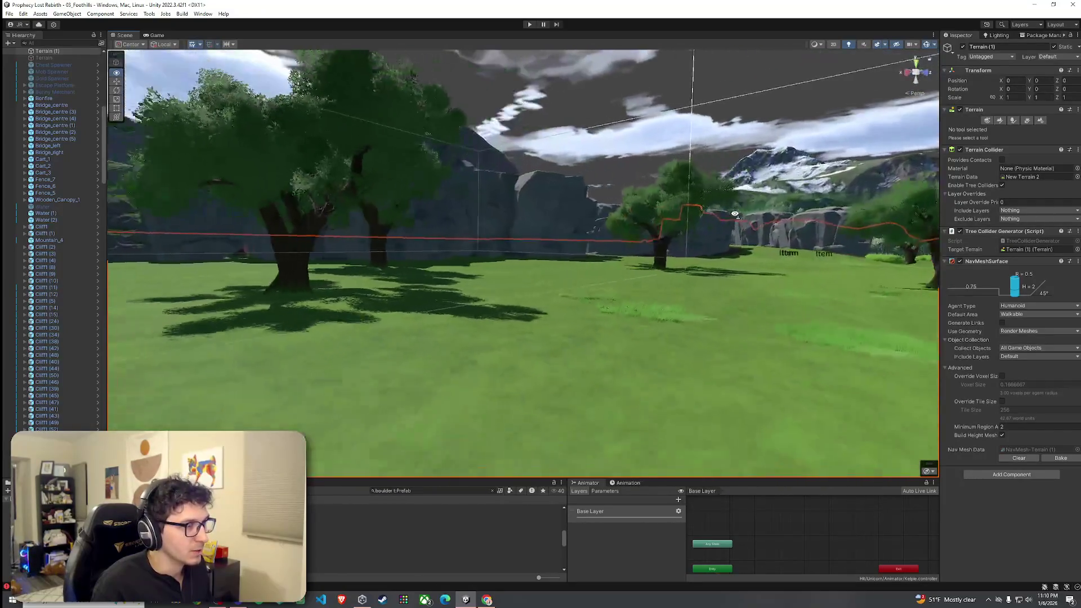
key(w)
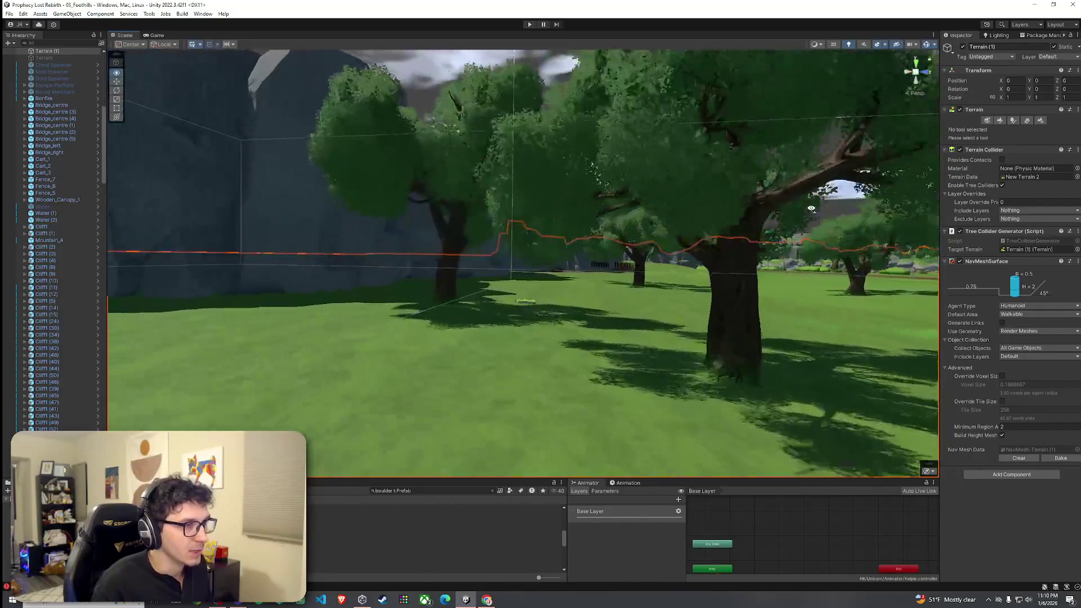
key(w)
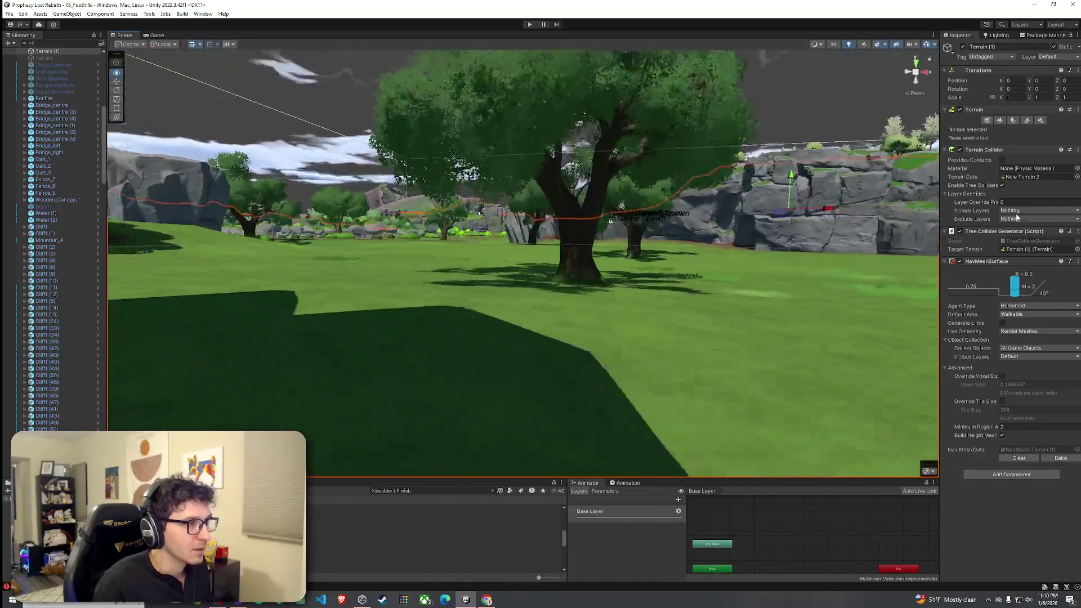
key(w)
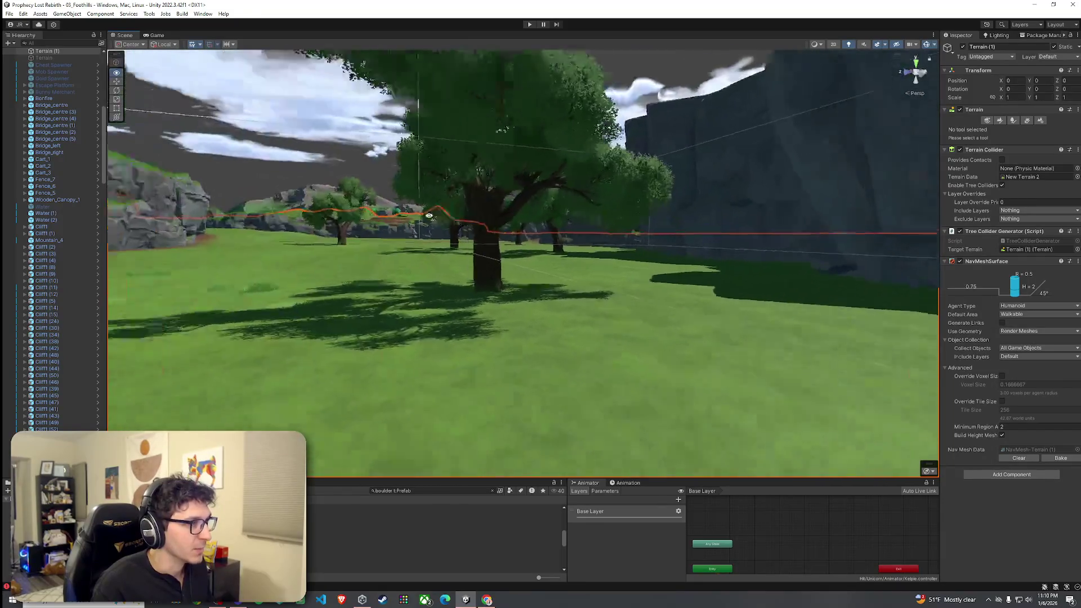
key(w)
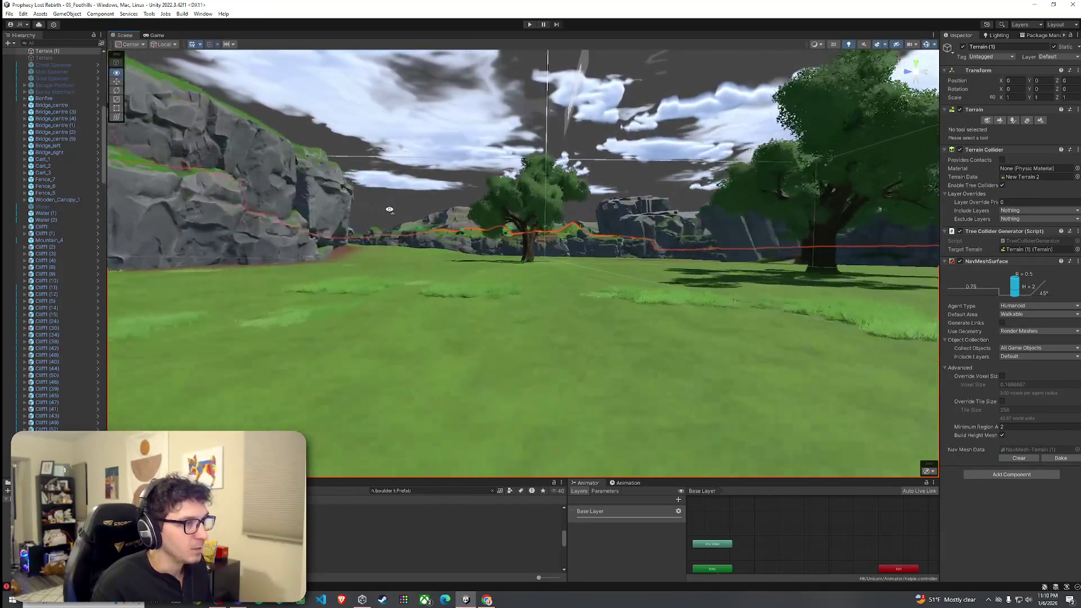
key(w)
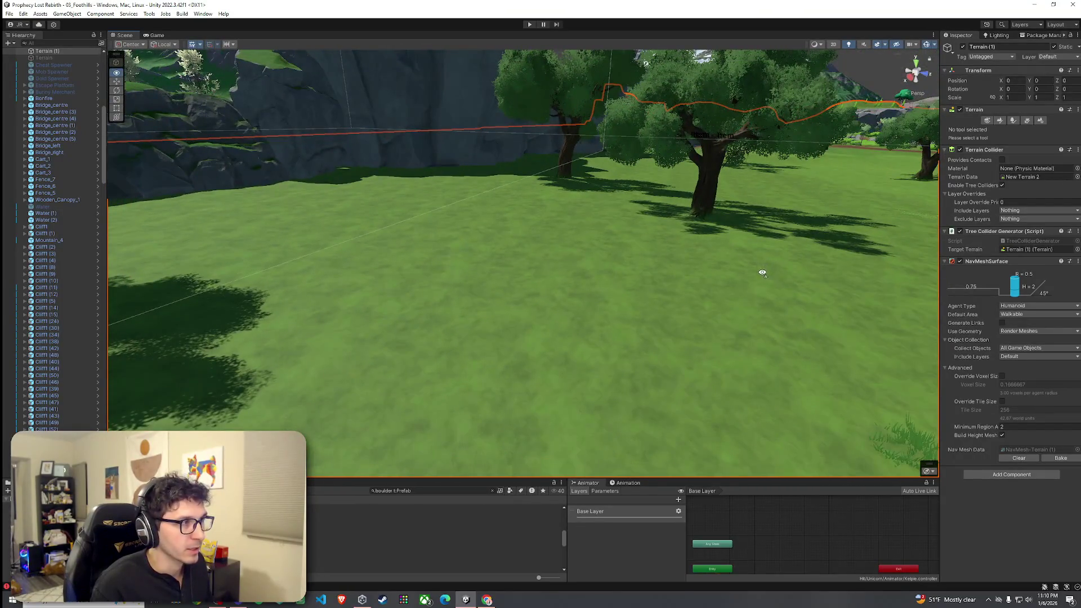
key(w)
key(w)
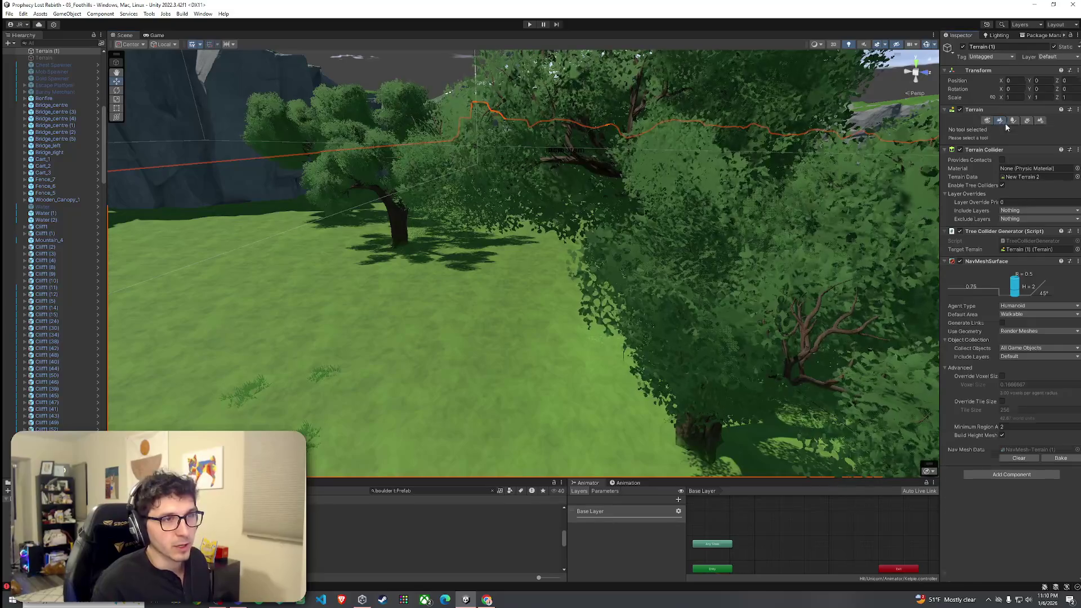
Paint grass details over the meadow with brush size 100, viewing toward the cliffs
click(1026, 120)
scroll(525, 353, down, 5)
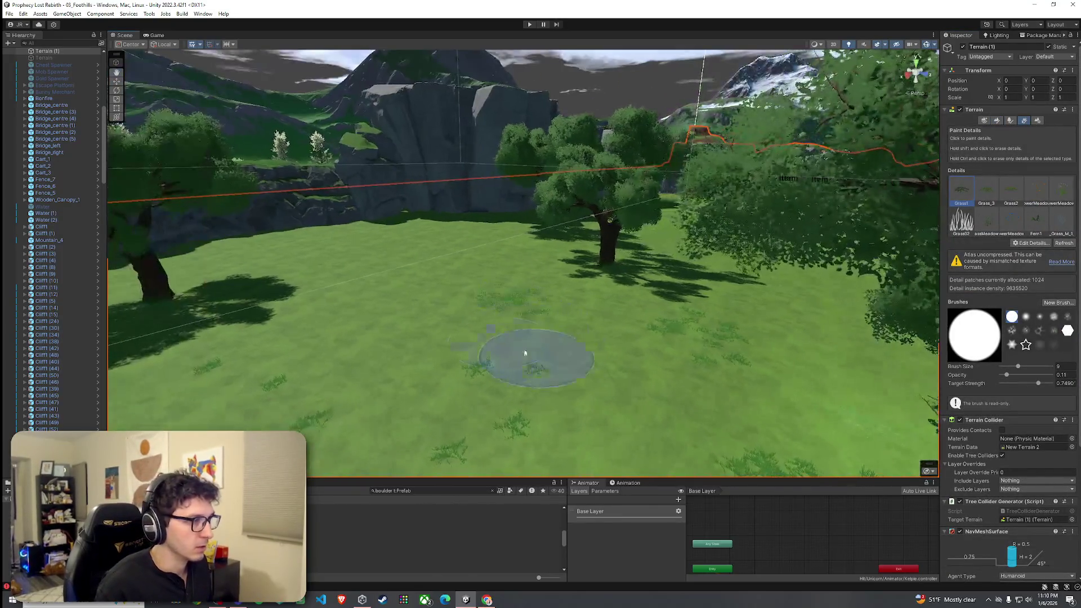
click(372, 302)
drag(443, 280, 459, 244)
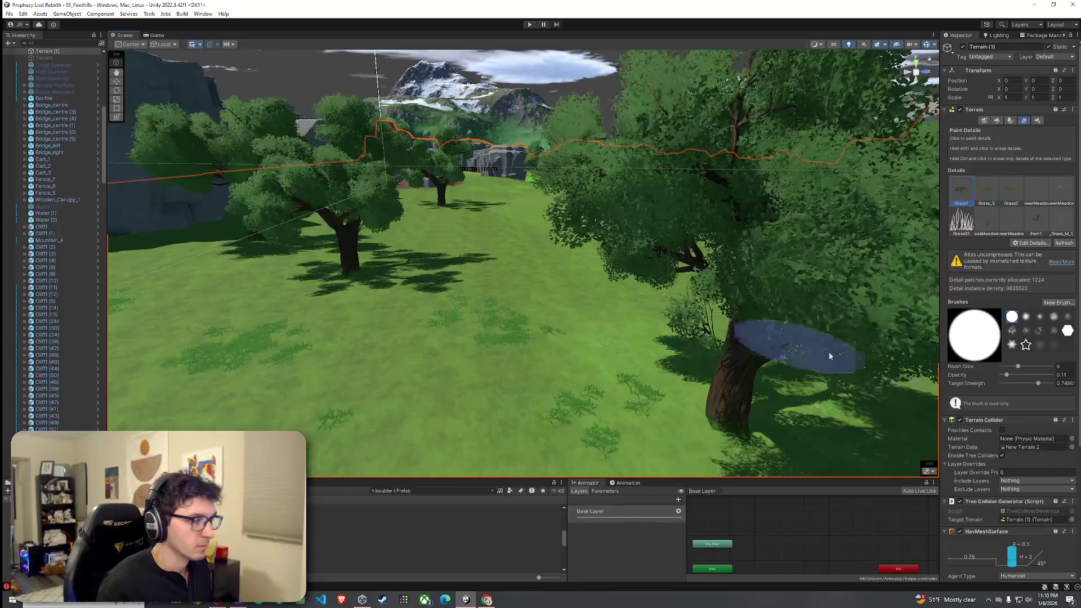
drag(1029, 367, 1050, 366)
mouse_move(585, 264)
mouse_down()
mouse_move(678, 330)
mouse_move(681, 295)
mouse_move(532, 254)
mouse_up()
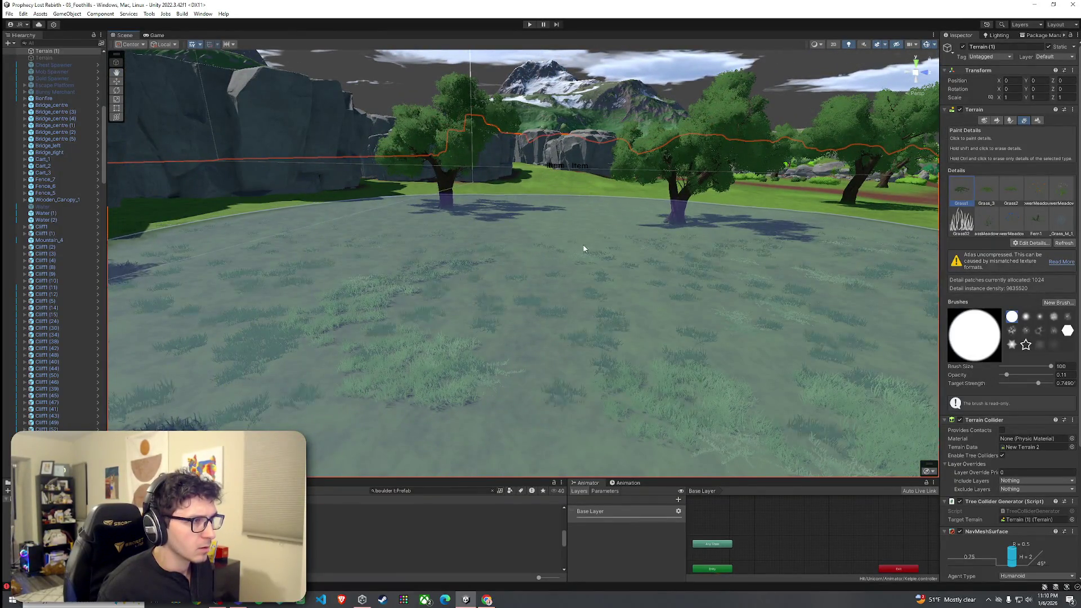
scroll(586, 246, up, 5)
mouse_move(514, 249)
mouse_down()
mouse_move(550, 260)
mouse_move(779, 251)
mouse_up()
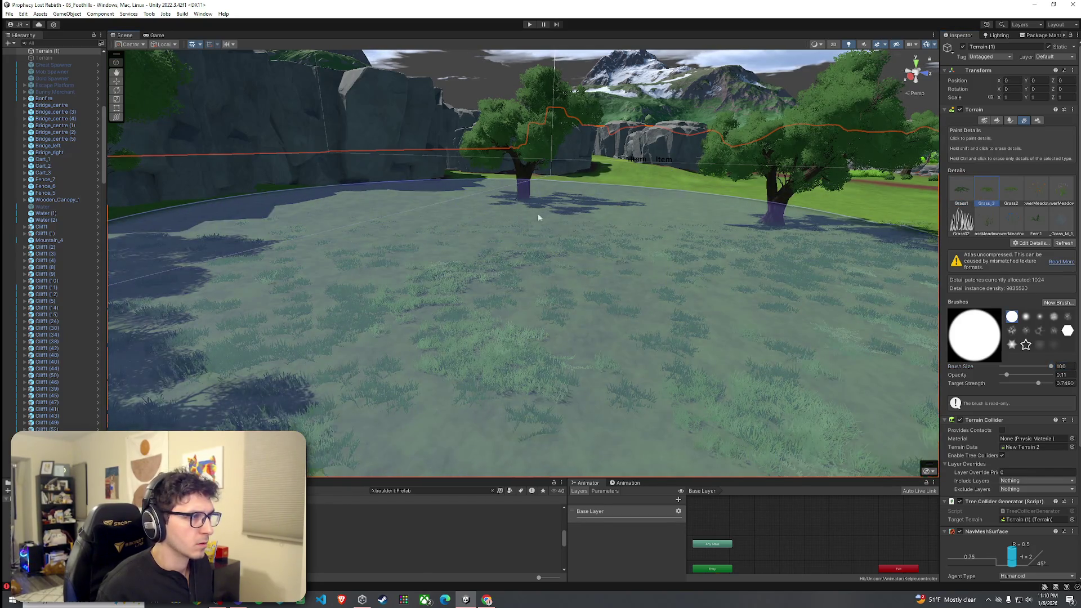
key(w)
mouse_move(700, 223)
mouse_down()
mouse_move(704, 210)
mouse_move(664, 188)
mouse_move(504, 219)
mouse_move(525, 200)
mouse_move(546, 205)
mouse_up()
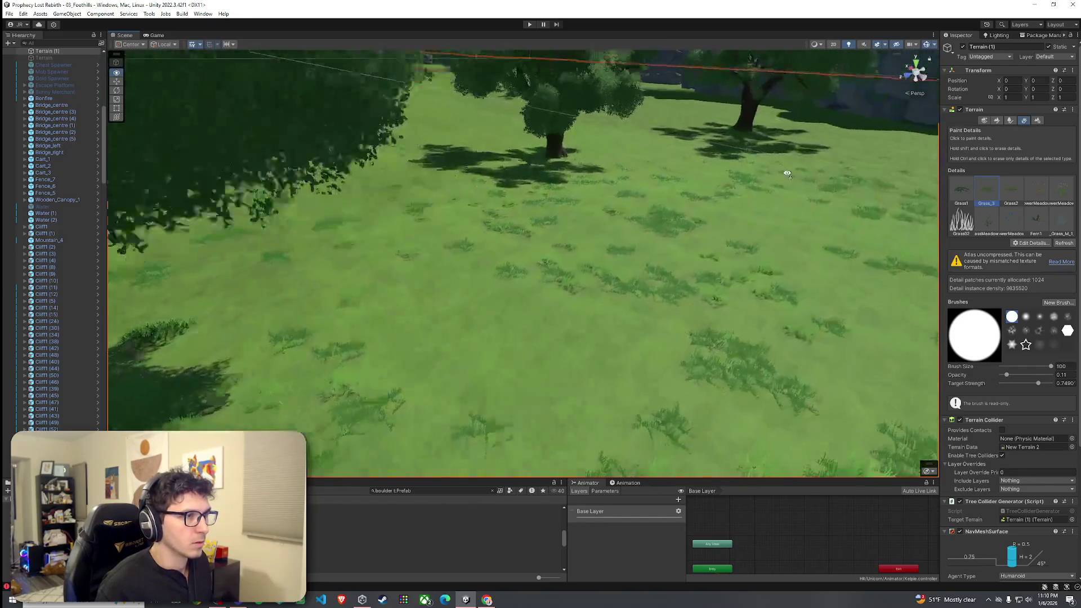
drag(787, 173, 740, 174)
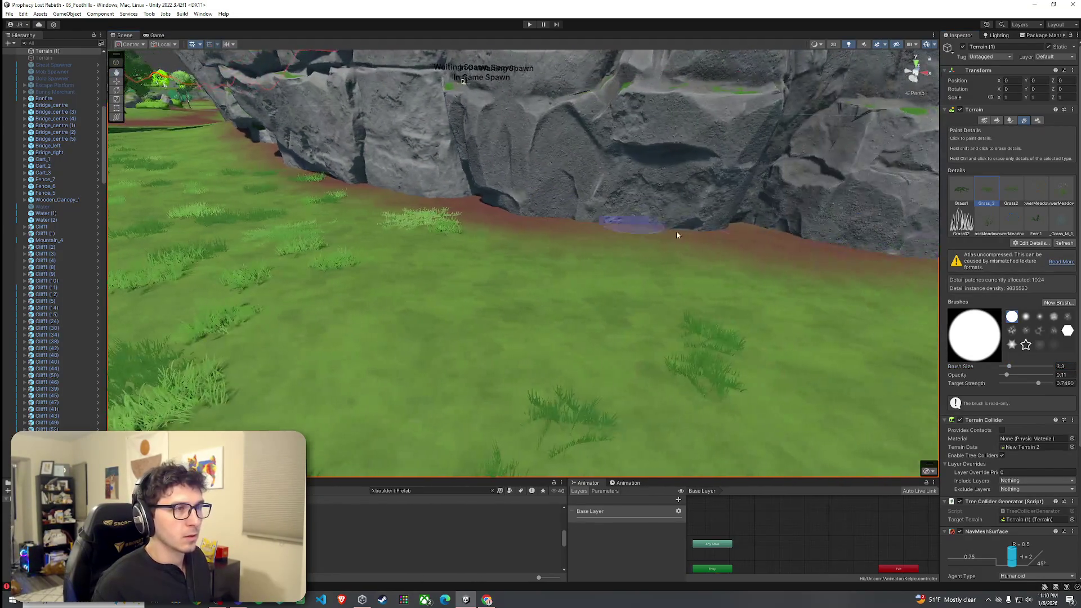
Orbit the Scene view around the rock cliffs, grass meadow and river to survey the Grass_3 tufts
drag(677, 235, 884, 230)
mouse_move(539, 242)
mouse_down()
mouse_move(690, 277)
mouse_move(812, 279)
mouse_up()
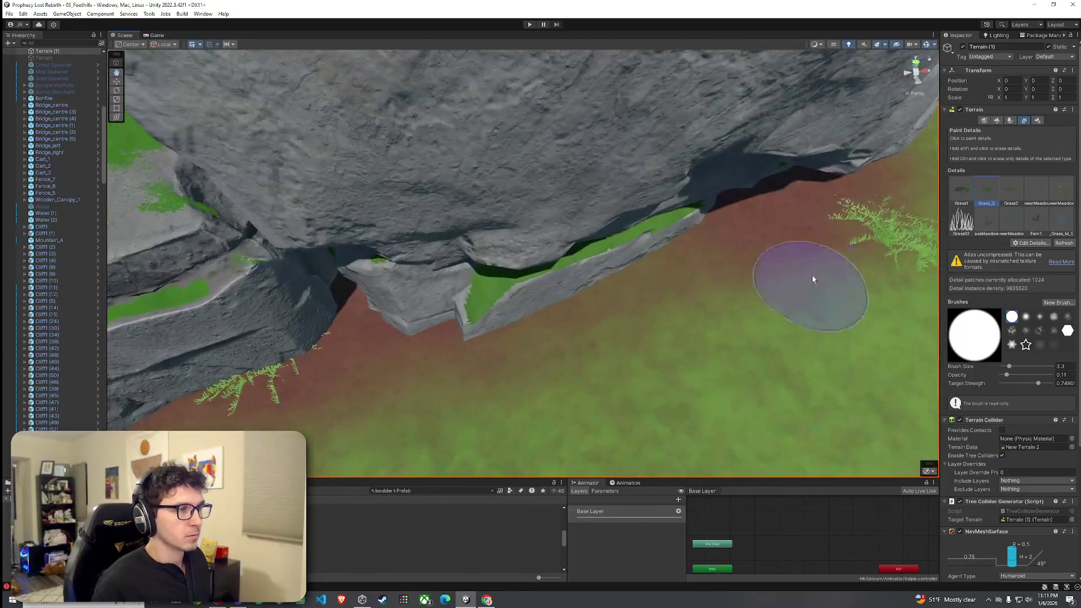
mouse_move(413, 311)
mouse_down()
mouse_move(632, 253)
mouse_move(495, 236)
mouse_move(454, 247)
mouse_up()
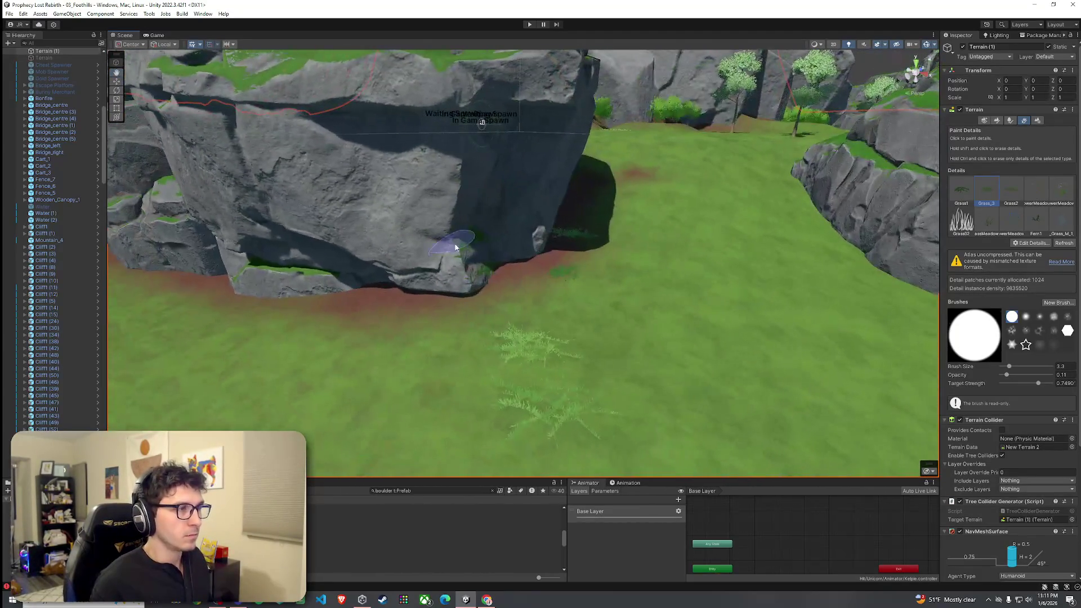
mouse_move(552, 285)
mouse_down()
mouse_move(422, 285)
mouse_move(386, 309)
mouse_move(606, 290)
mouse_up()
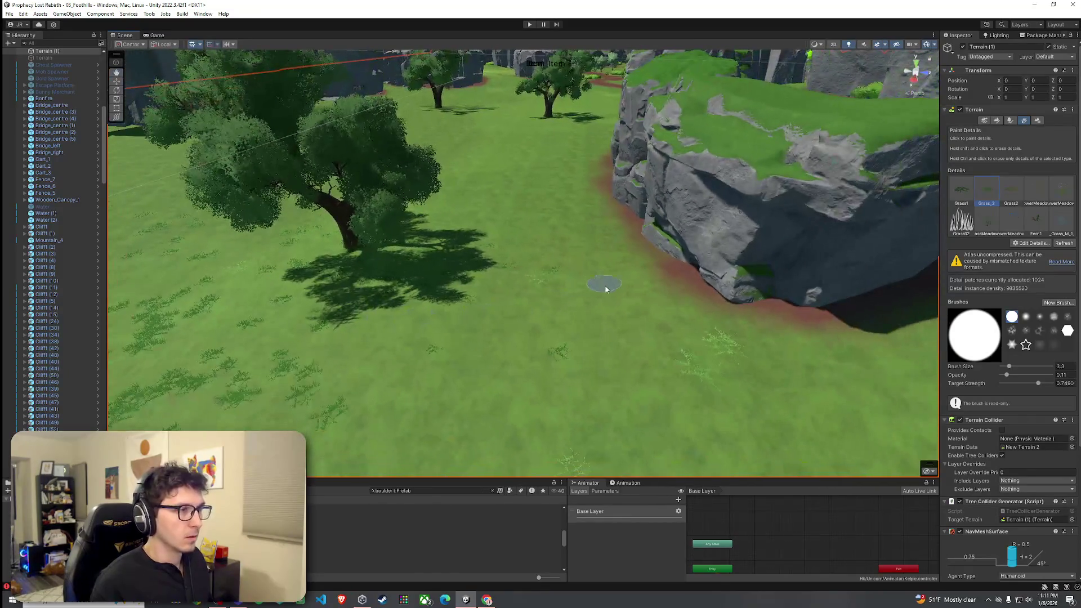
mouse_move(369, 393)
mouse_down()
mouse_move(741, 422)
mouse_move(444, 333)
mouse_move(603, 336)
mouse_up()
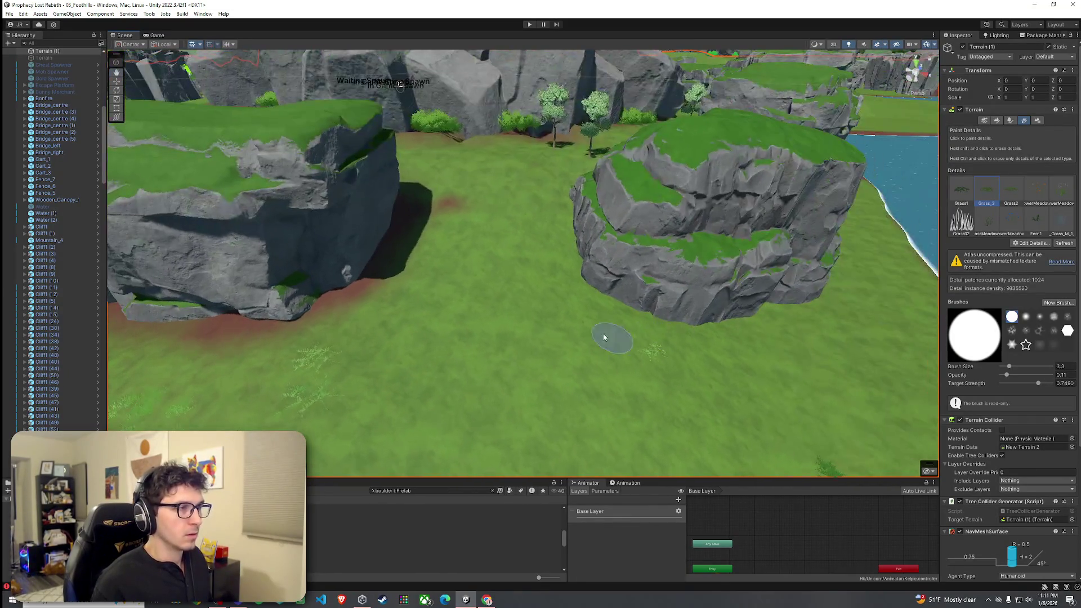
drag(448, 375, 503, 350)
mouse_move(534, 185)
mouse_down()
mouse_move(495, 210)
mouse_move(472, 248)
mouse_move(407, 181)
mouse_move(384, 174)
mouse_move(393, 179)
mouse_up()
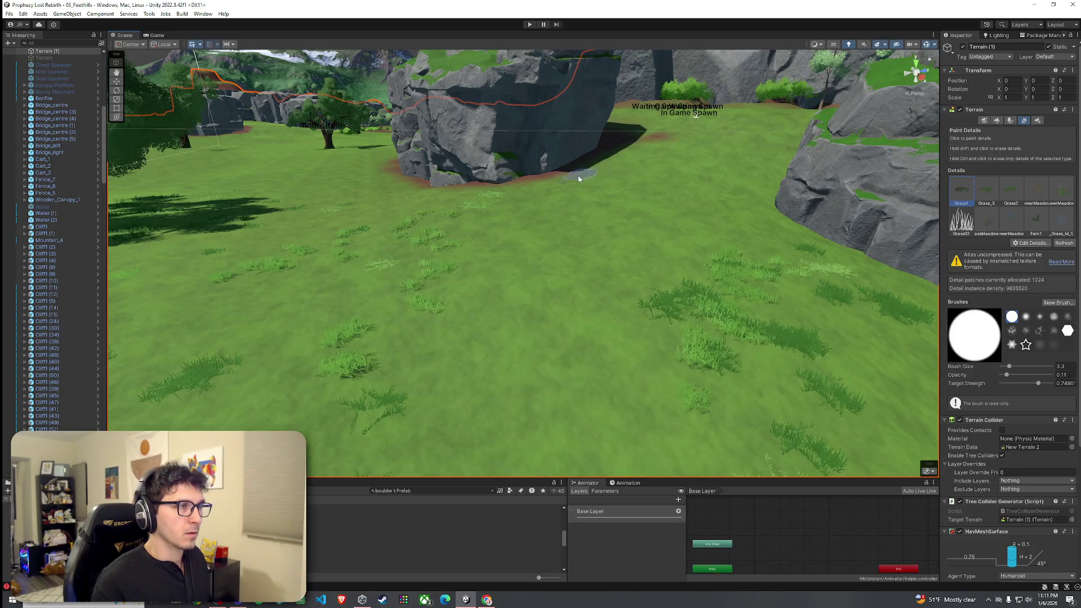
mouse_move(353, 312)
mouse_down()
mouse_move(386, 260)
mouse_move(285, 374)
mouse_move(366, 315)
mouse_move(477, 313)
mouse_move(516, 272)
mouse_move(319, 291)
mouse_move(205, 277)
mouse_move(212, 292)
mouse_move(525, 309)
mouse_up()
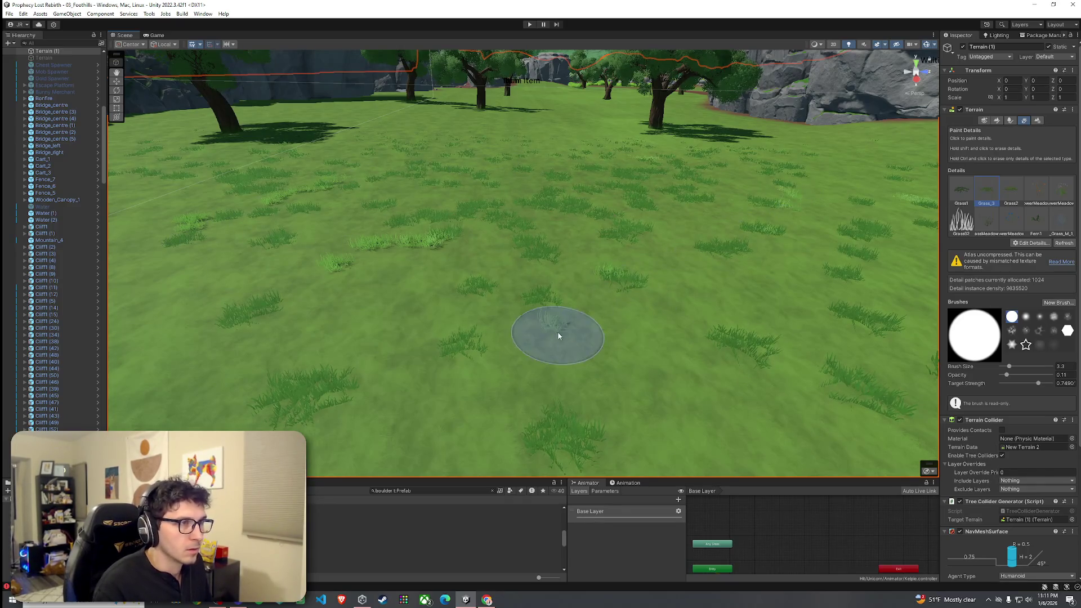
scroll(602, 306, up, 3)
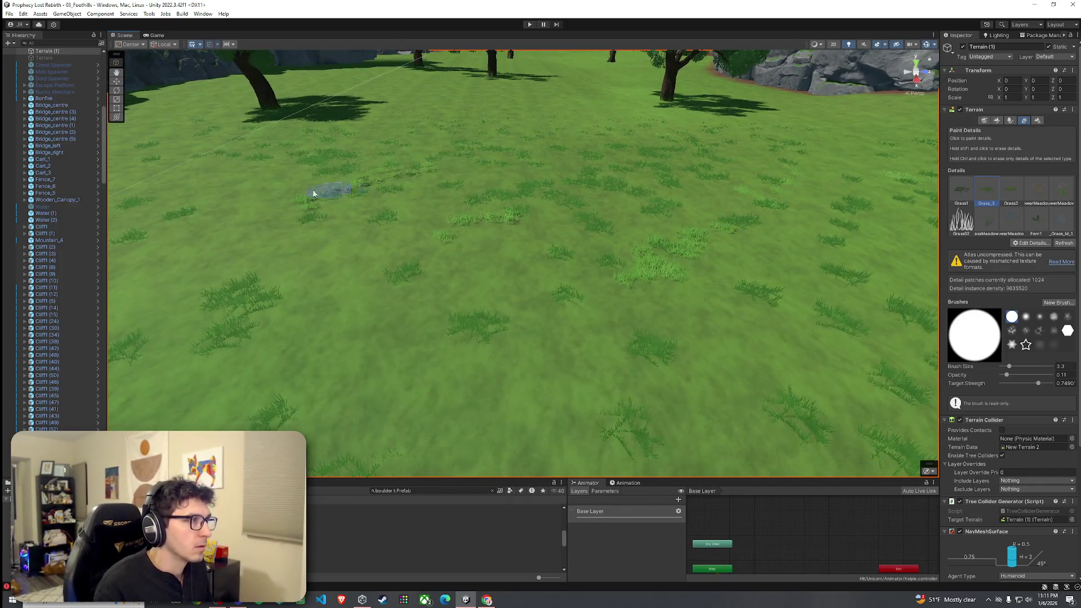
drag(313, 193, 402, 133)
drag(509, 205, 530, 298)
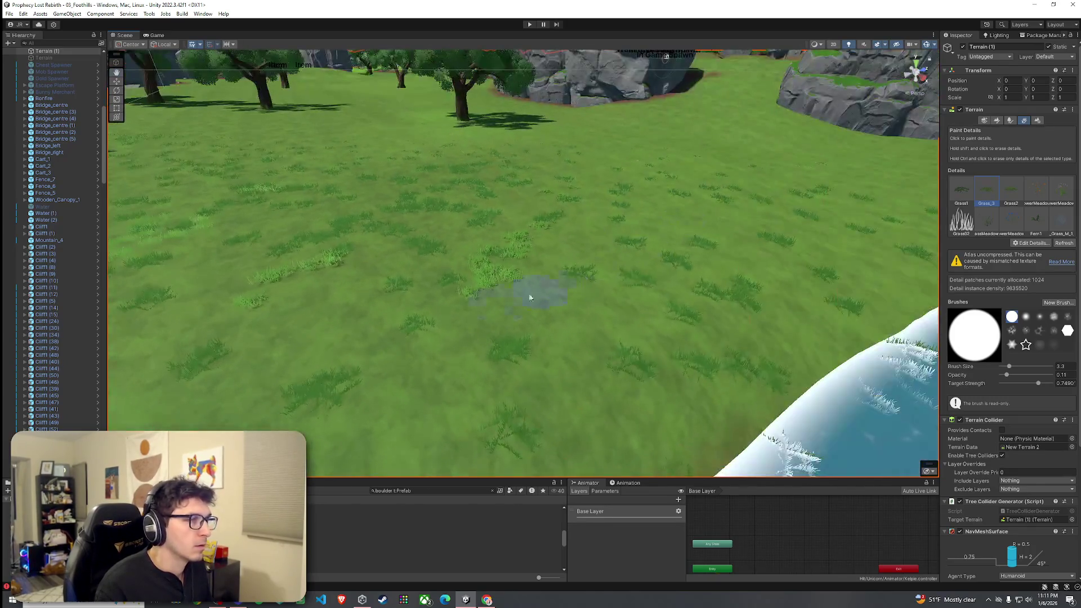
drag(682, 264, 647, 197)
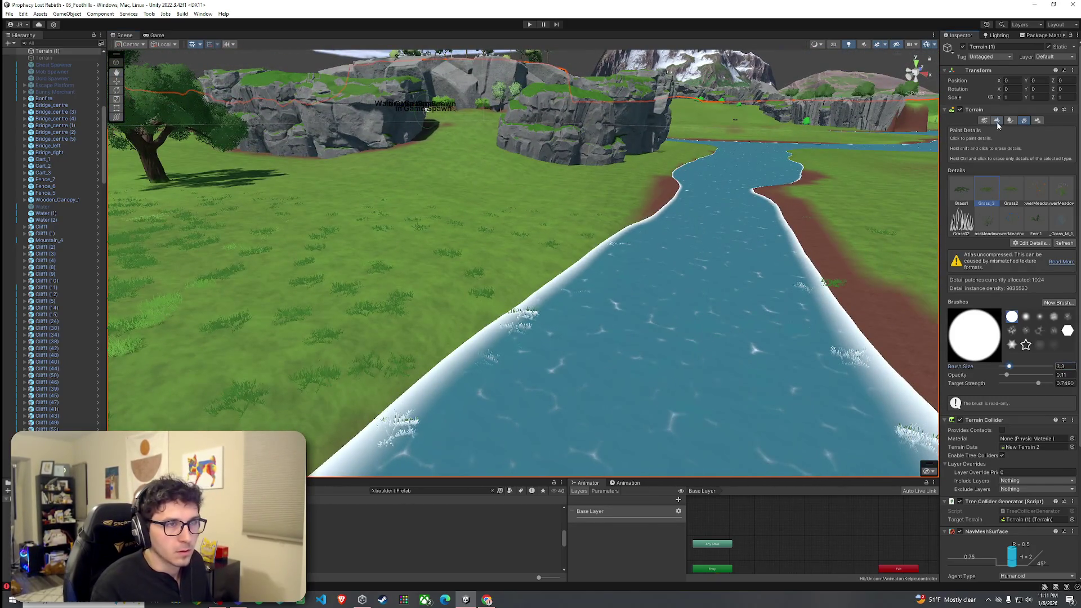
Paint the Dirt layer at opacity 4.5 along the river's left bank to darken it
click(997, 121)
click(986, 207)
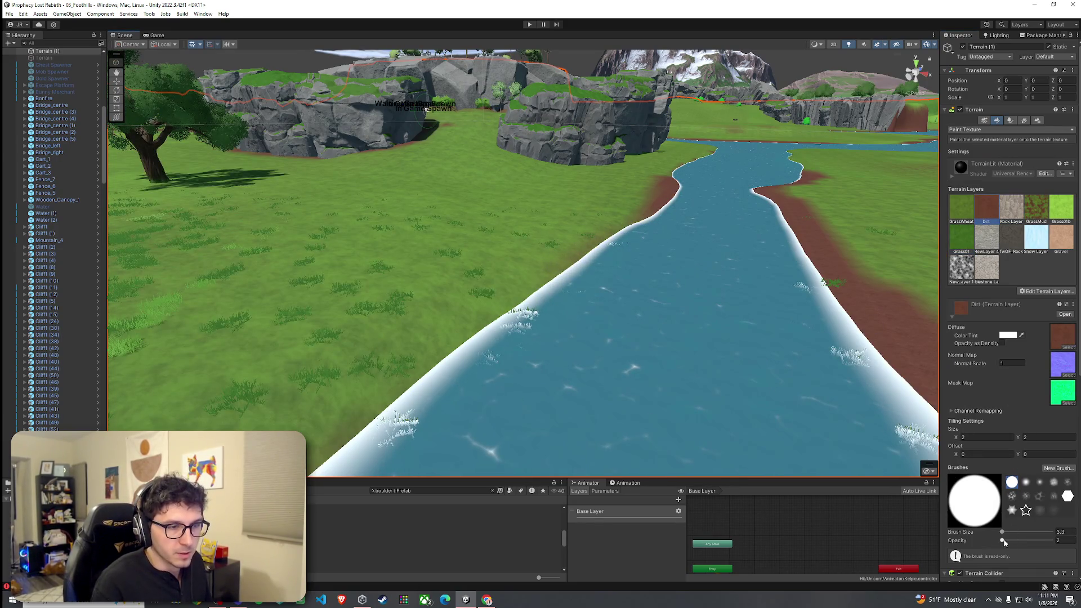
drag(1004, 542, 1006, 542)
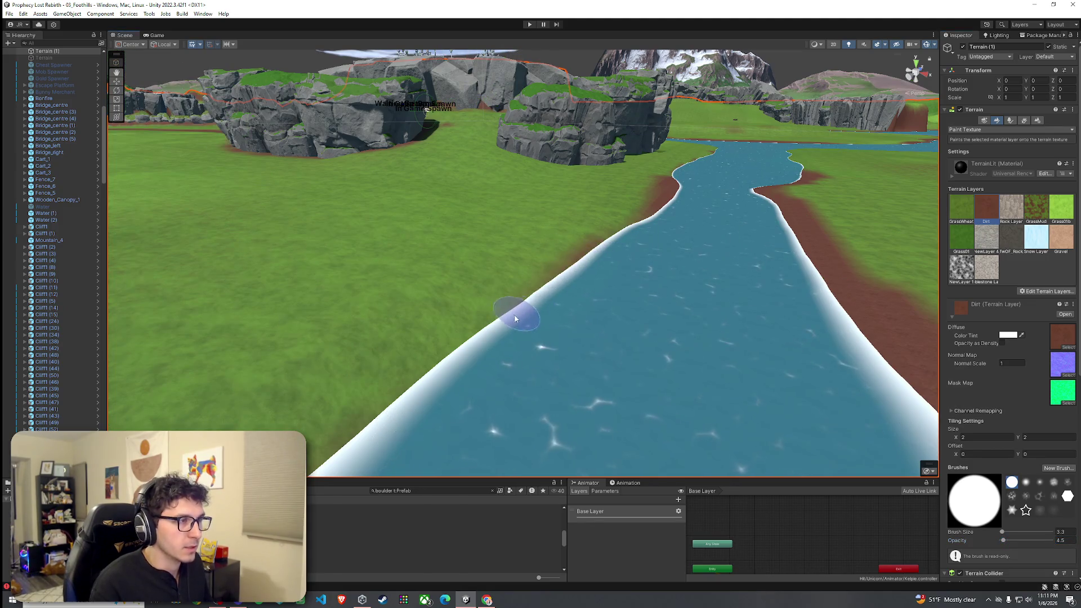
mouse_move(515, 318)
mouse_down()
mouse_move(338, 423)
mouse_move(502, 330)
mouse_move(453, 345)
mouse_move(622, 243)
mouse_up()
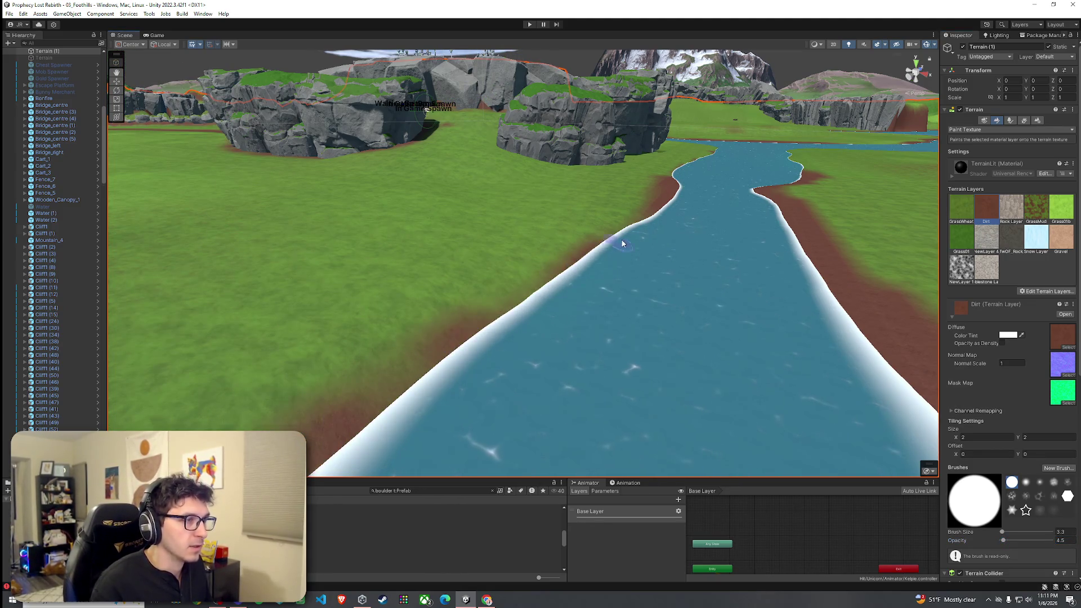
drag(548, 280, 595, 264)
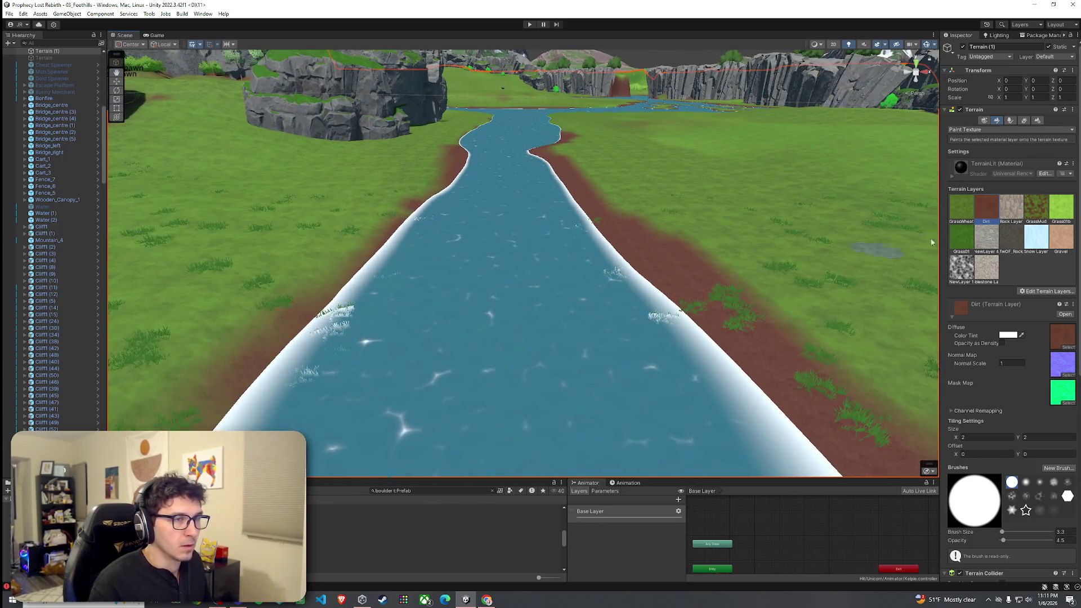
Paint GrassWheat back over the right dirt bank's outer edge, then return to detail painting
click(961, 208)
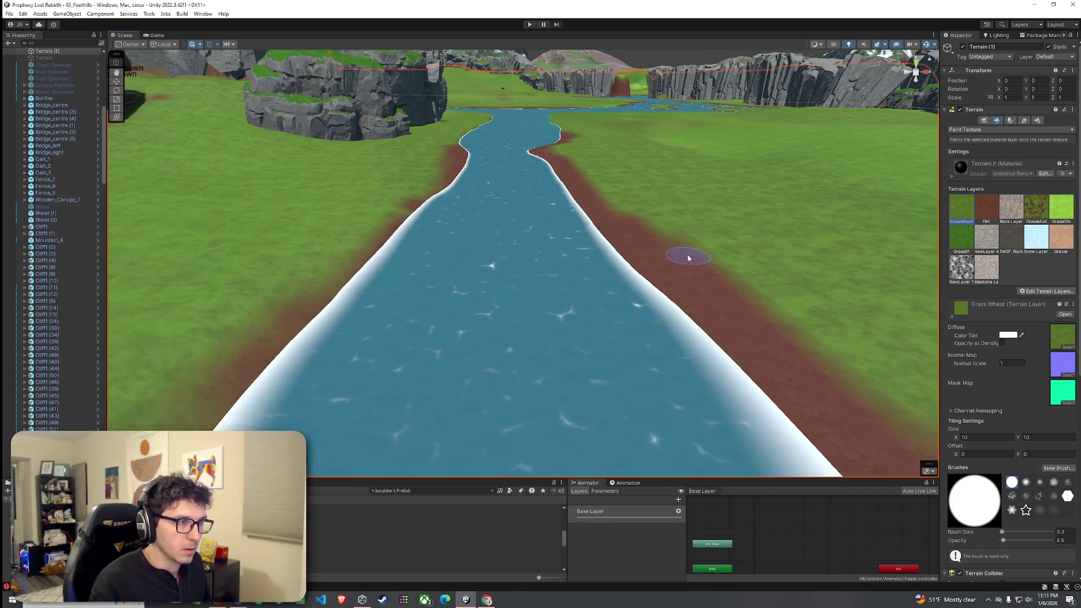
mouse_move(666, 250)
mouse_down()
mouse_move(735, 297)
mouse_move(625, 218)
mouse_up()
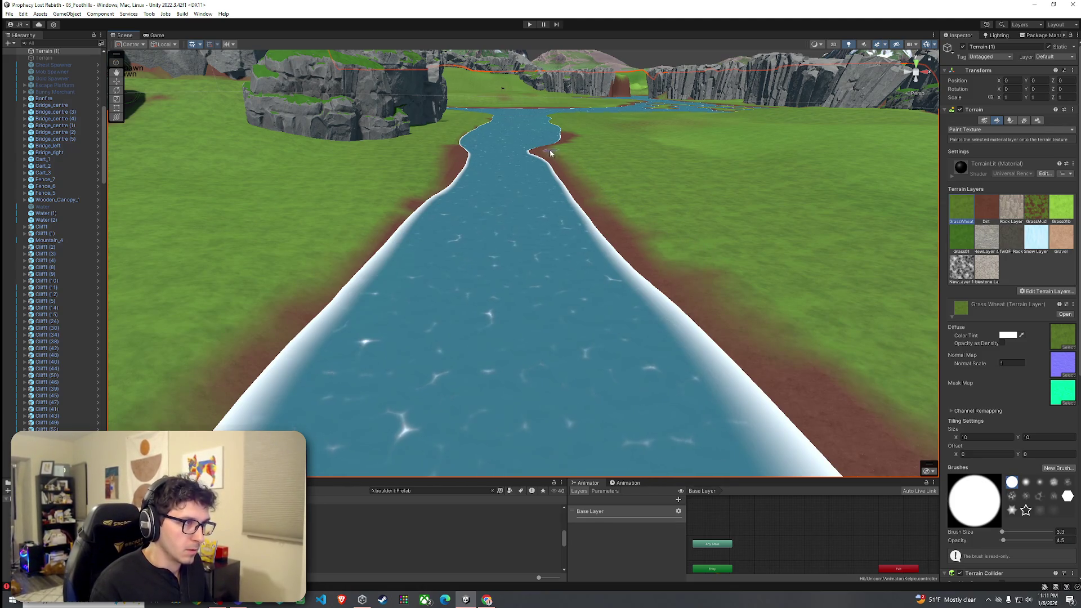
scroll(614, 210, up, 5)
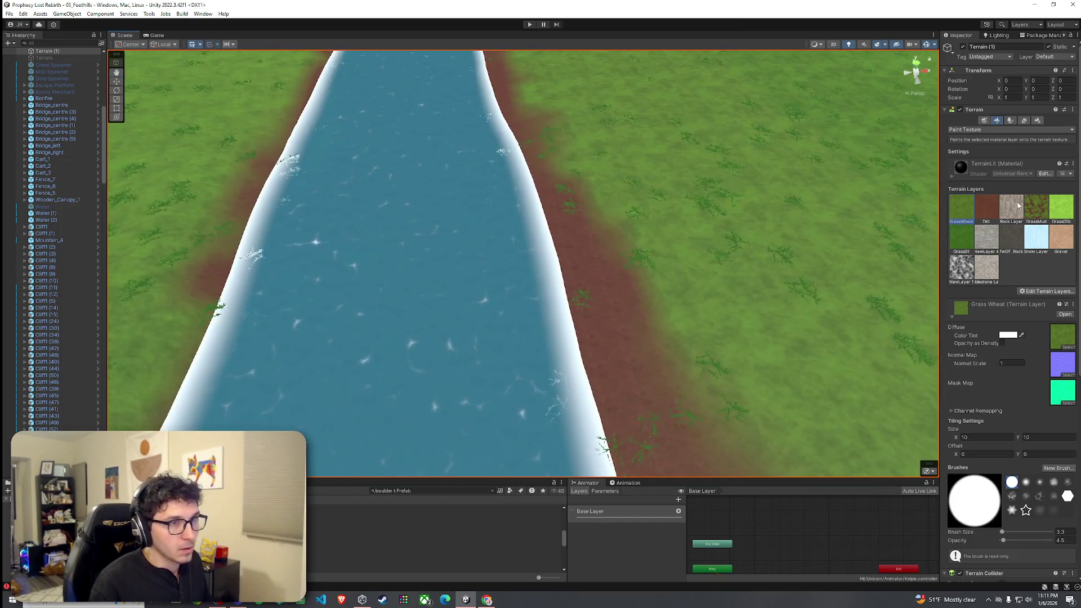
click(1023, 121)
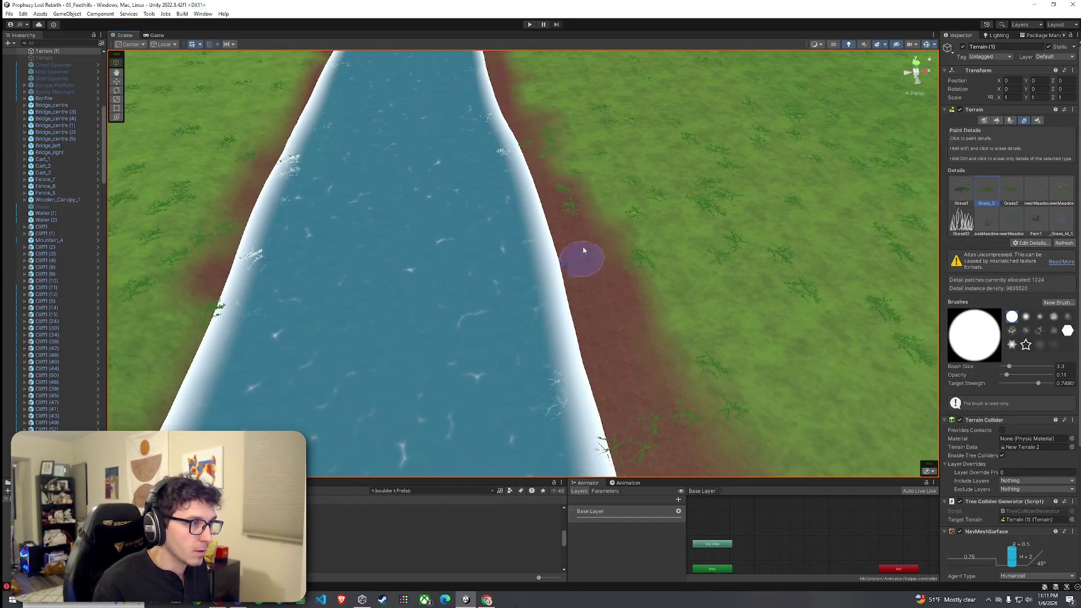
Orbit toward the waterfall cliffs and go back to texture painting with the Dirt layer
drag(540, 175, 437, 237)
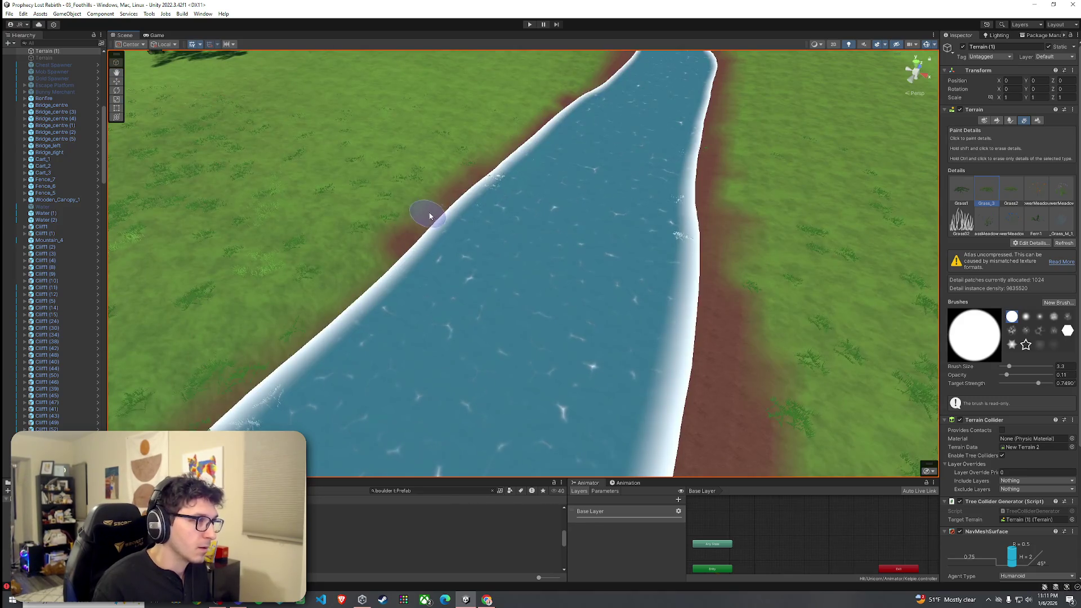
scroll(423, 200, up, 5)
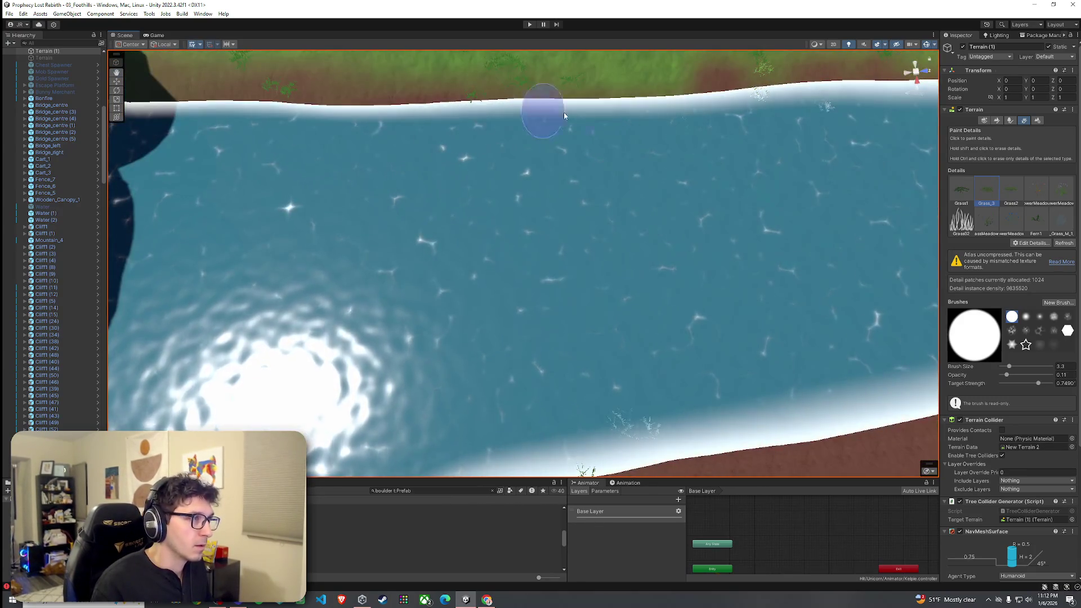
drag(543, 113, 682, 210)
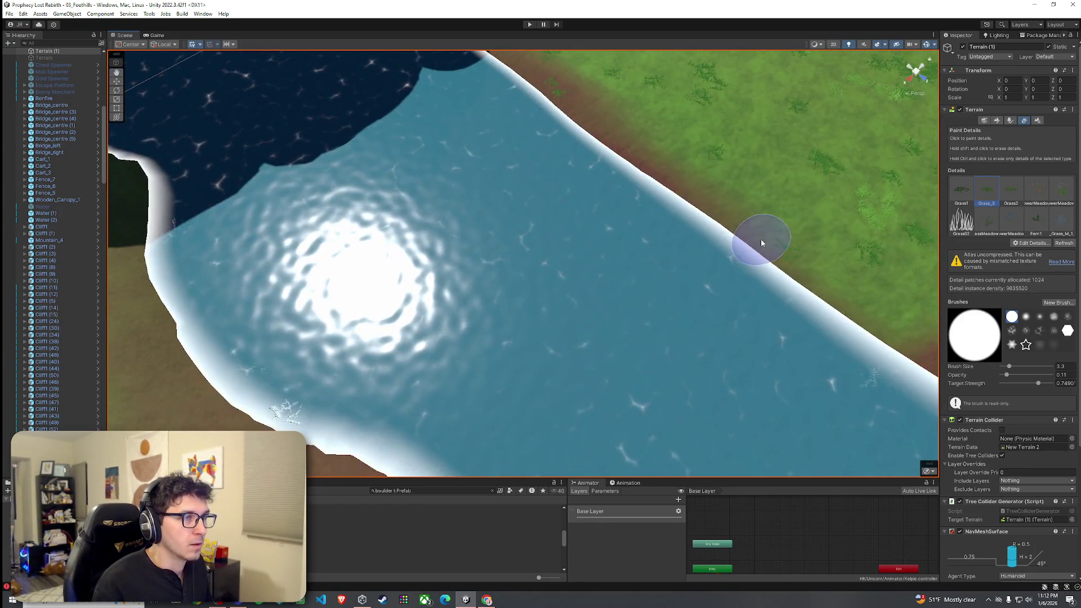
scroll(761, 244, down, 5)
scroll(647, 263, up, 2)
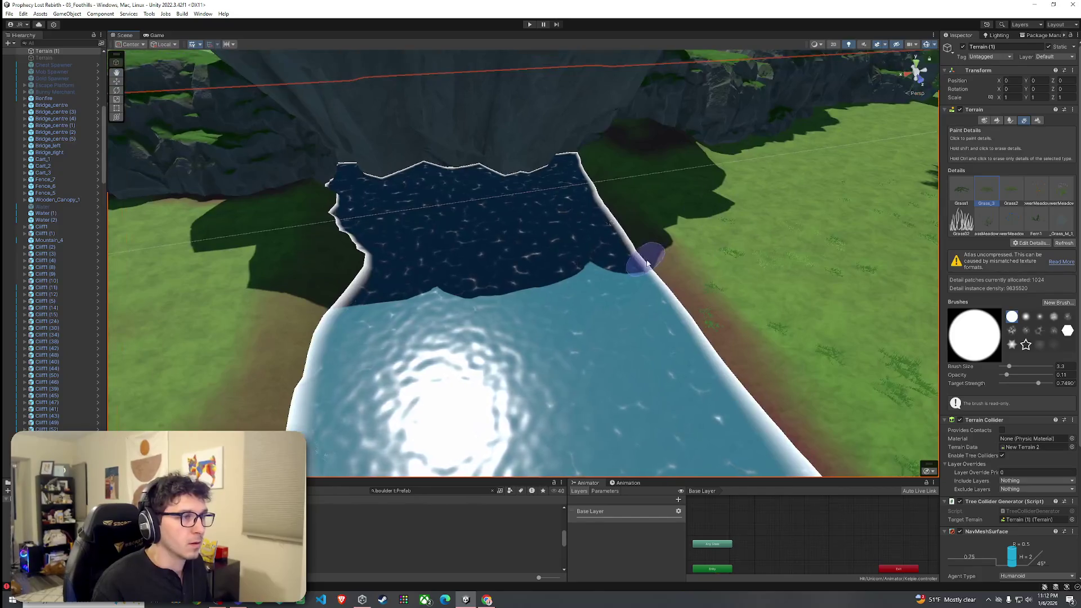
drag(607, 222, 579, 213)
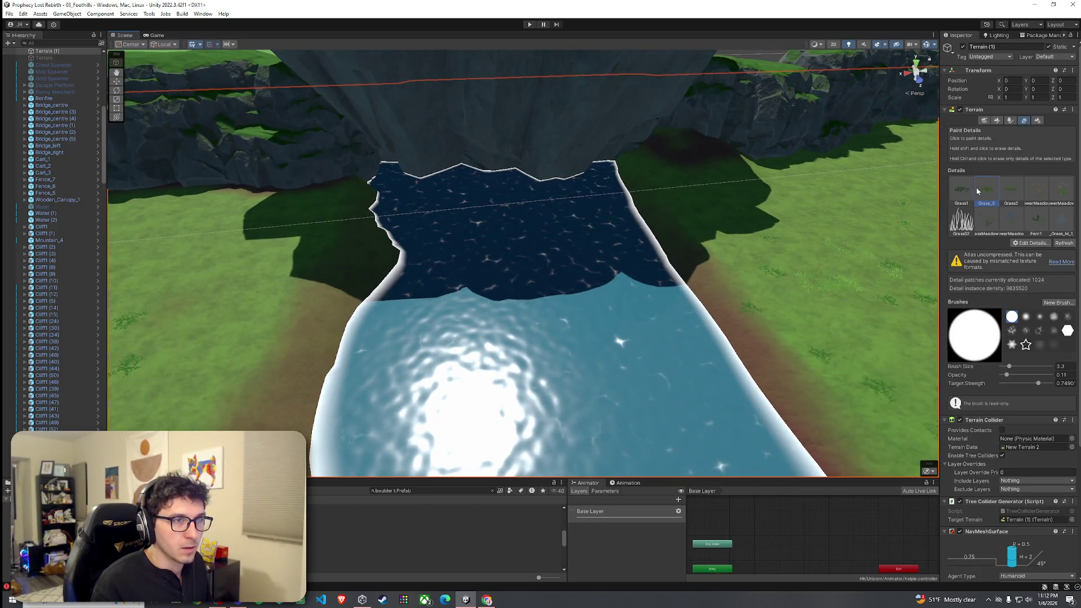
click(999, 121)
click(987, 210)
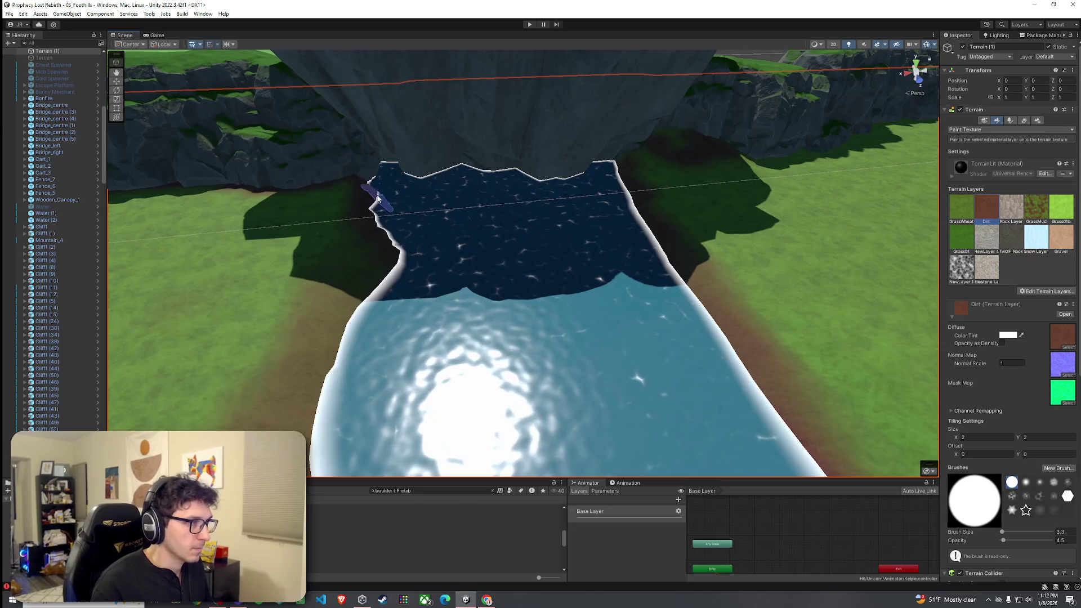
Switch the terrain tool to Smooth Height with opacity 50.1 to soften the basin's left bank
click(978, 129)
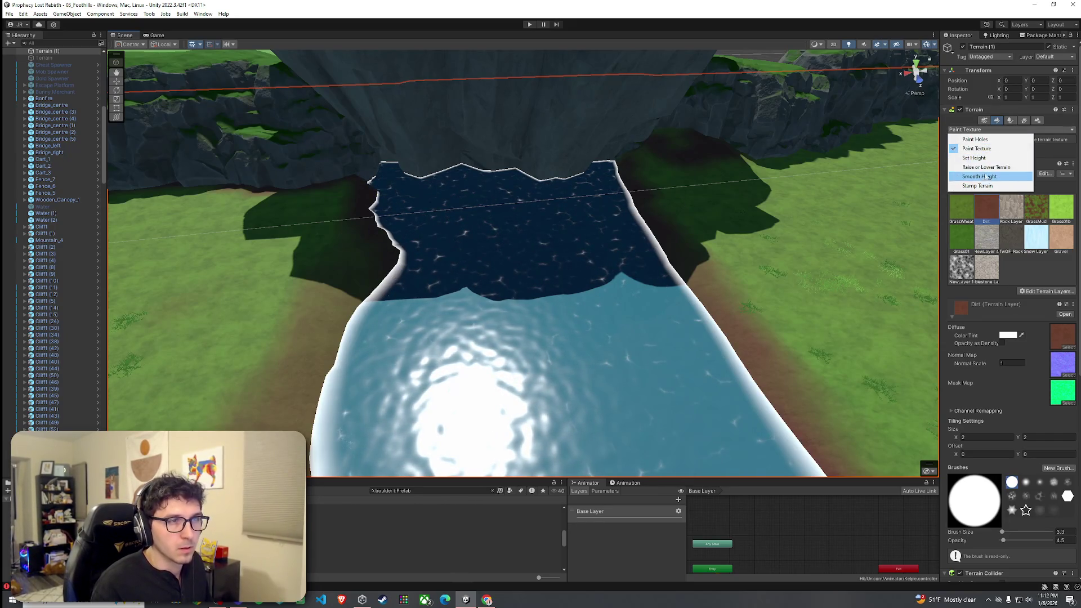
click(982, 175)
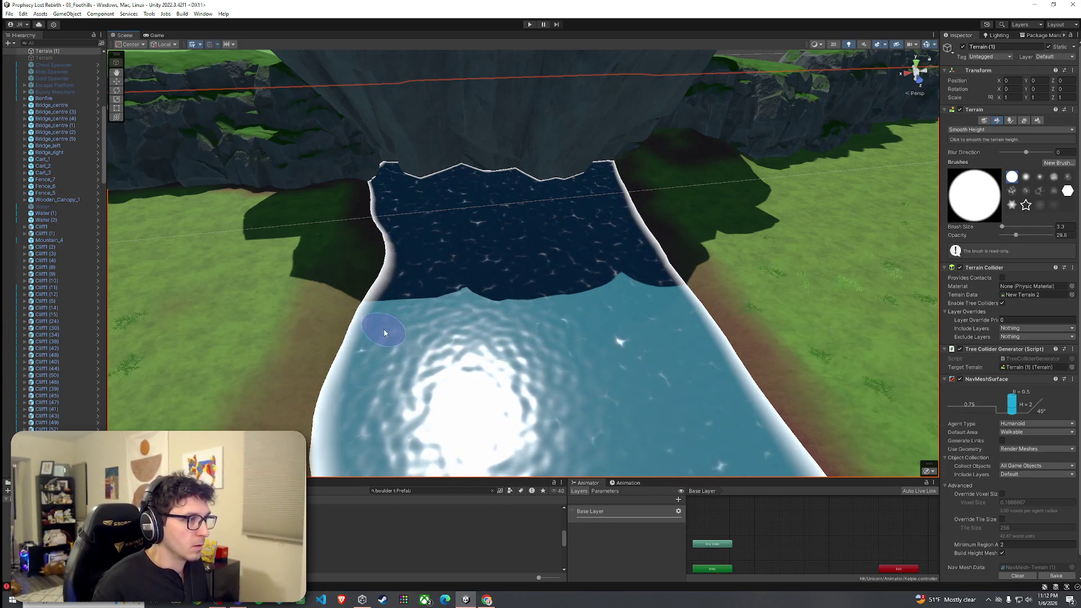
scroll(394, 394, up, 3)
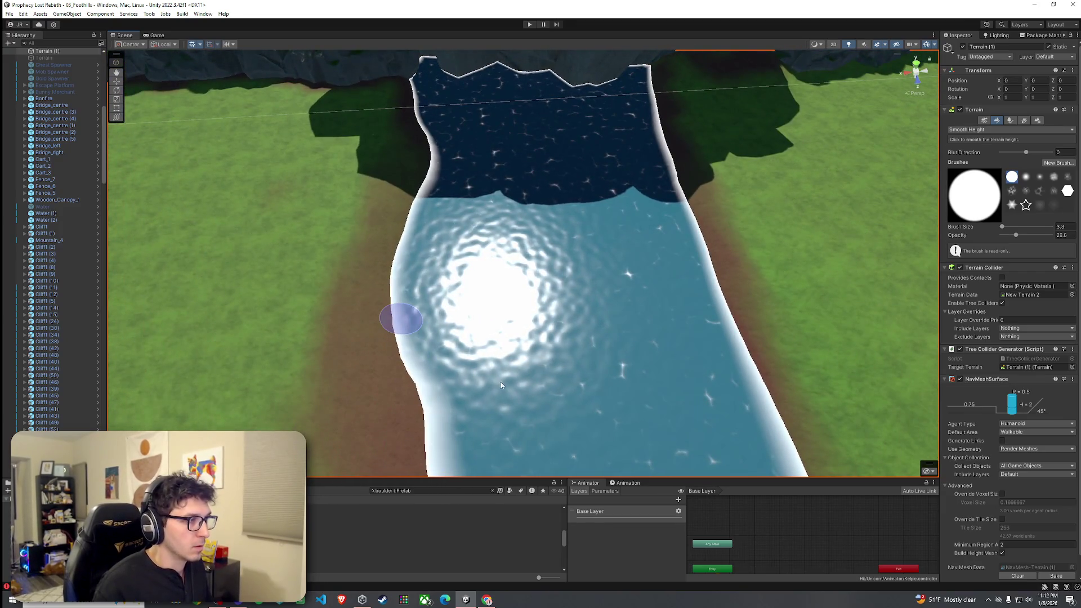
scroll(501, 385, up, 3)
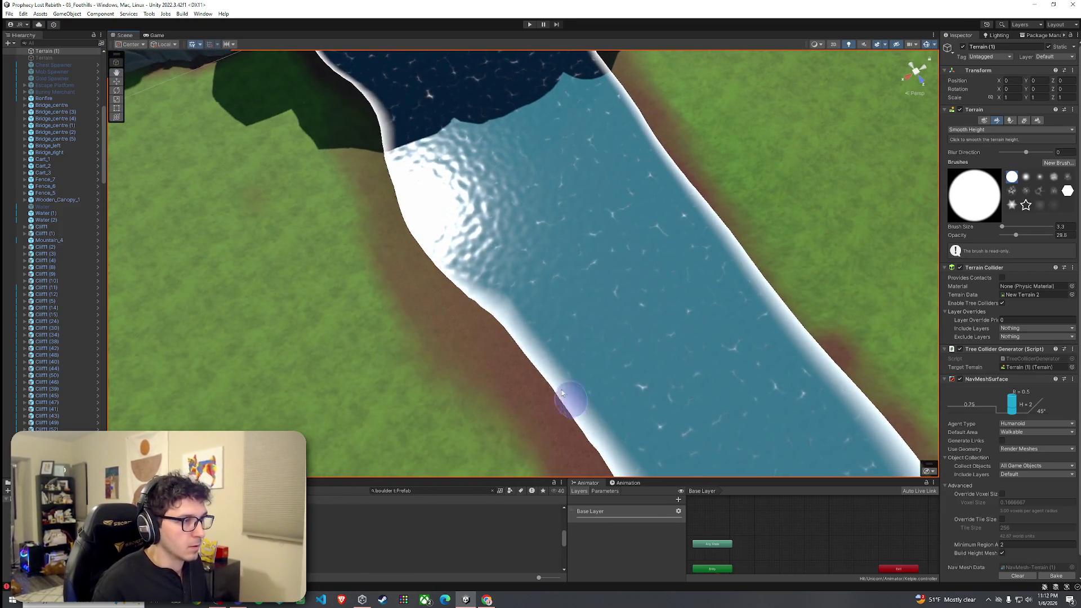
drag(1020, 237, 1026, 237)
scroll(619, 315, up, 2)
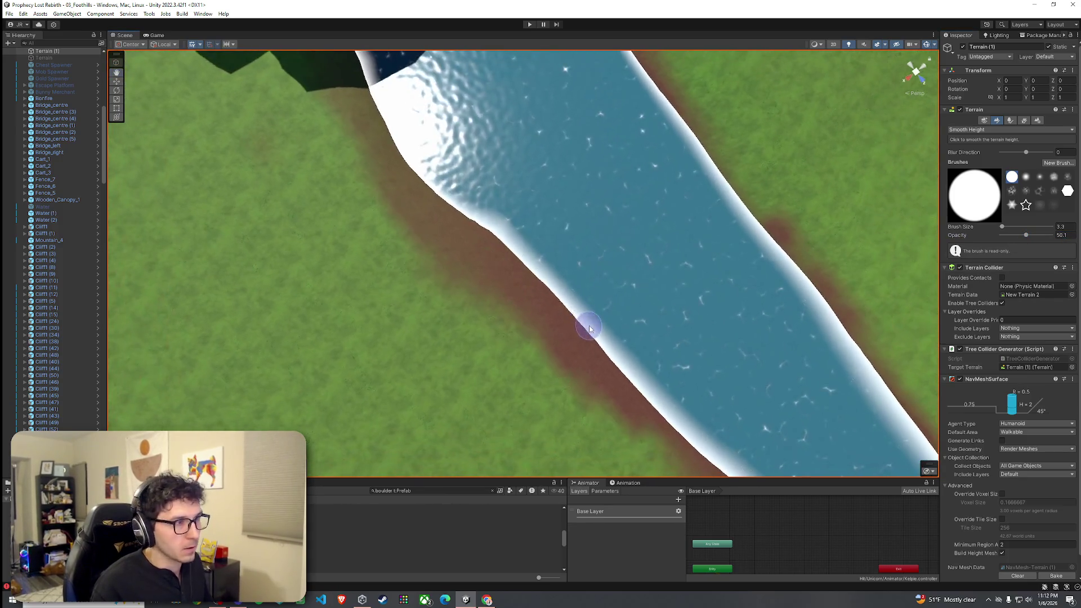
scroll(734, 266, down, 2)
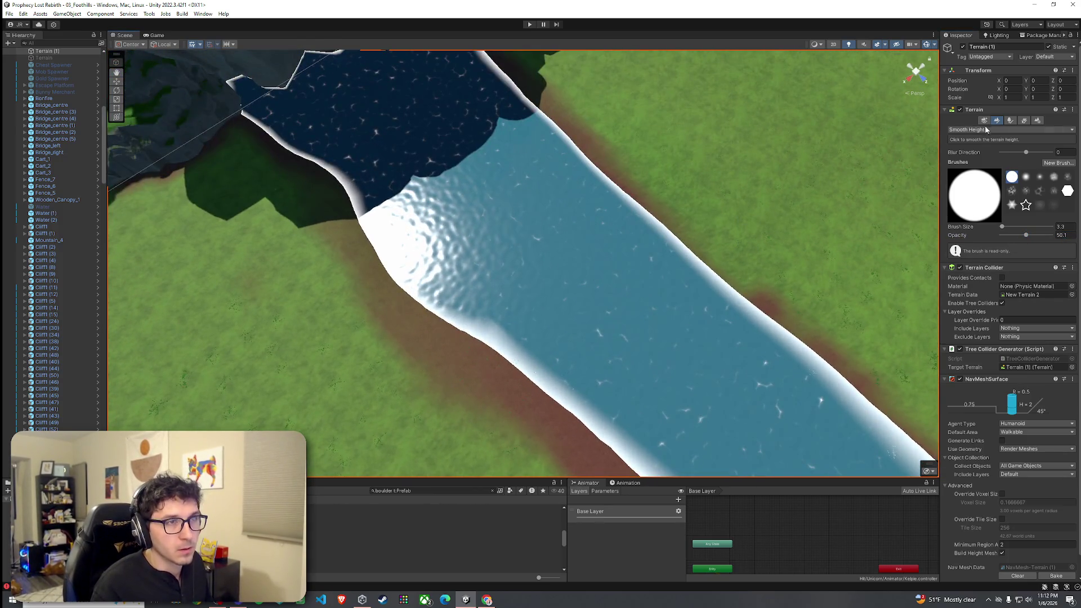
Paint Dirt along the river's right bank, then set opacity to 2.5 and pick Rock Layer
click(999, 131)
click(993, 151)
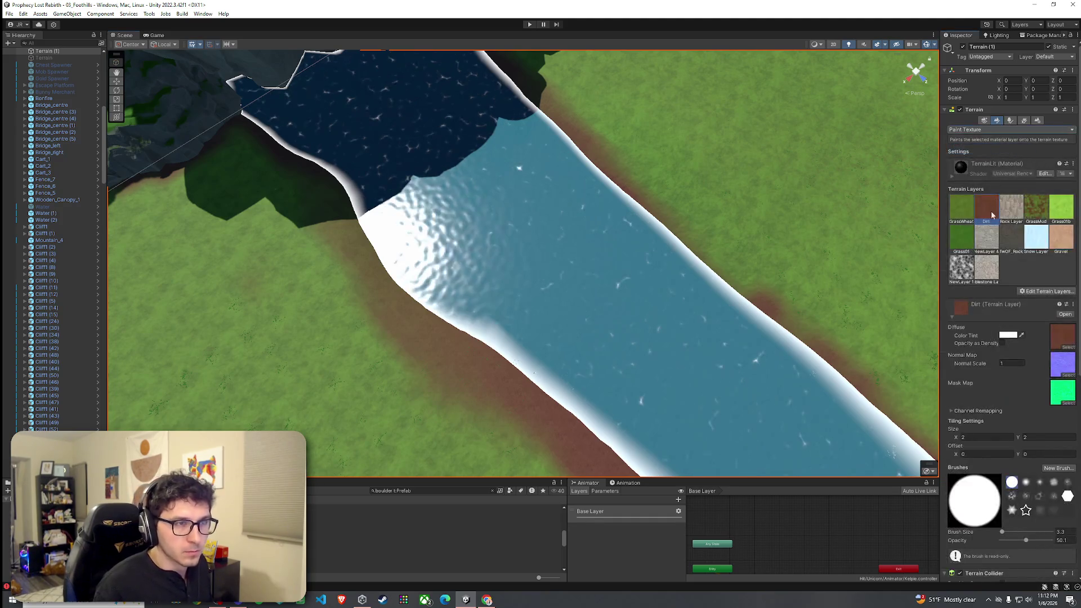
drag(673, 217, 802, 316)
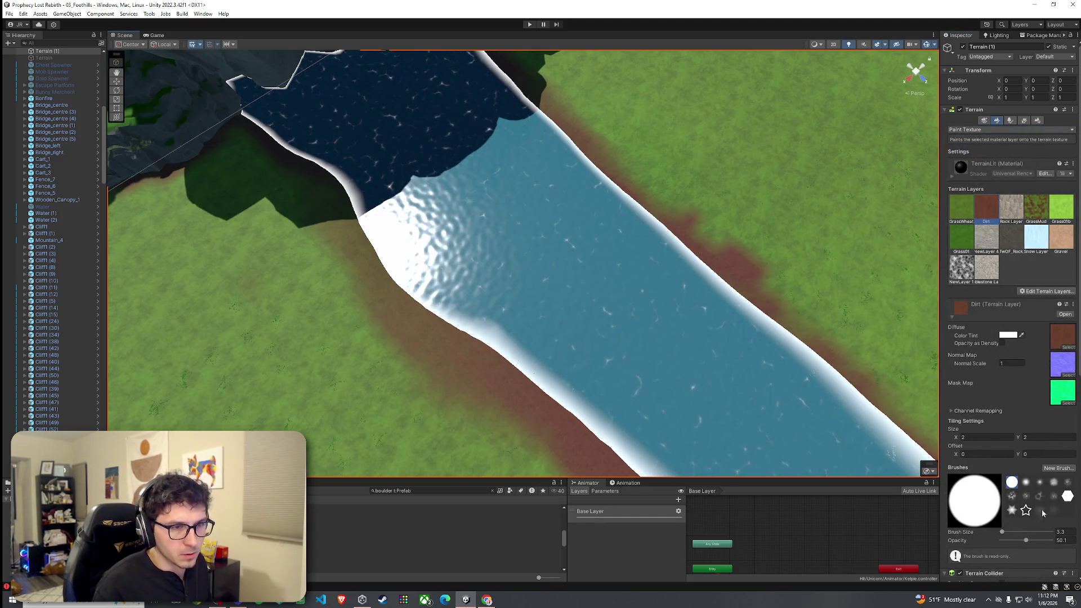
click(1068, 540)
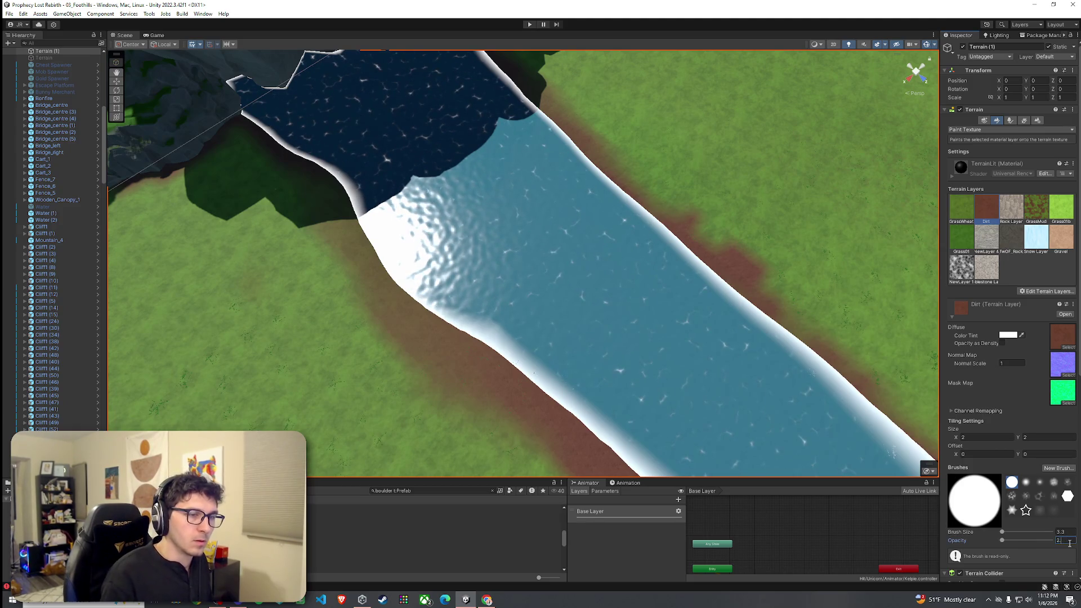
text(.5)
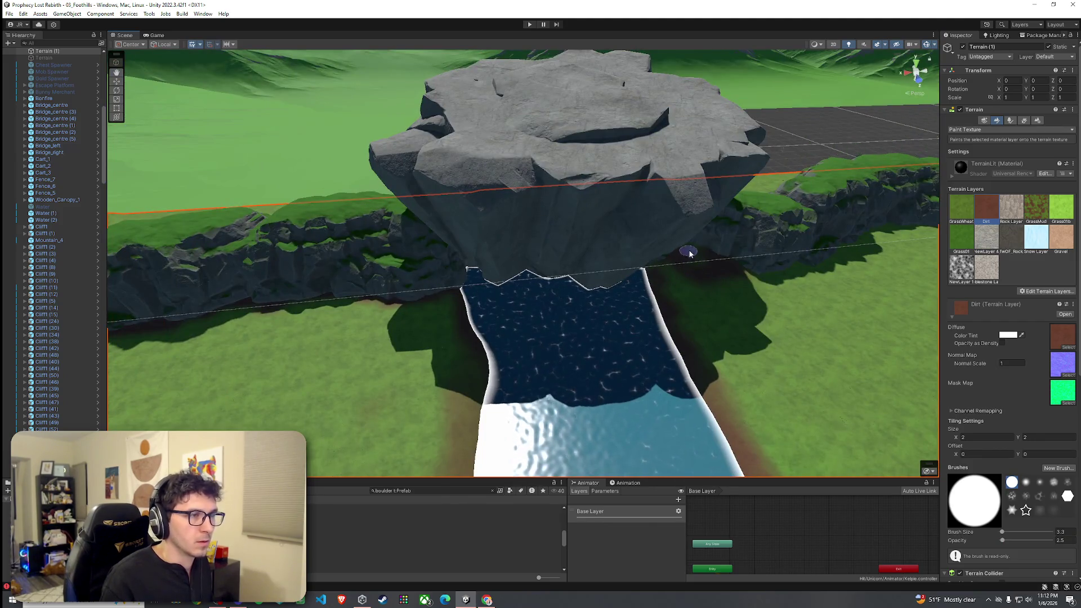
scroll(706, 263, up, 10)
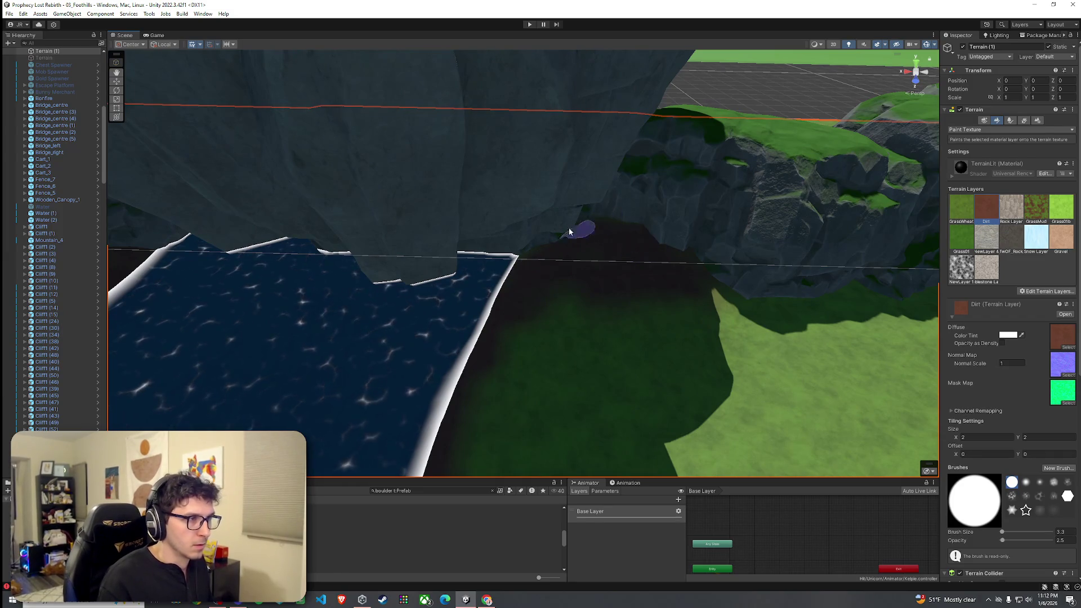
click(1011, 207)
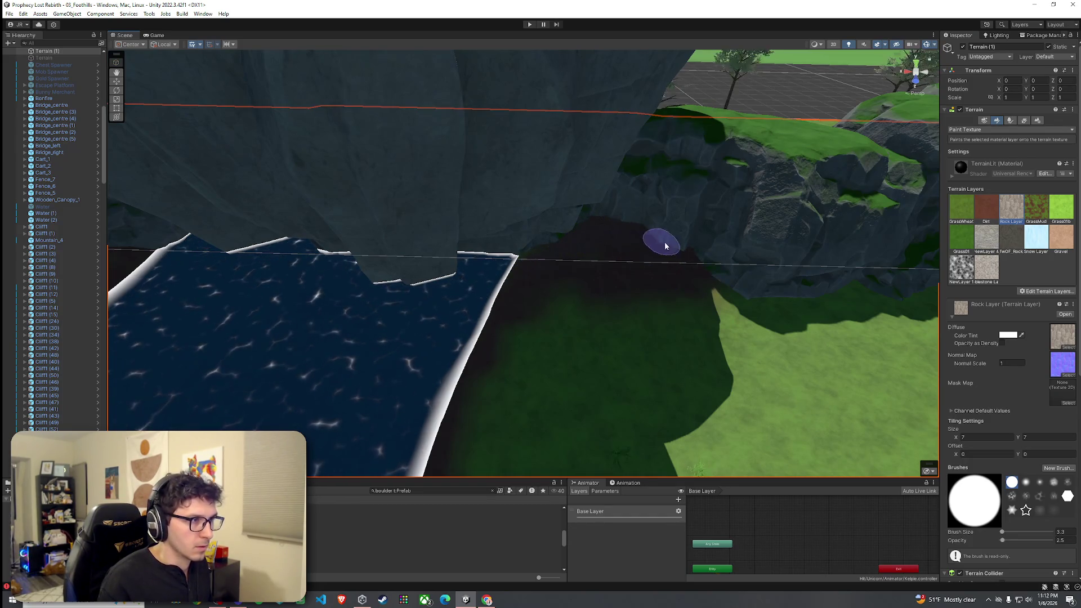
Orbit toward the cliff base beside the basin and switch to Paint Trees
mouse_move(666, 246)
mouse_down()
mouse_move(687, 278)
mouse_move(709, 253)
mouse_up()
mouse_move(664, 225)
mouse_down()
mouse_move(608, 277)
mouse_move(474, 198)
mouse_up()
mouse_move(593, 240)
mouse_down()
mouse_move(563, 274)
mouse_move(647, 263)
mouse_up()
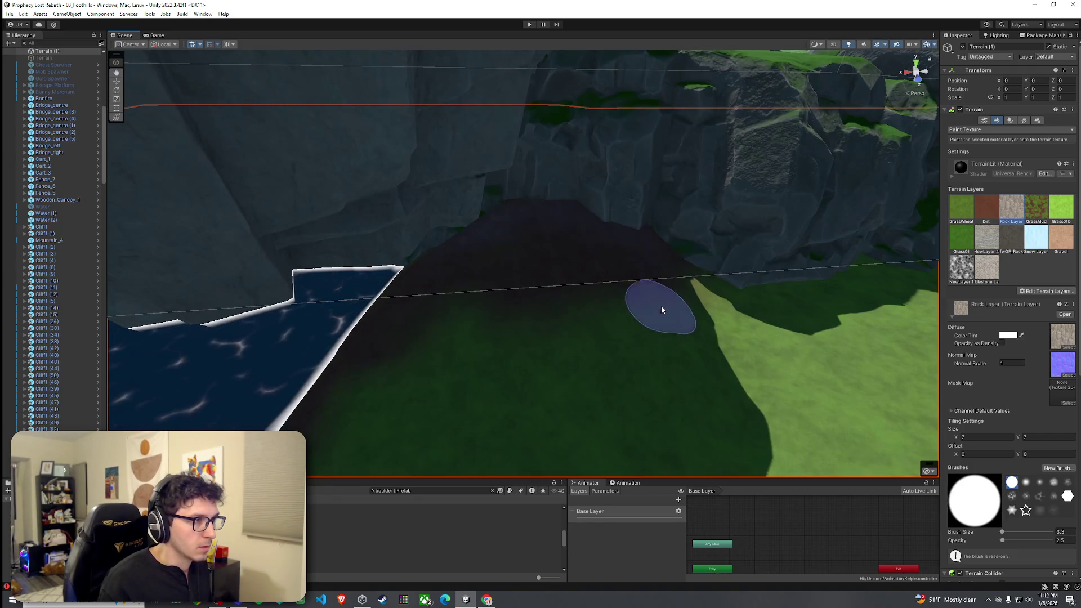
mouse_move(656, 309)
mouse_down()
mouse_move(464, 256)
mouse_move(466, 235)
mouse_move(559, 336)
mouse_move(624, 369)
mouse_move(653, 379)
mouse_move(736, 369)
mouse_move(711, 411)
mouse_move(699, 378)
mouse_up()
click(1009, 120)
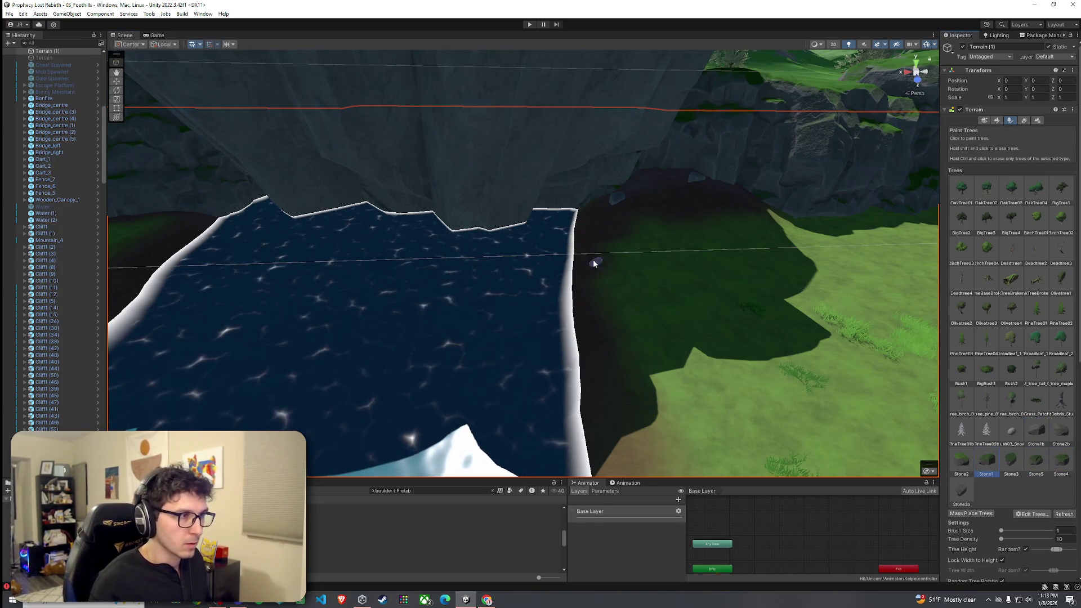
Select the row of boulders across the field, adding one more and excluding the terrain
mouse_move(776, 236)
mouse_down()
mouse_move(793, 205)
mouse_move(537, 312)
mouse_move(478, 360)
mouse_up()
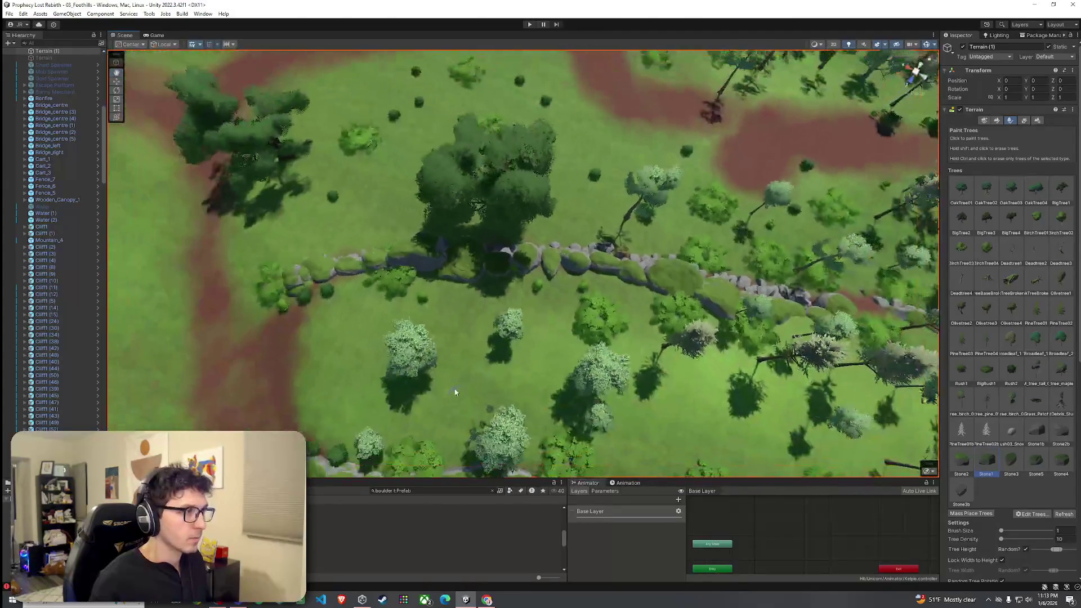
click(434, 540)
mouse_move(270, 223)
mouse_down()
mouse_move(617, 347)
mouse_move(594, 336)
mouse_up()
drag(492, 284, 477, 287)
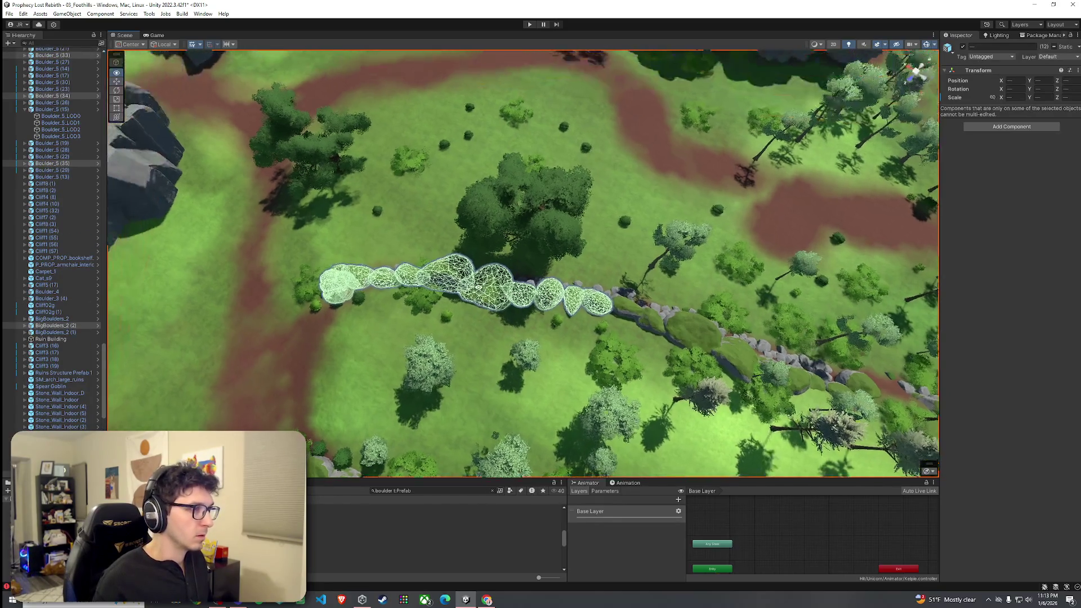
mouse_move(531, 334)
mouse_down()
mouse_move(465, 257)
mouse_move(375, 273)
mouse_move(535, 364)
mouse_up()
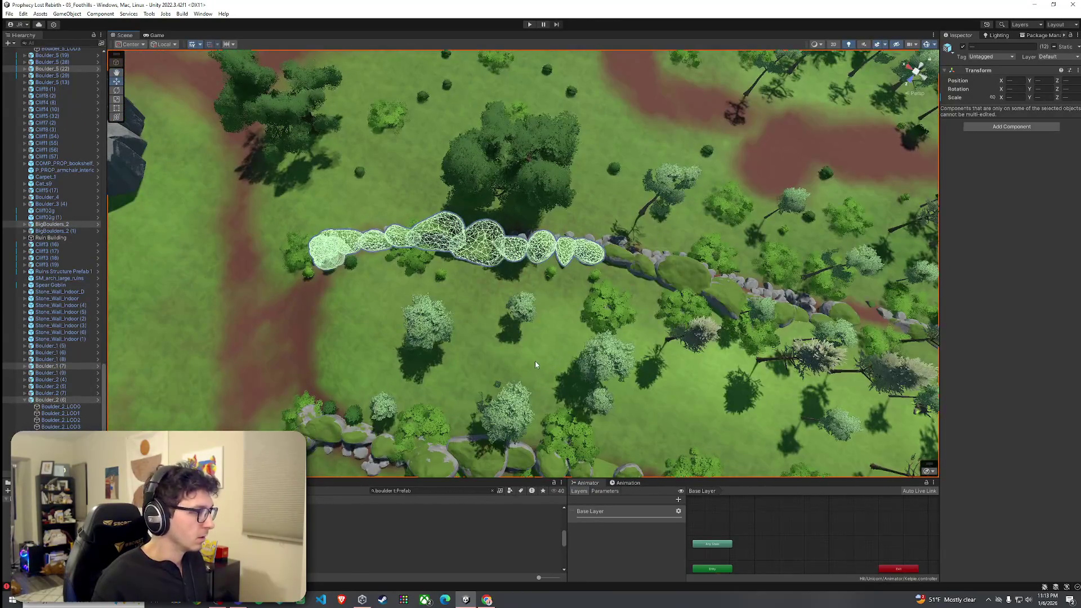
click(533, 362)
drag(278, 185, 579, 313)
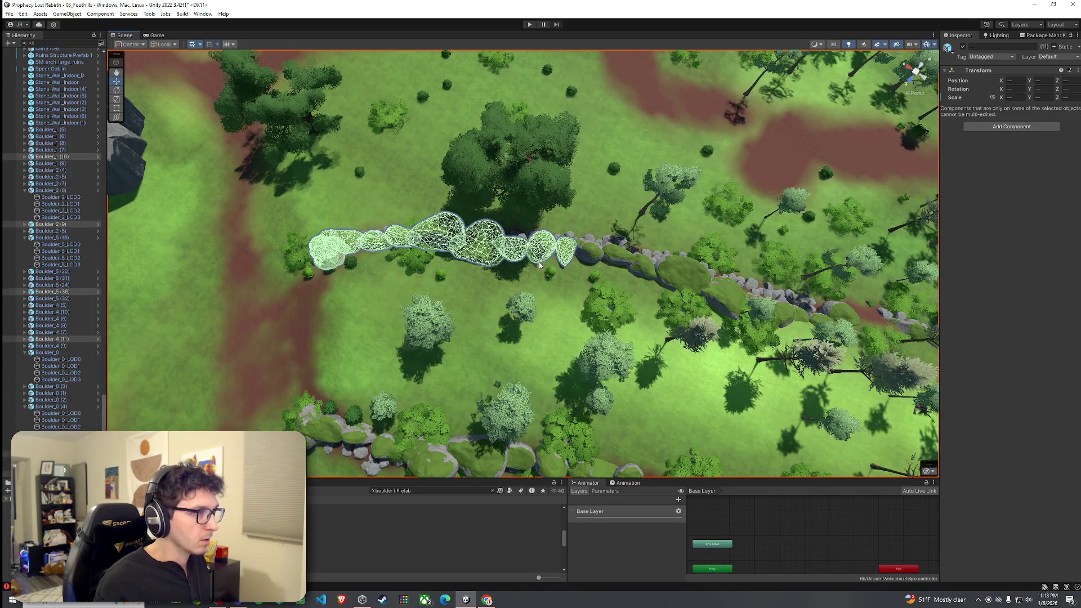
alt+drag(539, 264, 509, 278)
shift+click(608, 267)
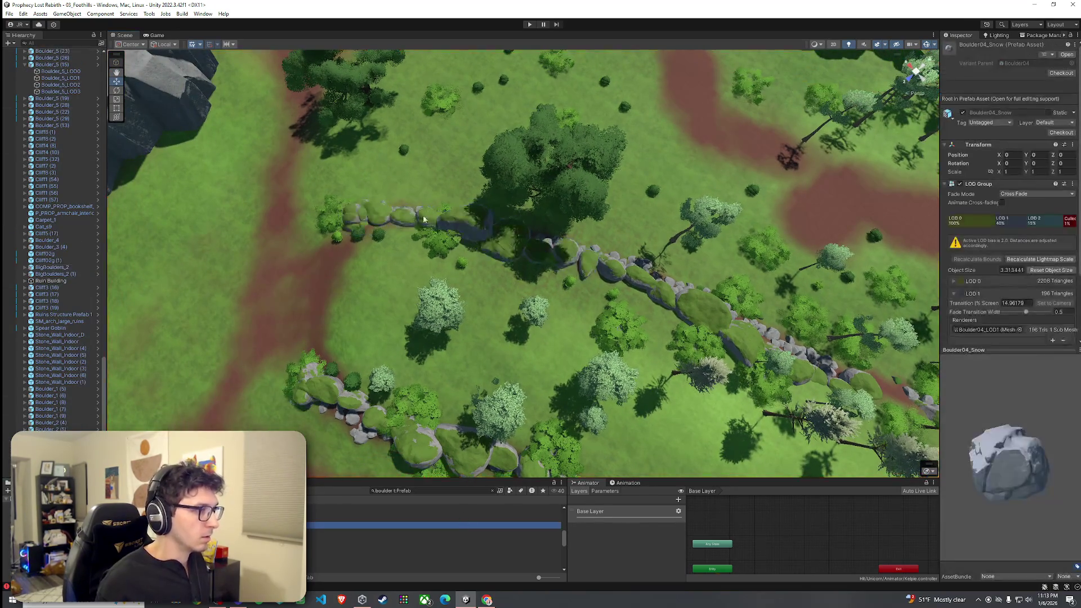
scroll(54, 412, down, 5)
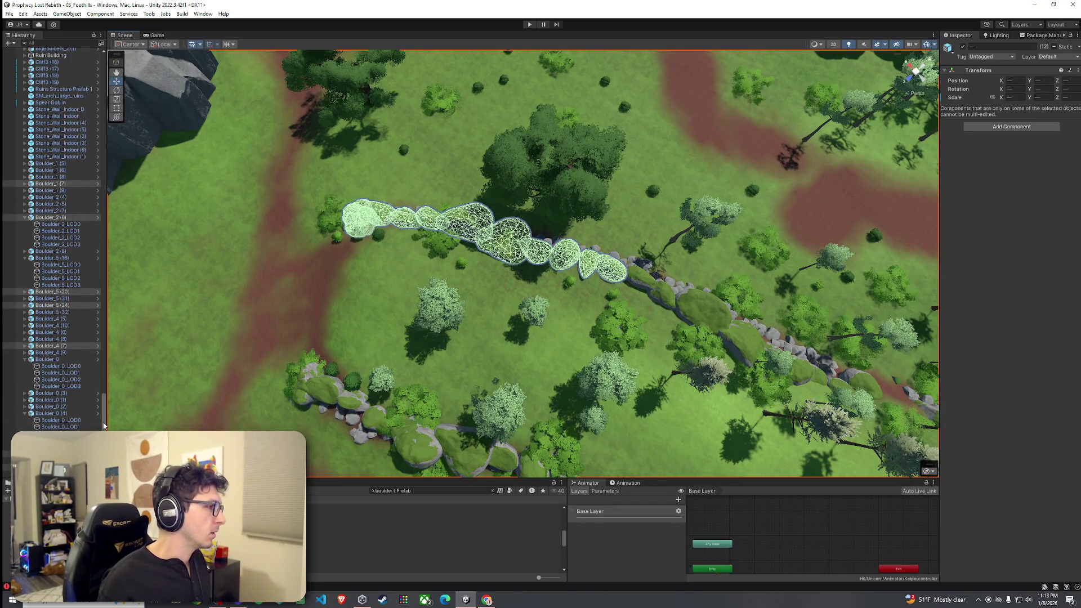
drag(103, 426, 106, 77)
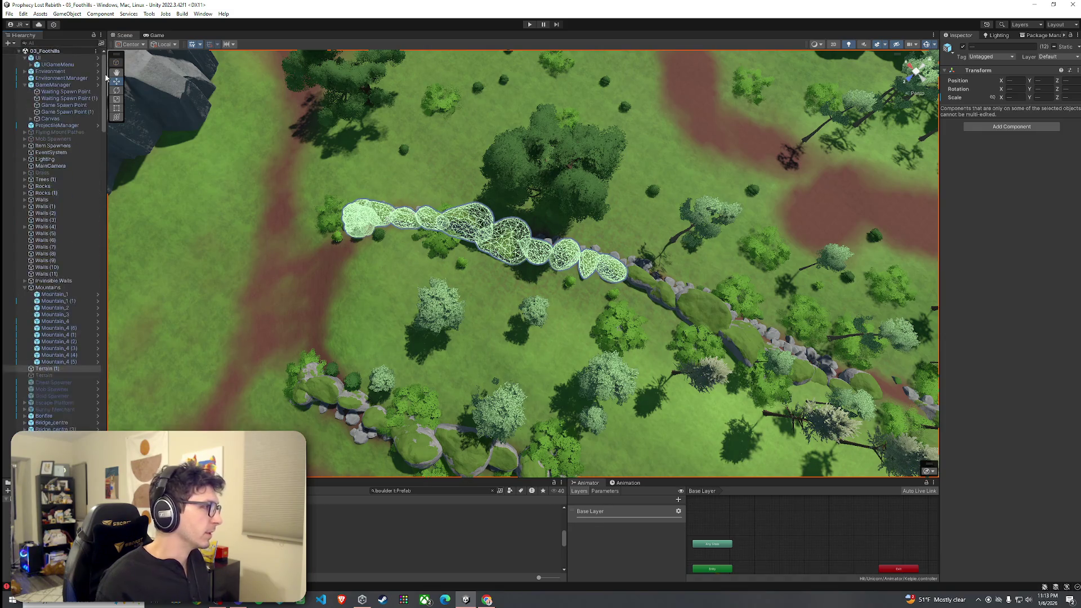
ctrl+click(45, 370)
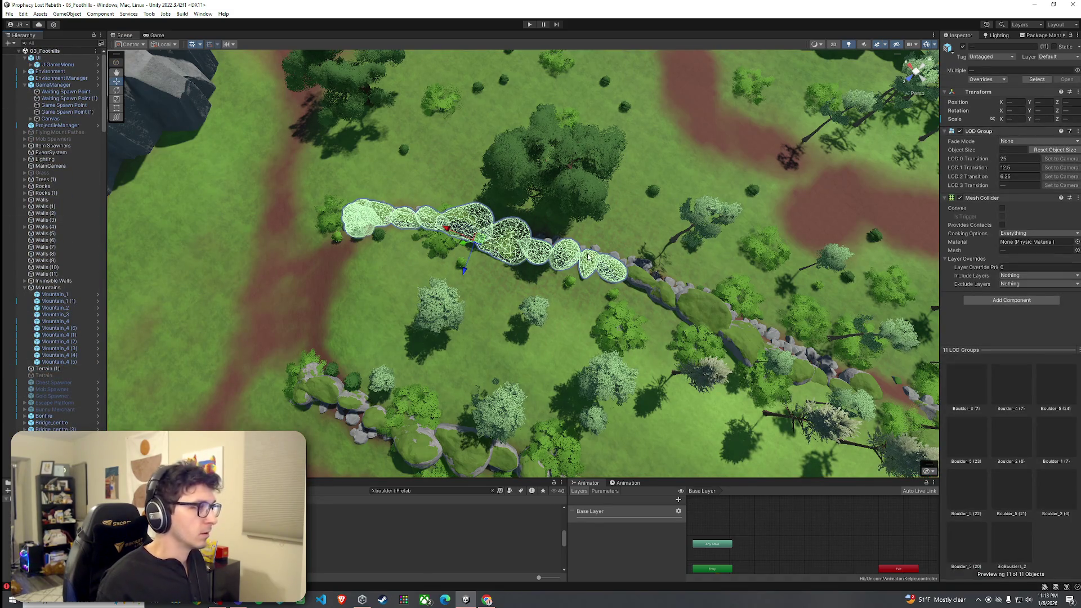
Duplicate the boulders with Ctrl+D and move the copies out to the distant cliffs
key(ctrl+d)
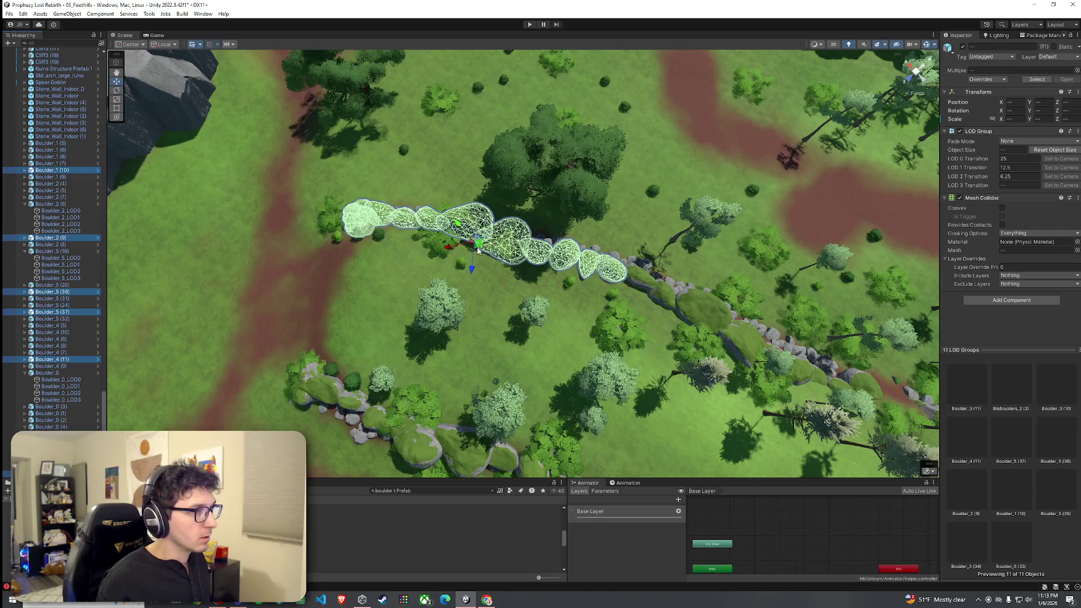
mouse_move(463, 230)
mouse_down()
mouse_move(451, 185)
mouse_move(338, 124)
mouse_move(149, 51)
mouse_up()
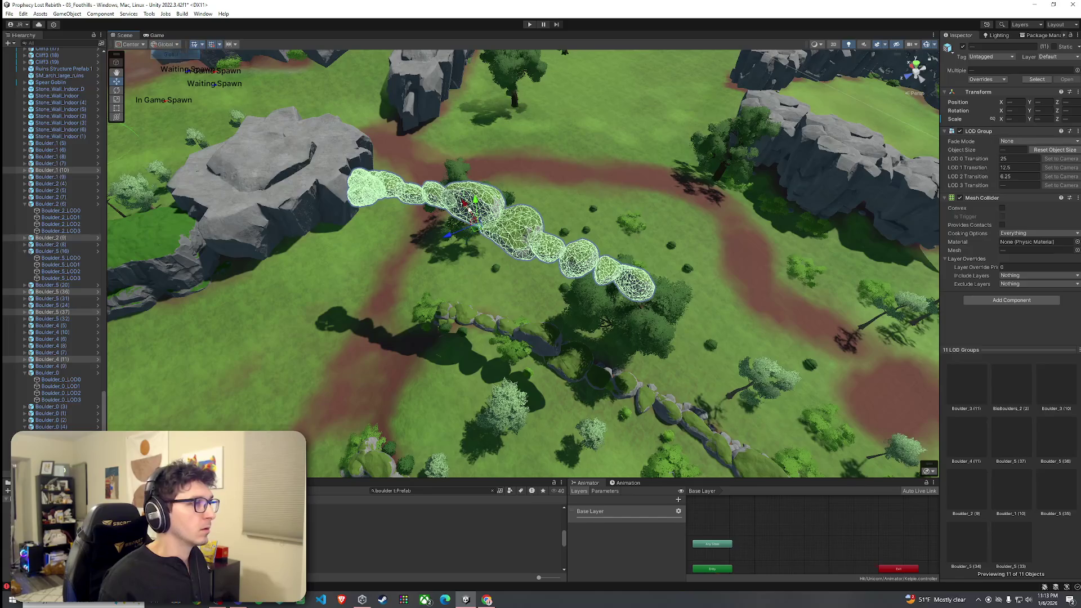
mouse_move(480, 233)
mouse_down()
mouse_move(467, 208)
mouse_move(460, 236)
mouse_up()
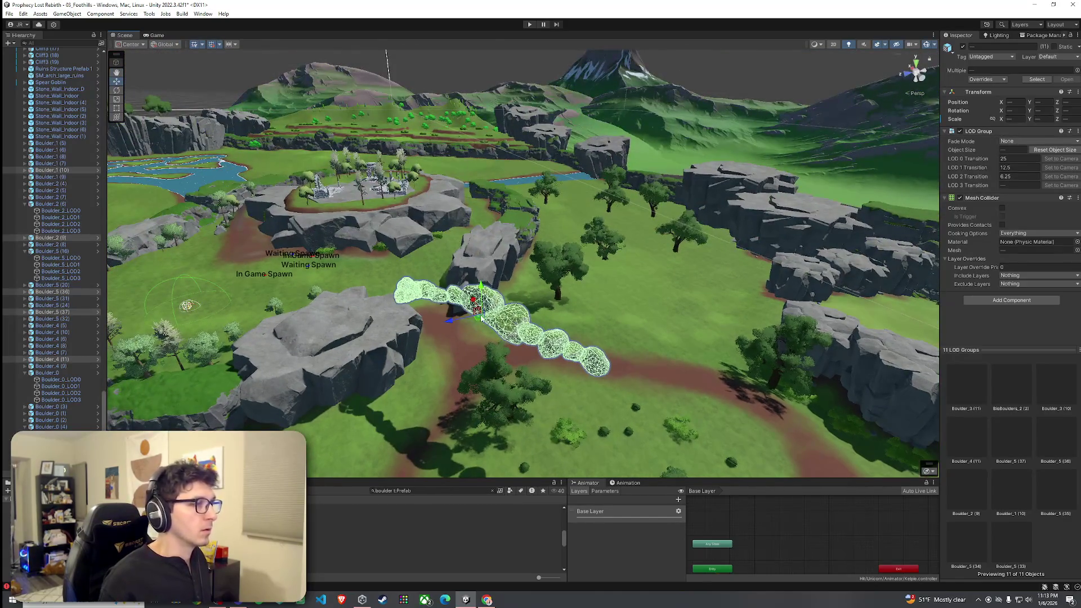
drag(481, 318, 571, 160)
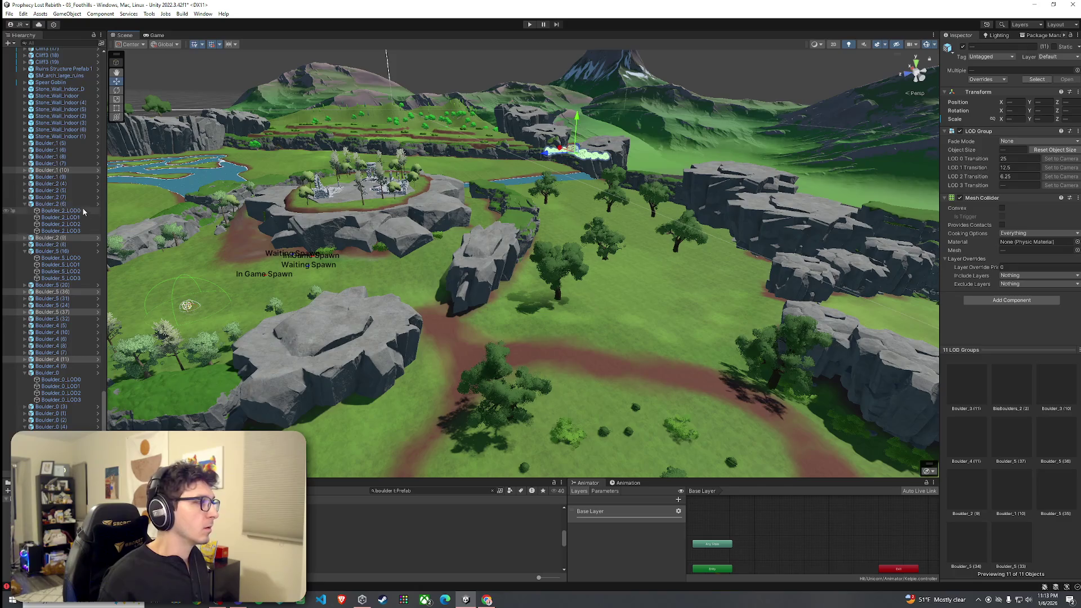
Orbit to the waterfall pool and select individual copied boulders along its rim
mouse_move(292, 236)
mouse_down()
mouse_move(309, 171)
mouse_move(545, 283)
mouse_move(564, 220)
mouse_up()
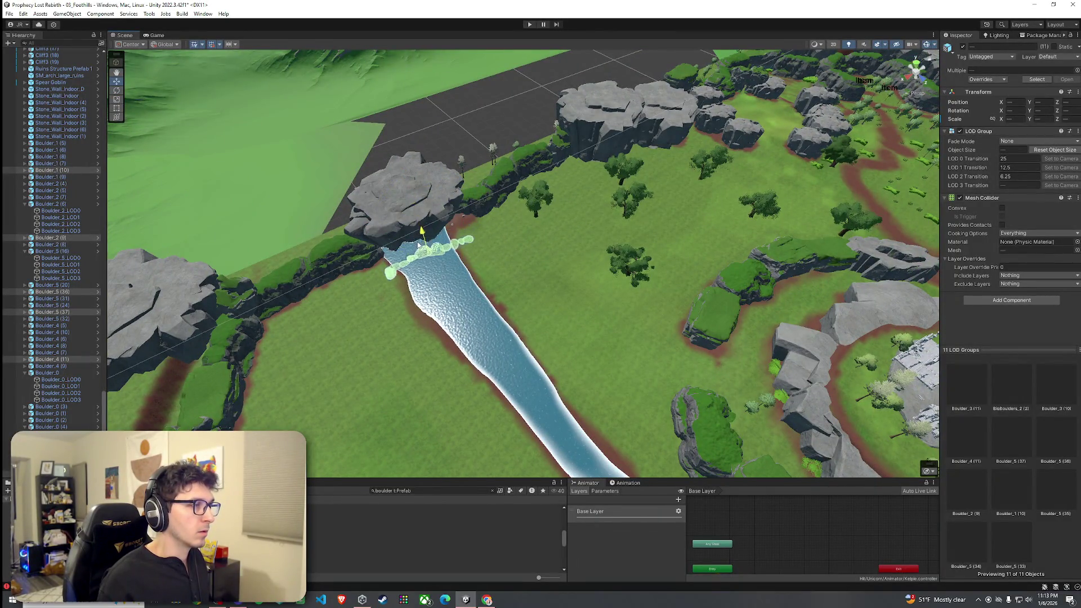
mouse_move(419, 242)
mouse_down()
mouse_move(394, 253)
mouse_move(358, 244)
mouse_up()
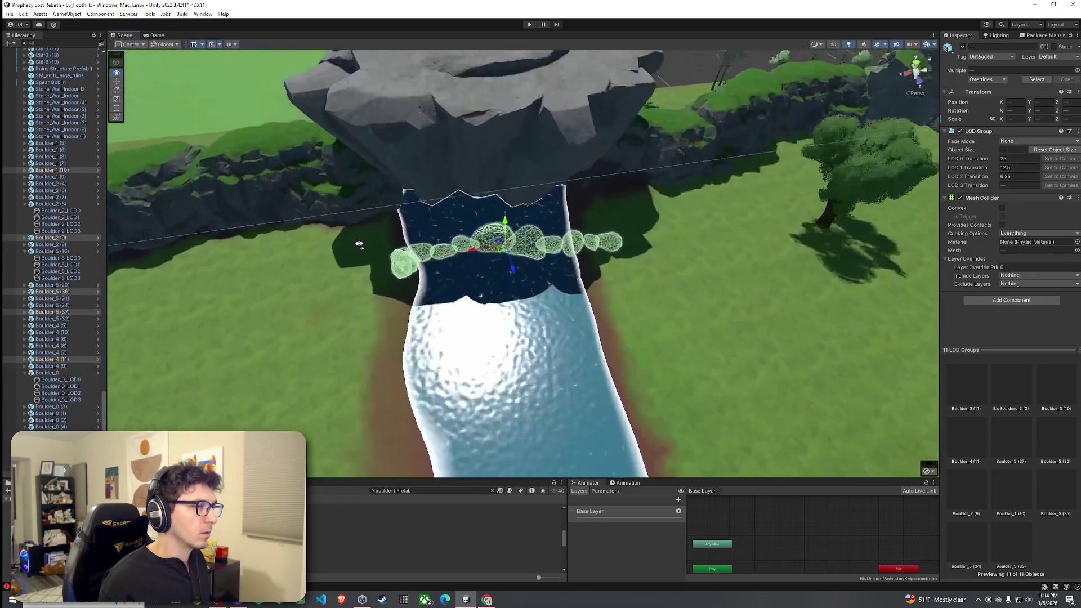
scroll(356, 234, up, 3)
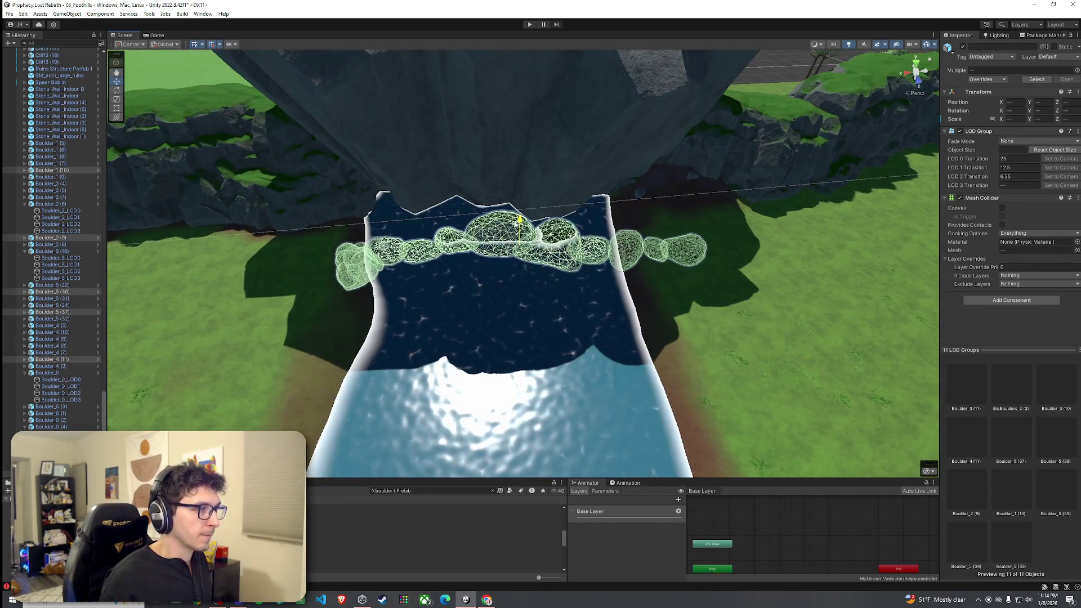
click(378, 291)
click(387, 277)
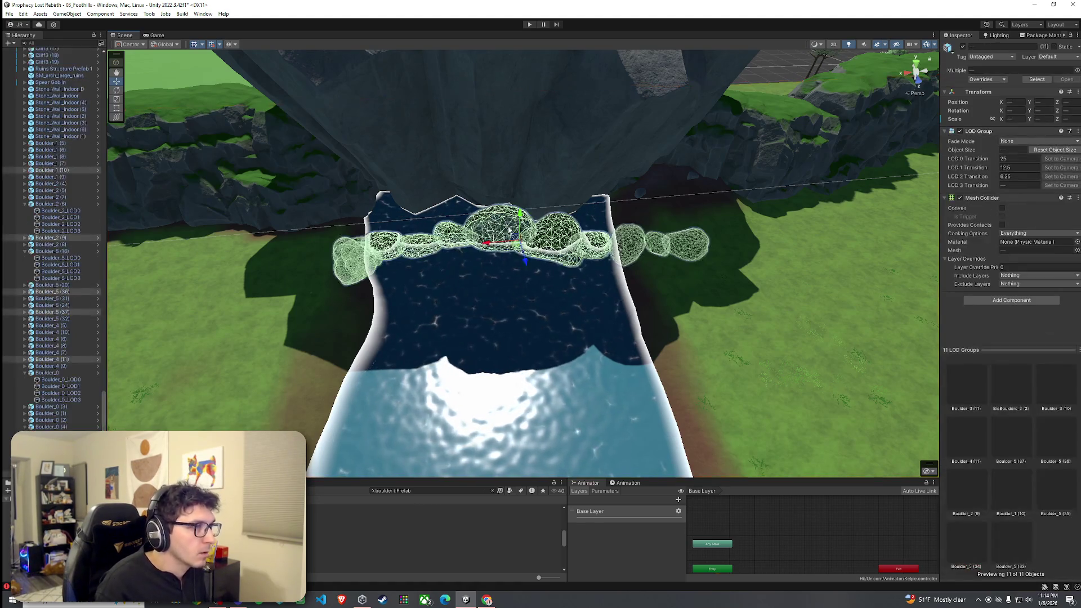
click(387, 277)
mouse_move(387, 277)
mouse_down()
mouse_move(471, 258)
mouse_move(398, 235)
mouse_move(374, 215)
mouse_move(378, 198)
mouse_up()
click(407, 246)
click(384, 257)
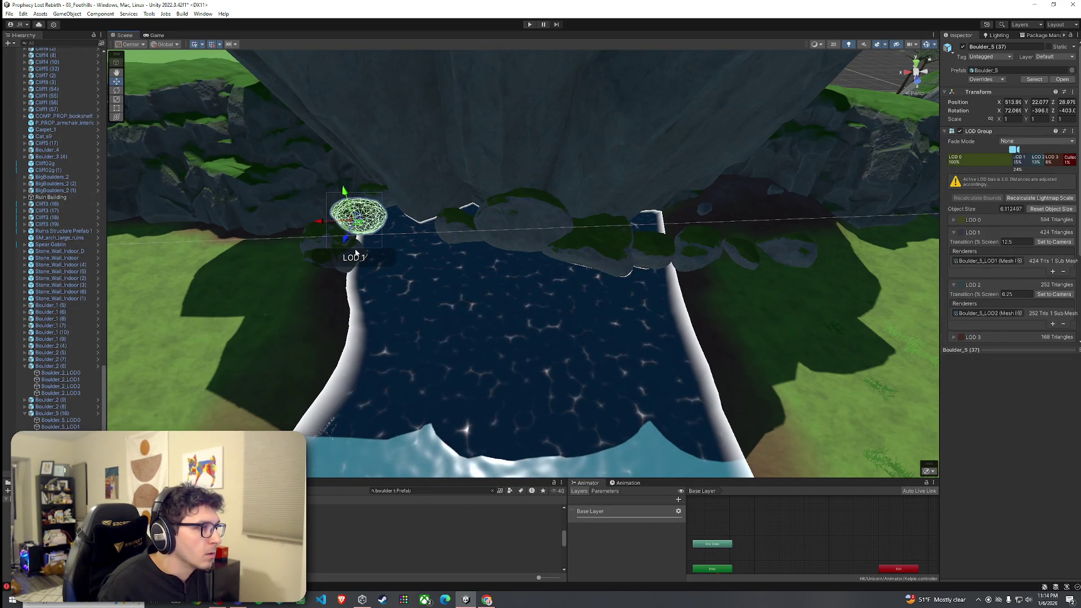
Move one rim boulder down onto the water and slide another to the left
click(338, 240)
click(530, 232)
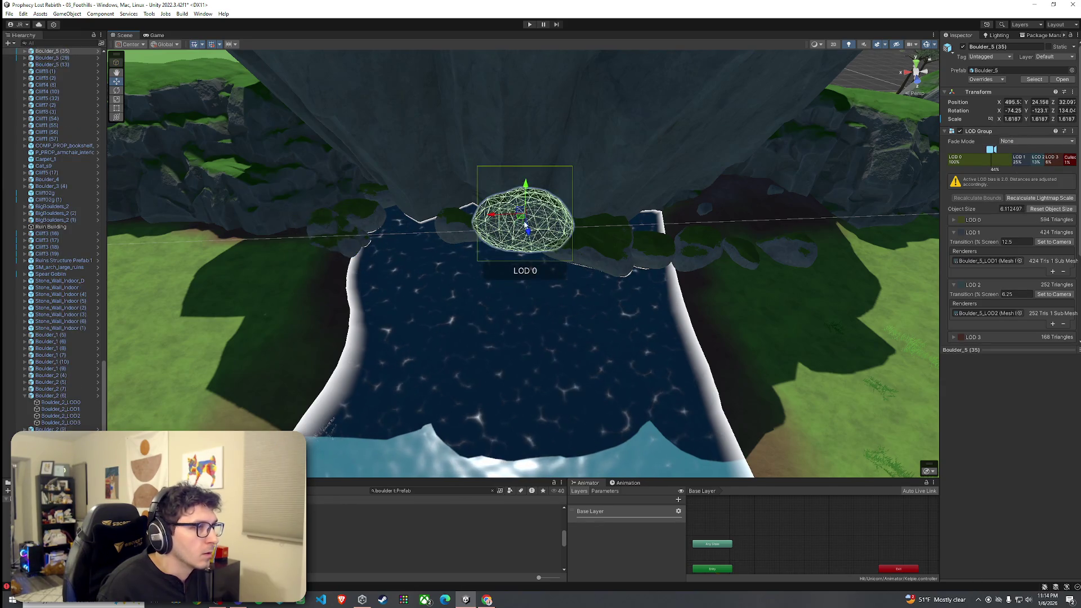
mouse_move(526, 225)
mouse_down()
mouse_move(489, 254)
mouse_move(491, 284)
mouse_up()
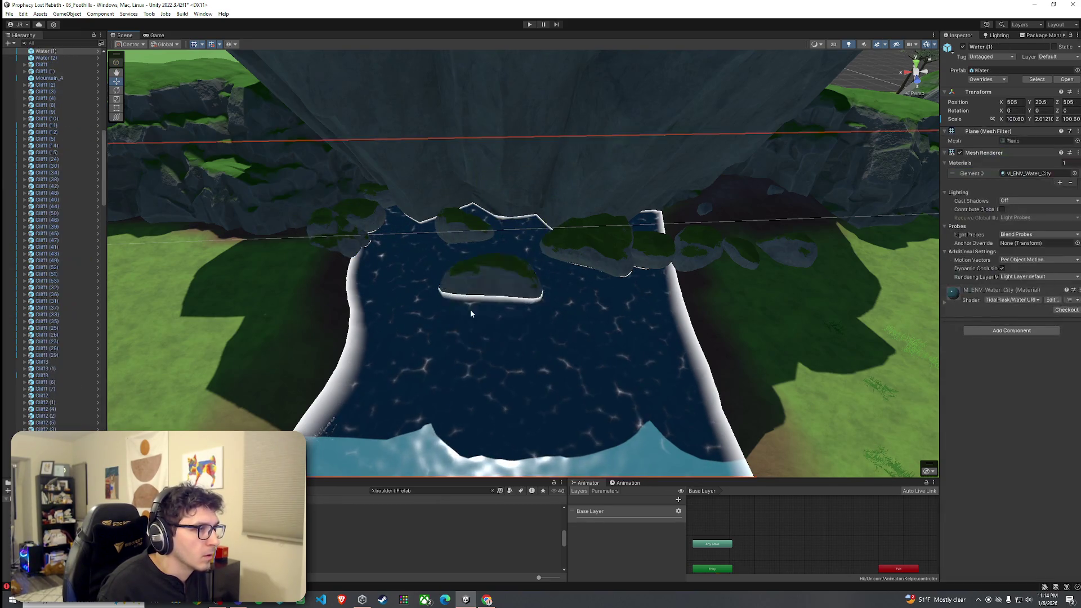
click(475, 245)
mouse_move(466, 234)
mouse_down()
mouse_move(428, 245)
mouse_move(426, 224)
mouse_up()
click(428, 270)
mouse_move(428, 270)
mouse_down()
mouse_move(466, 234)
mouse_move(558, 227)
mouse_move(482, 229)
mouse_move(555, 246)
mouse_move(491, 254)
mouse_up()
Frame a right-bank boulder and move it toward the water's edge
click(481, 229)
click(507, 242)
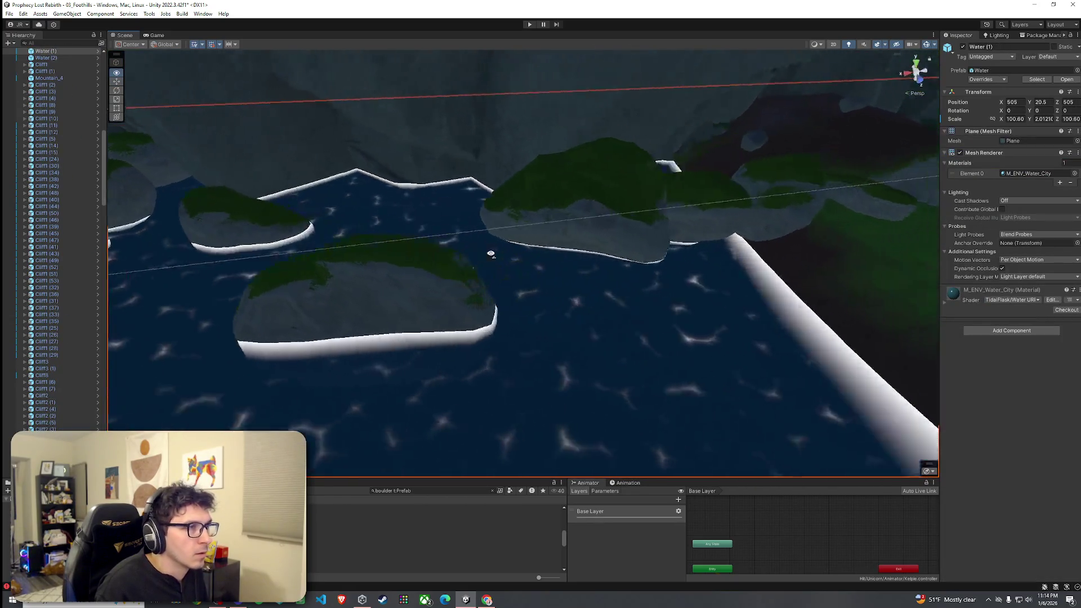
click(514, 211)
mouse_move(514, 211)
mouse_down()
mouse_move(619, 237)
mouse_move(482, 194)
mouse_move(468, 167)
mouse_move(596, 179)
mouse_up()
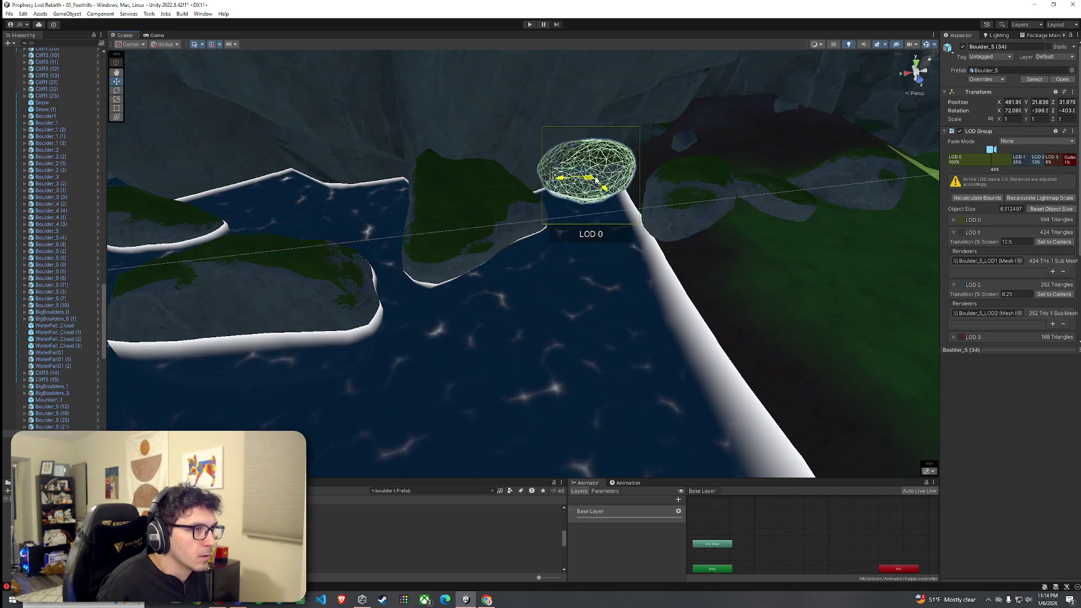
click(549, 234)
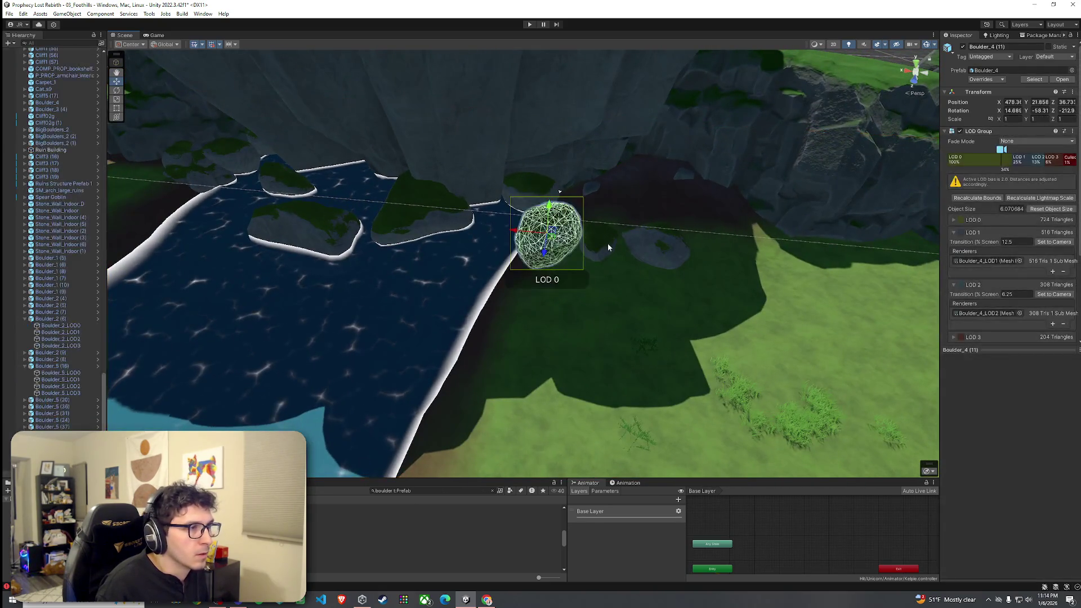
drag(653, 245, 586, 241)
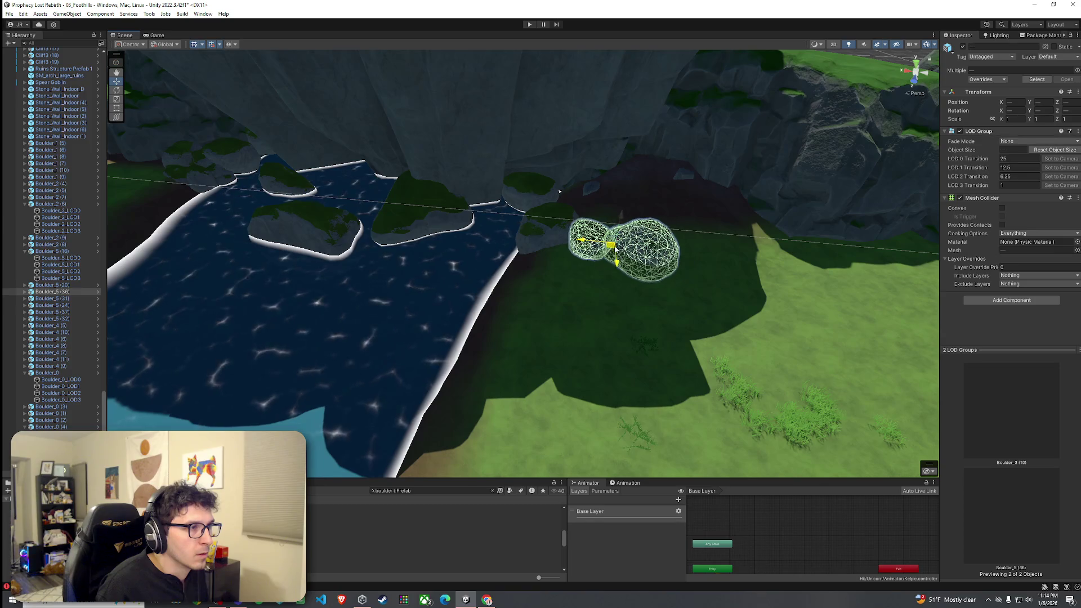
click(642, 250)
key(f)
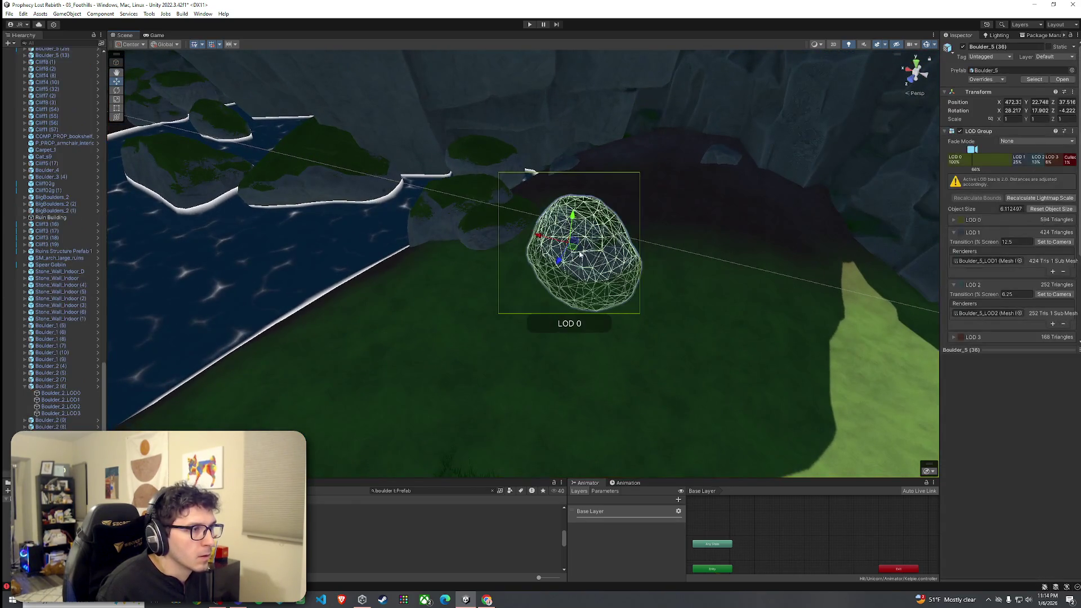
mouse_move(580, 255)
mouse_down()
mouse_move(515, 253)
mouse_move(539, 255)
mouse_up()
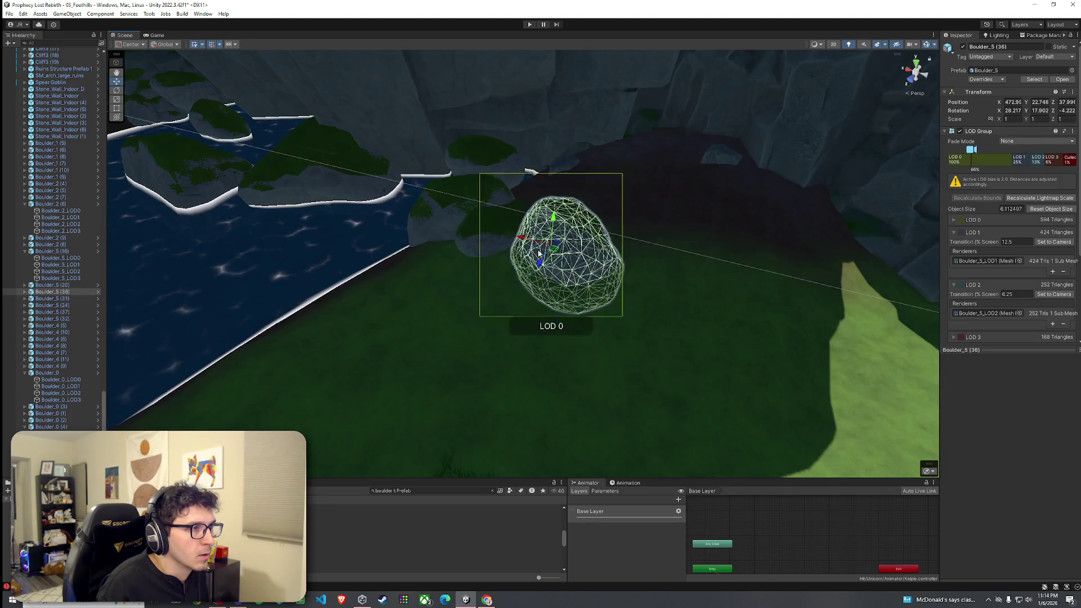
Nudge the larger nearby boulder right and raise the boulder beside the pool slightly
click(448, 258)
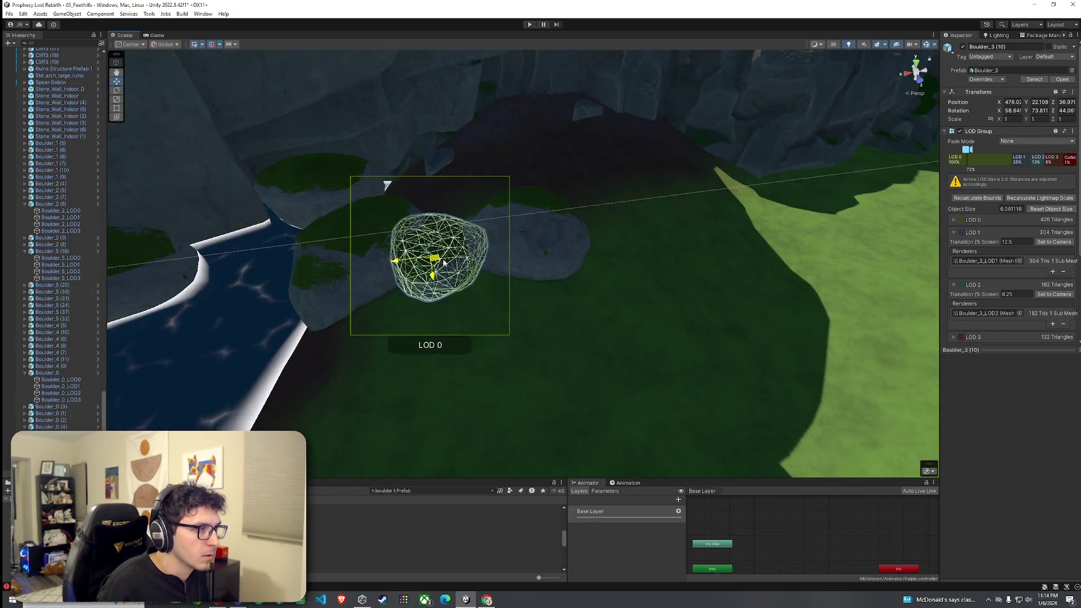
click(523, 261)
drag(512, 253, 552, 265)
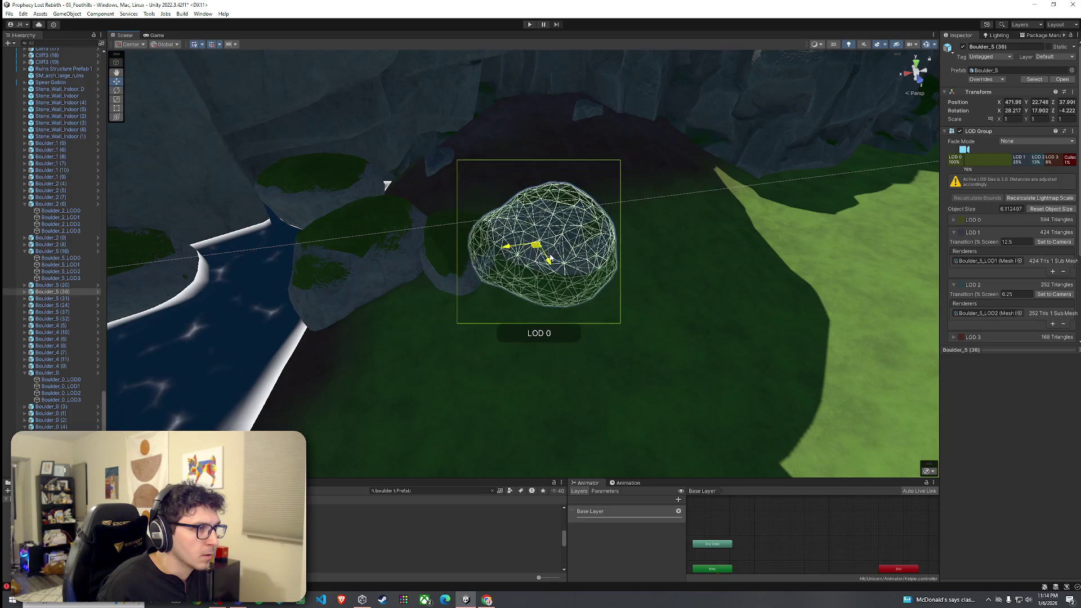
click(515, 289)
scroll(526, 317, up, 5)
click(714, 247)
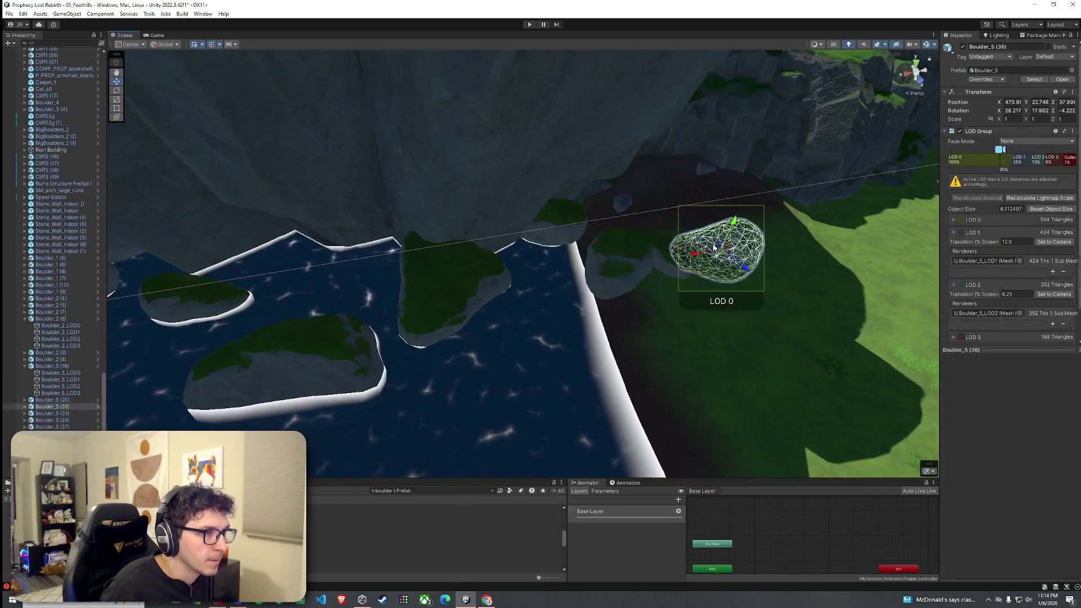
drag(732, 234, 734, 228)
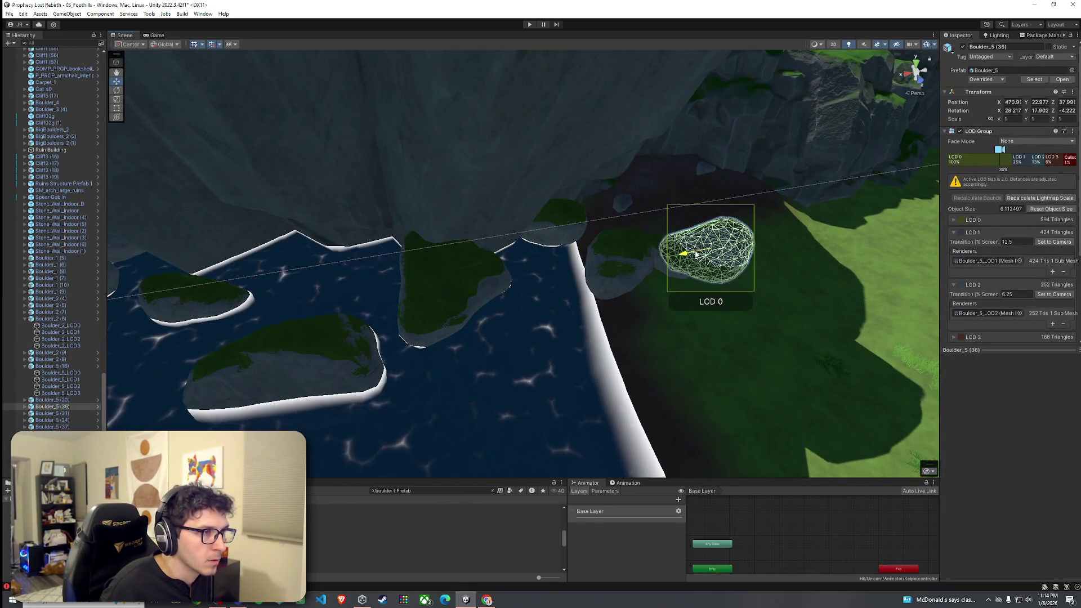
click(713, 270)
scroll(715, 276, up, 5)
drag(708, 280, 675, 276)
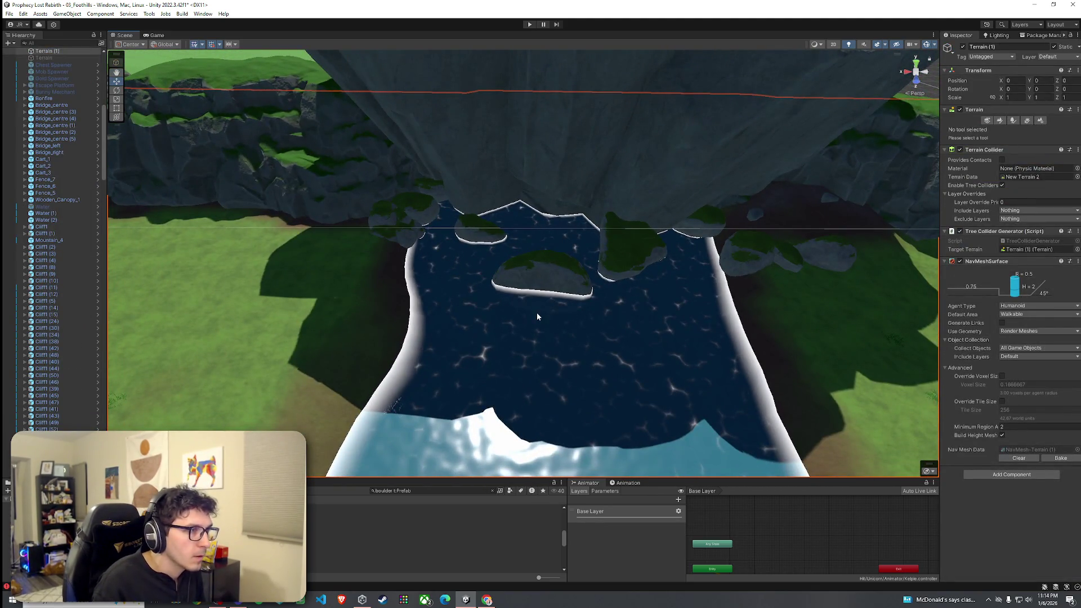
click(394, 236)
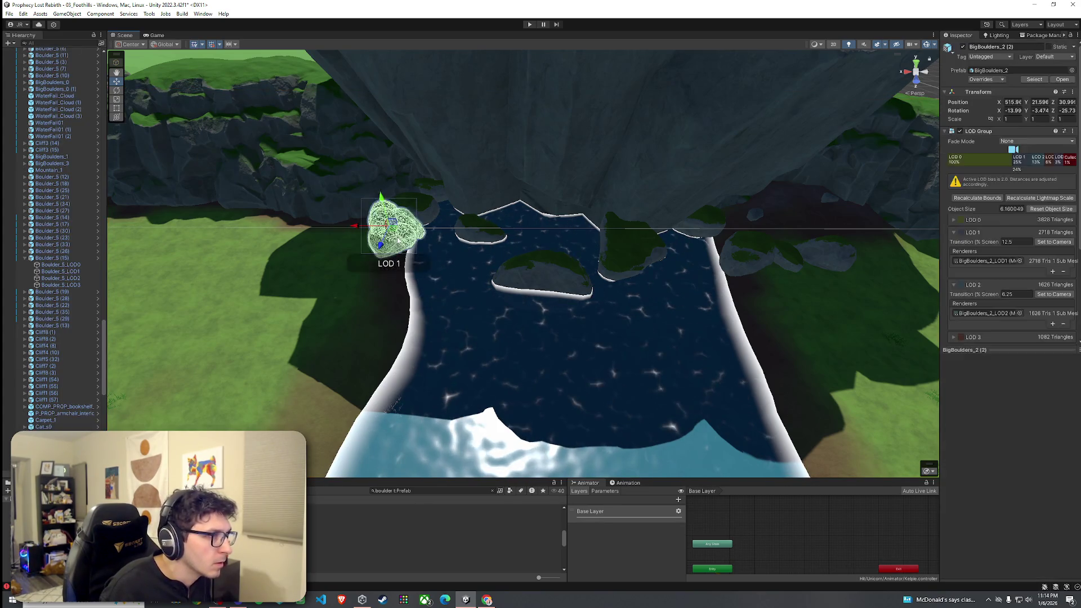
click(439, 292)
scroll(429, 270, up, 5)
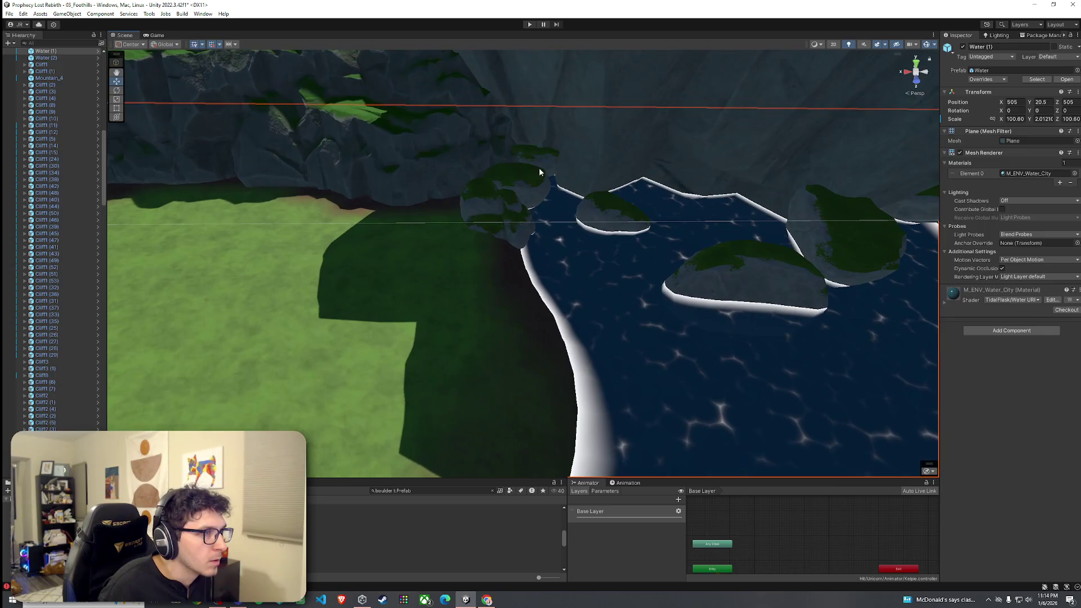
click(539, 171)
mouse_move(539, 170)
mouse_down()
mouse_move(639, 183)
mouse_move(677, 174)
mouse_move(651, 200)
mouse_move(458, 283)
mouse_up()
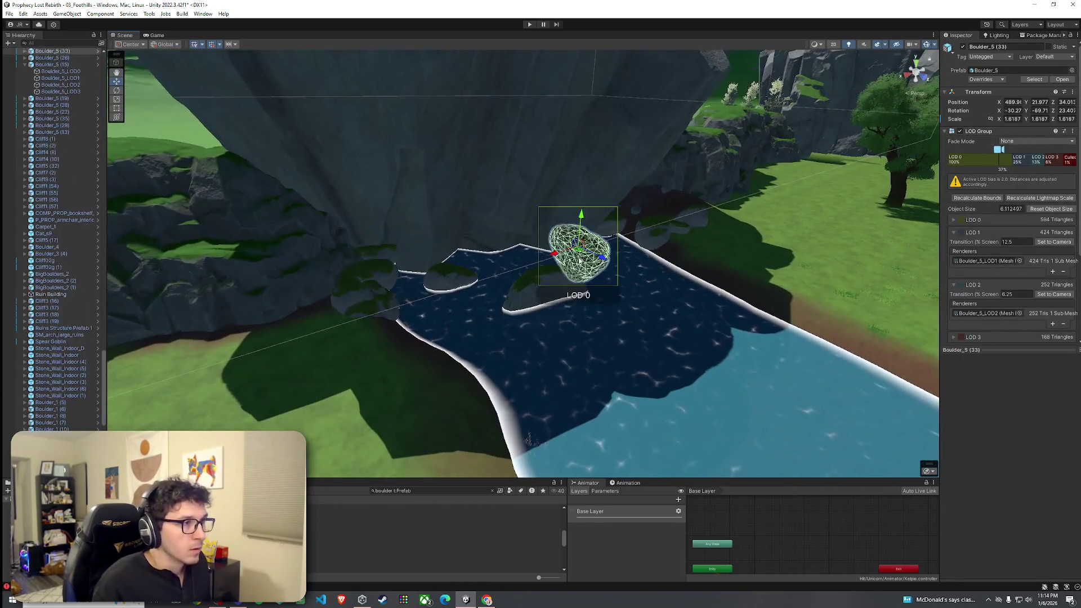
shift+click(458, 282)
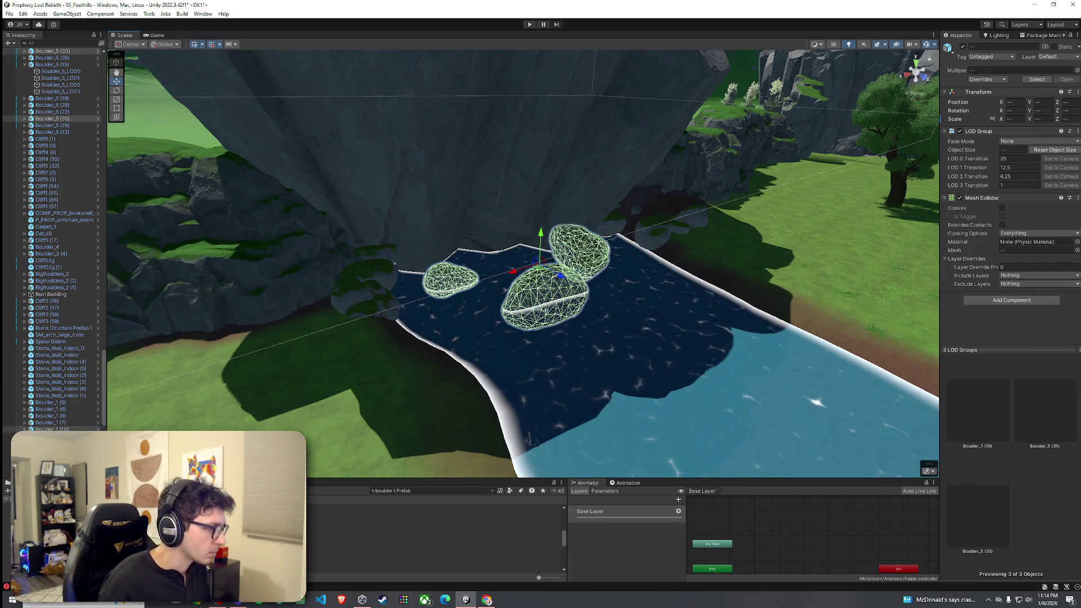
click(393, 531)
text(cliff)
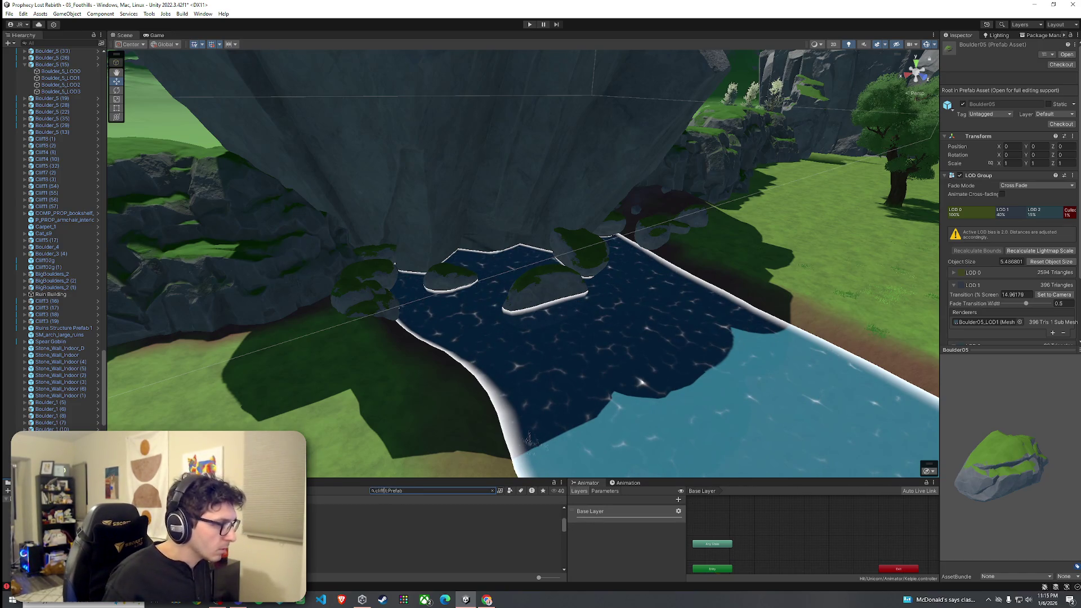
key(Down)
key(Down)
key(Down)
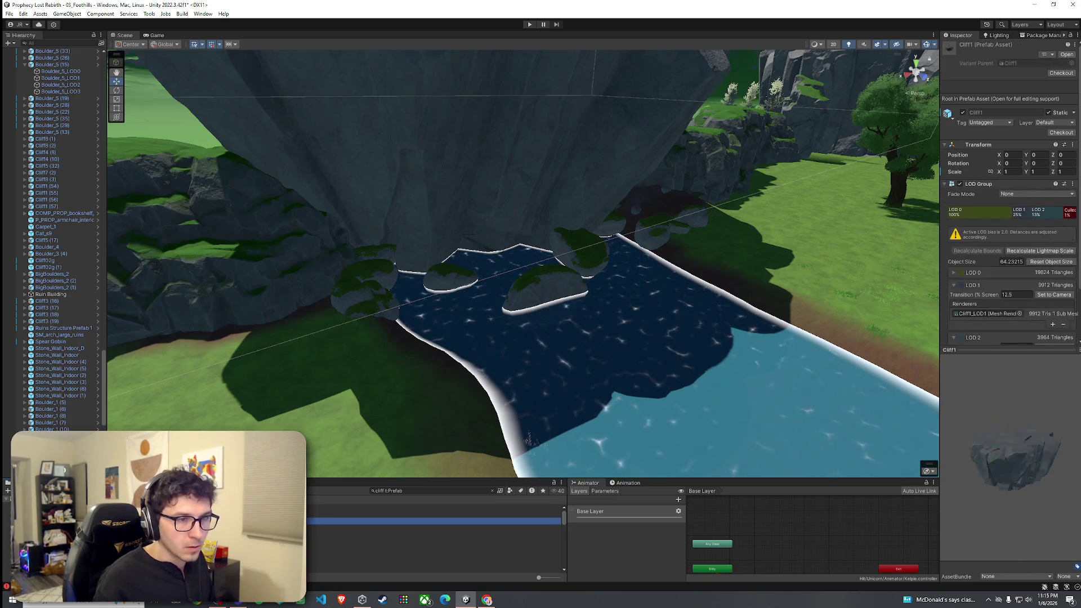
key(Down)
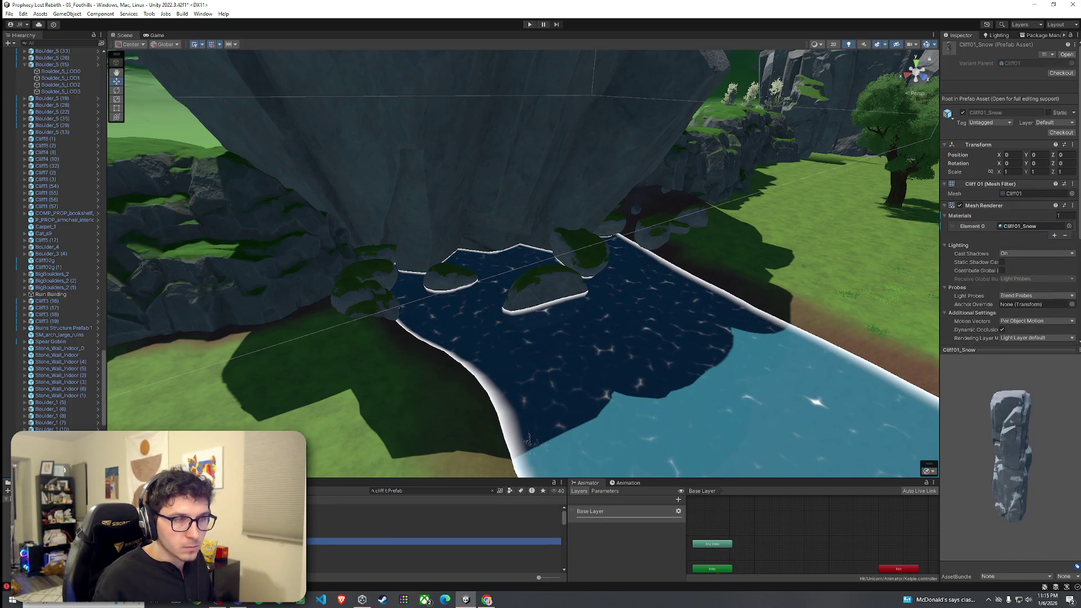
key(Down)
key(Down)
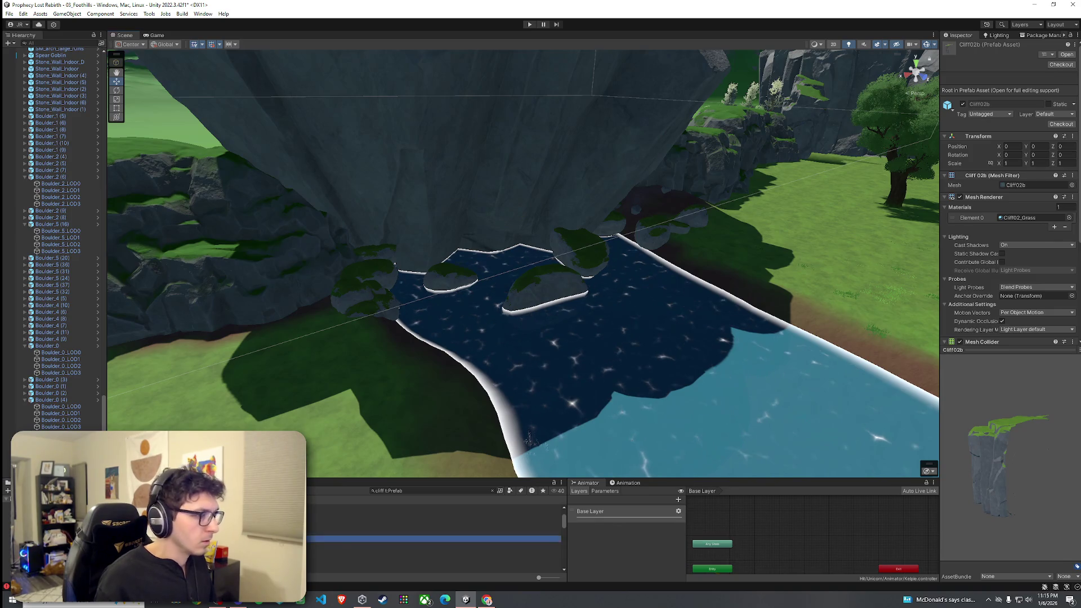
key(Down)
key(Down)
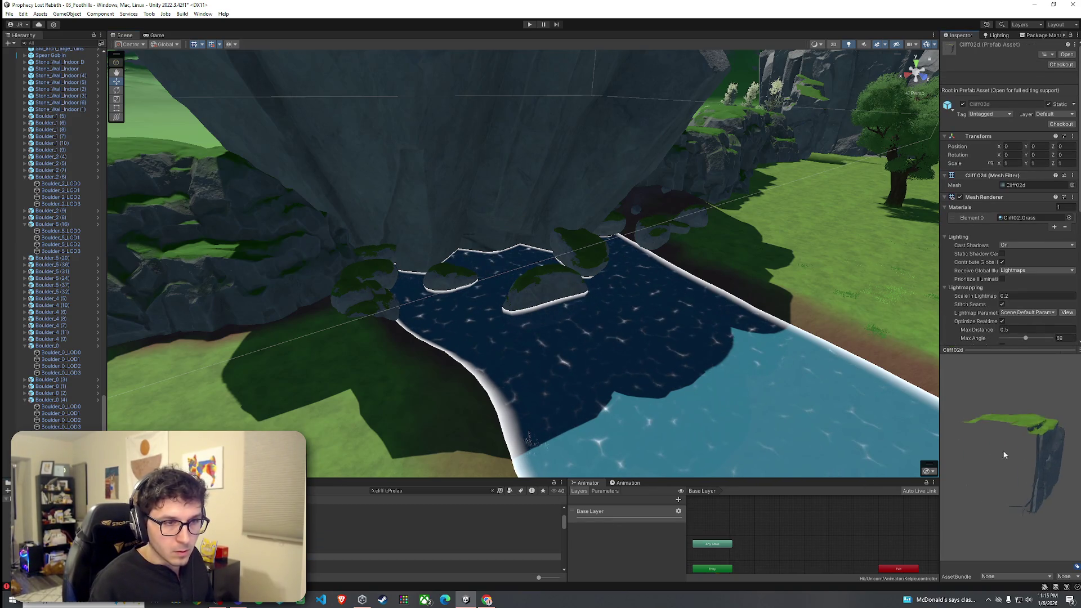
drag(1005, 455, 929, 456)
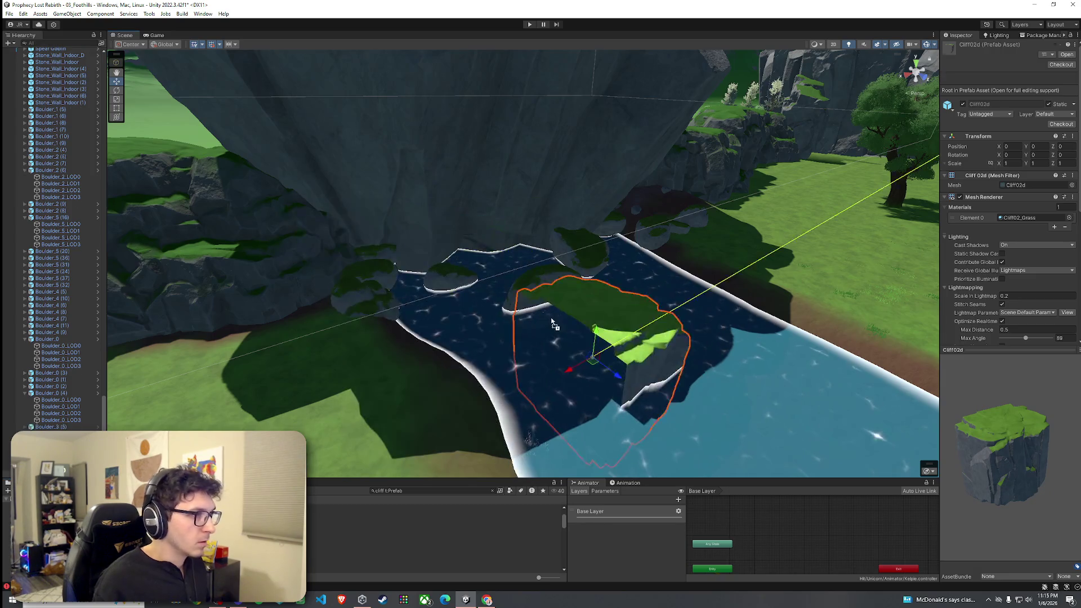
key(Down)
key(Down)
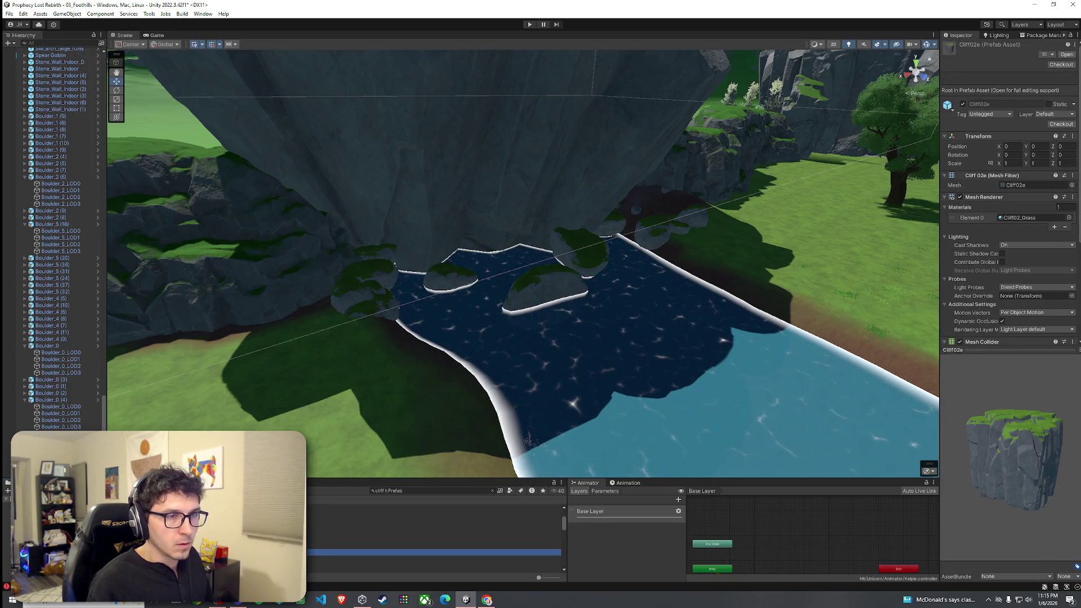
key(Down)
key(Down)
key(Down)
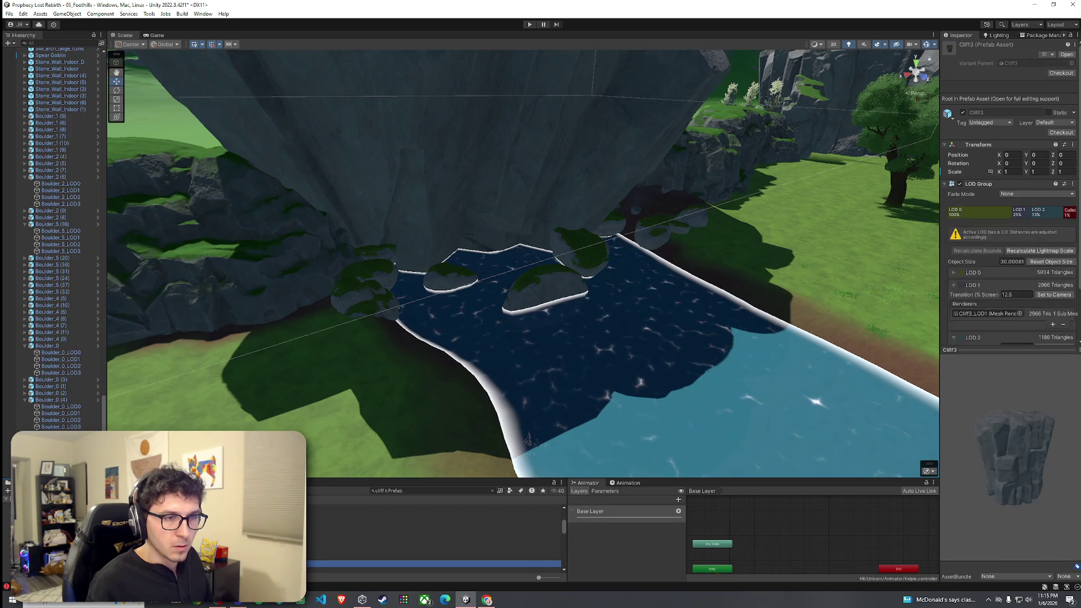
key(Down)
key(Down)
key(Down)
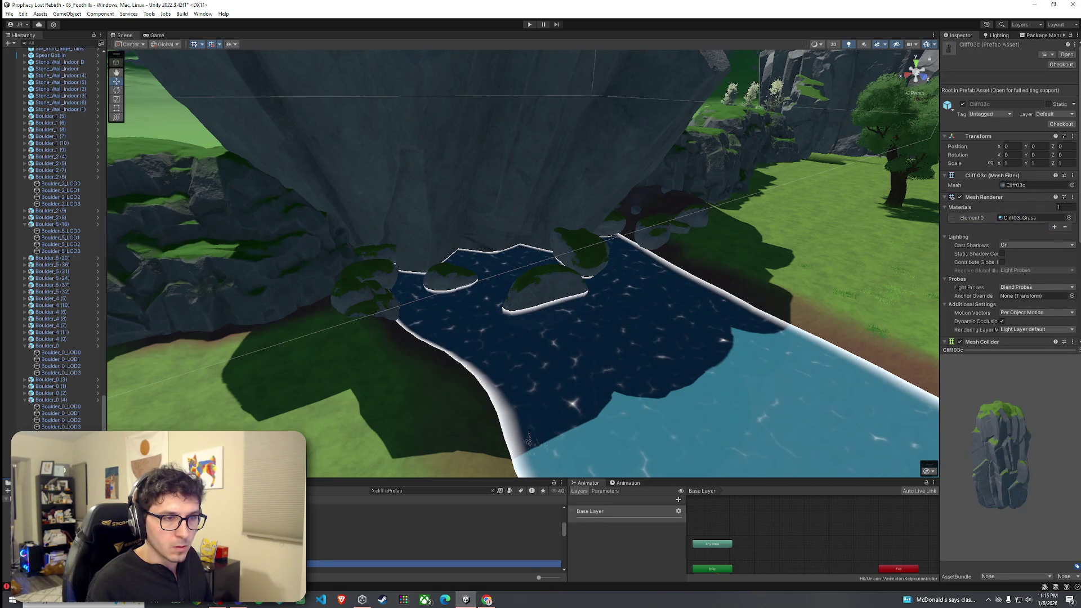
key(Down)
key(Down)
key(Down)
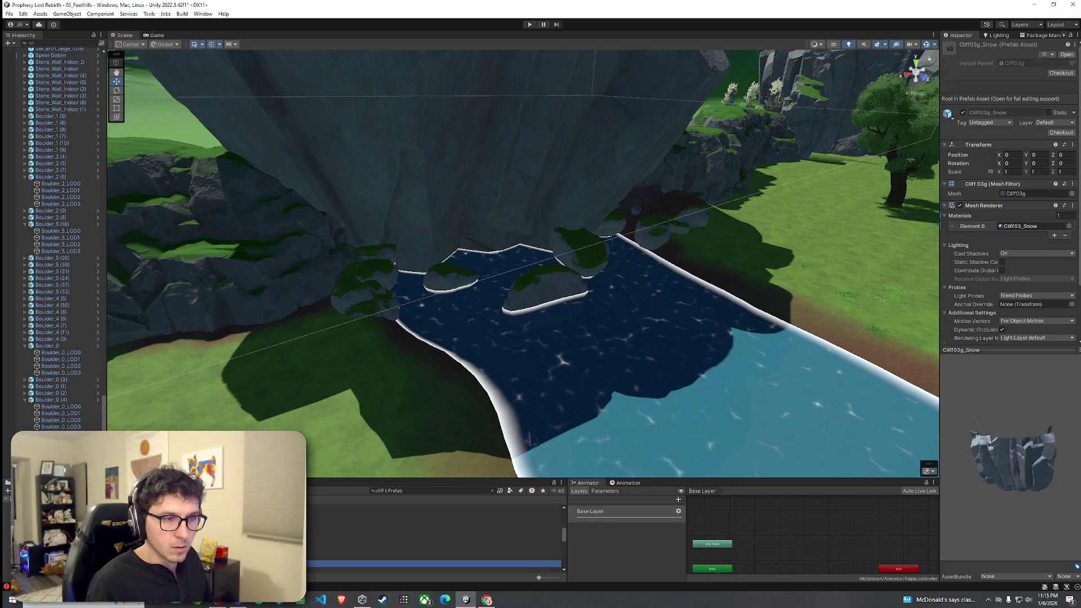
key(Down)
key(Down)
key(Down)
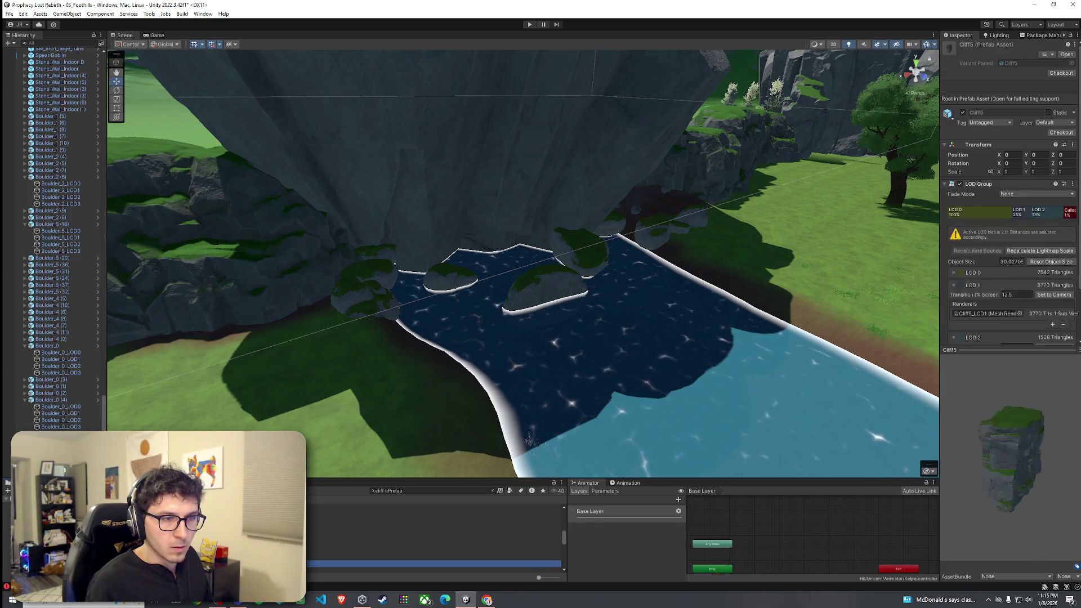
key(Down)
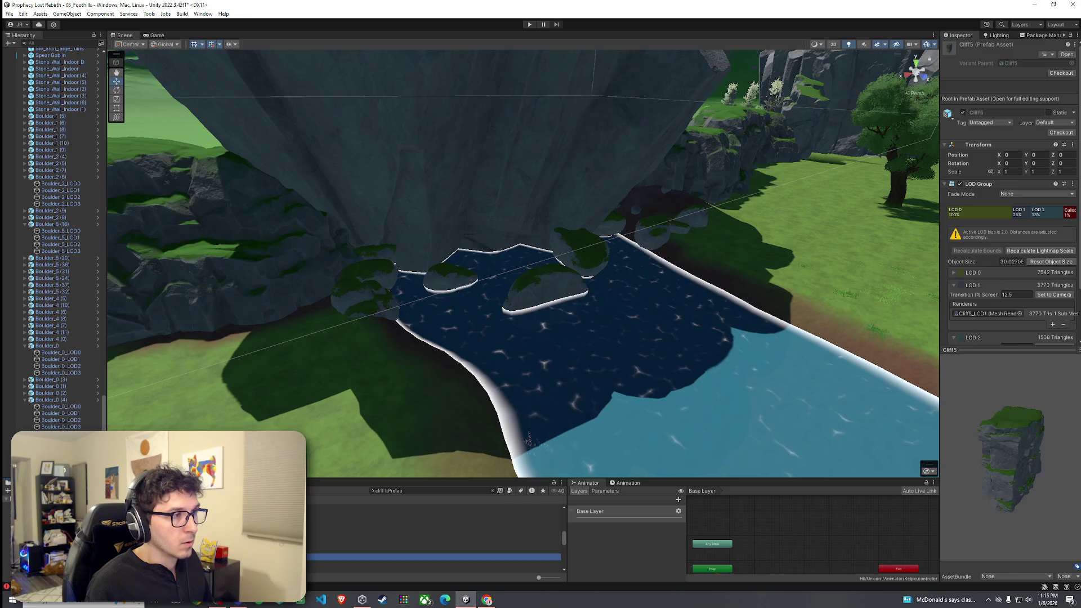
key(Down)
key(Down)
key(Down)
key(Down)
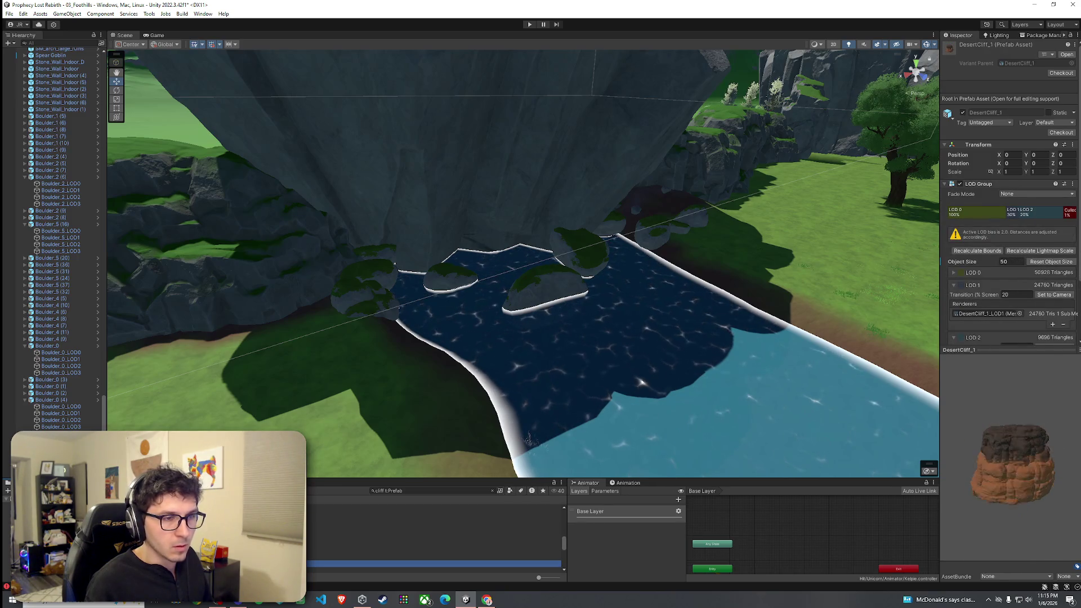
key(Down)
key(Down)
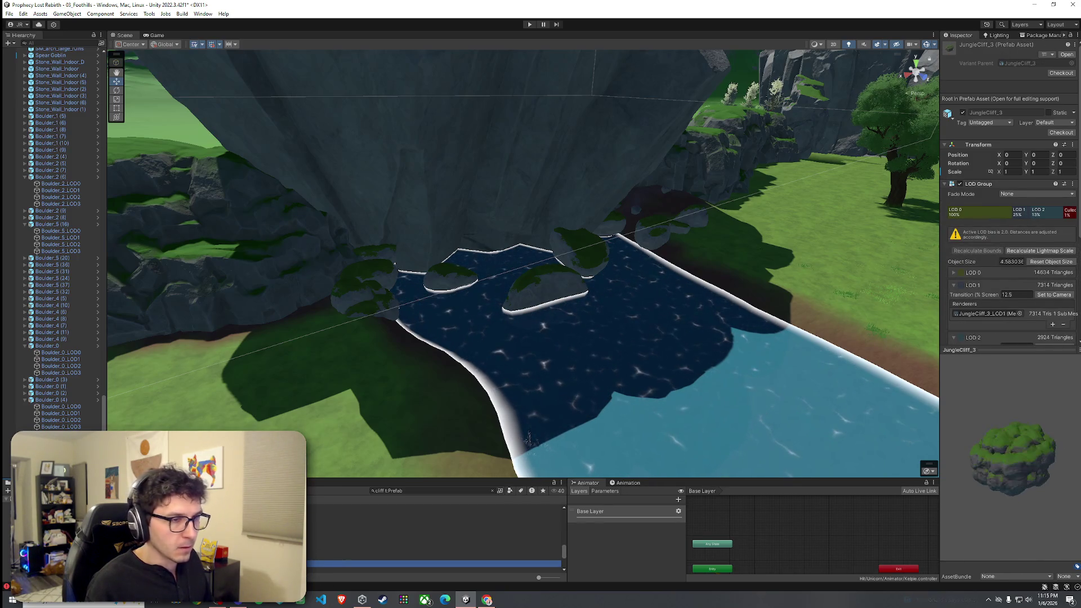
key(Down)
key(Down)
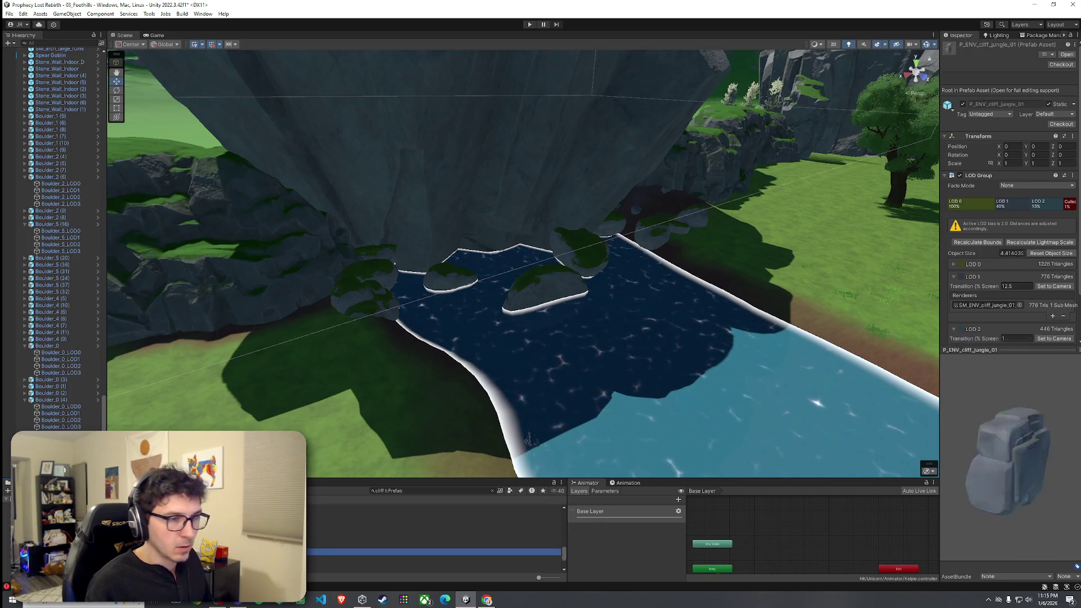
key(Down)
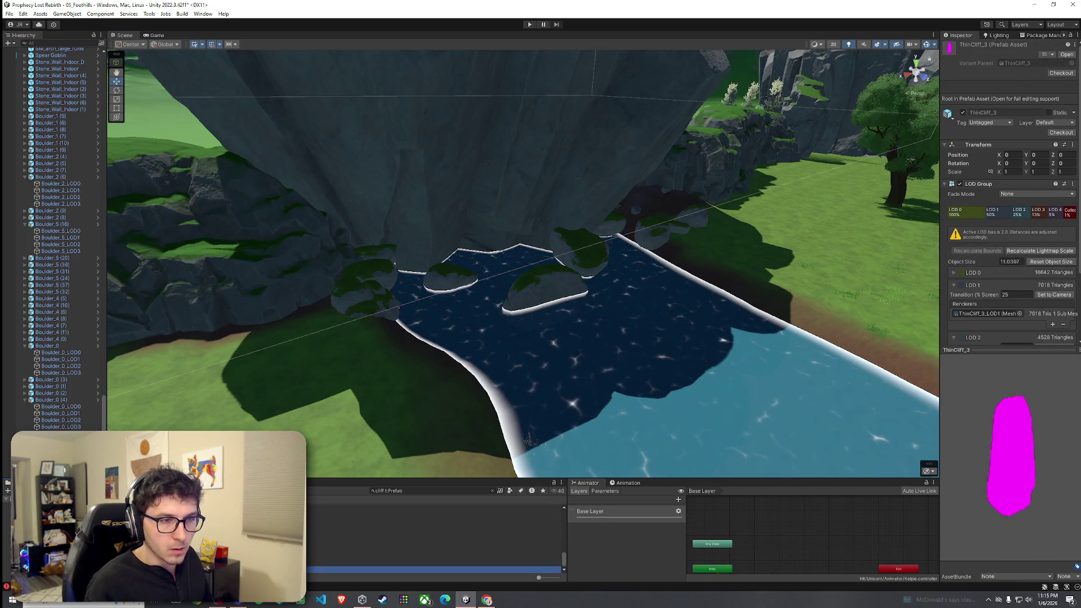
key(Down)
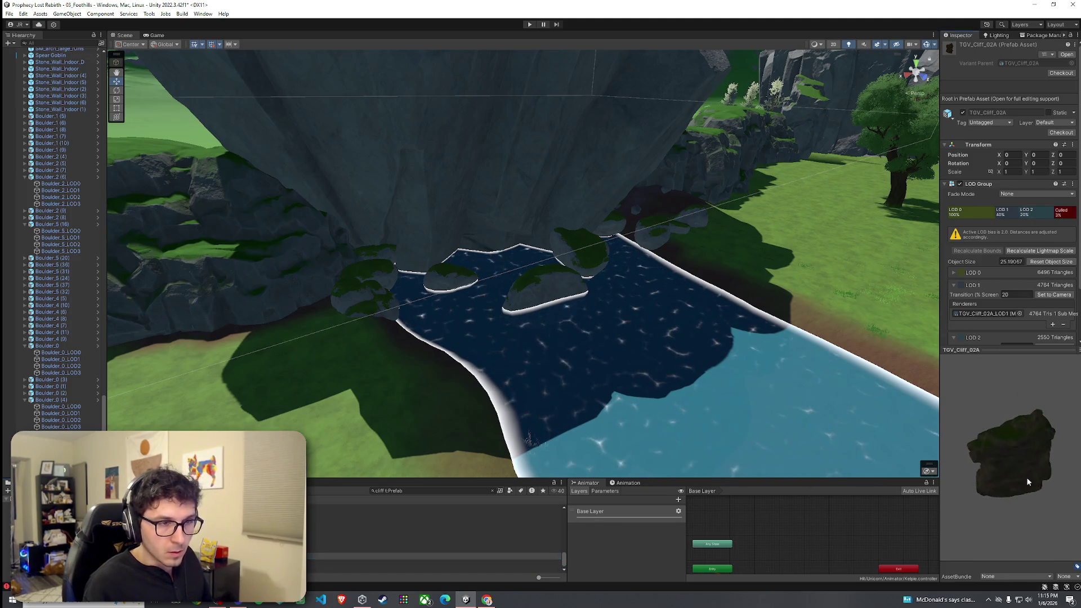
mouse_move(527, 439)
mouse_down()
mouse_move(357, 429)
mouse_move(373, 415)
mouse_move(360, 394)
mouse_move(329, 407)
mouse_up()
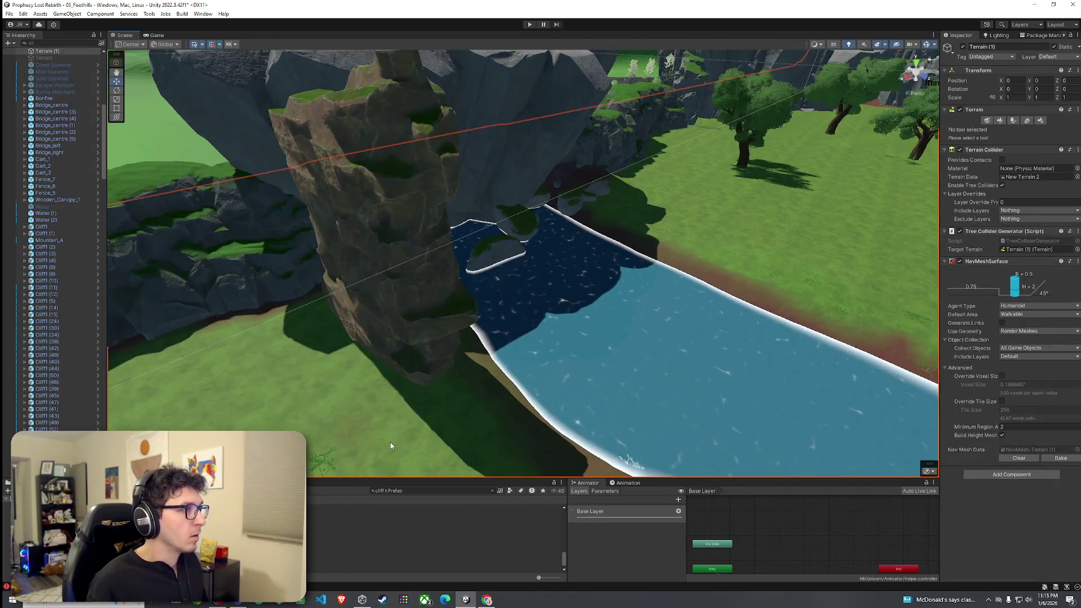
Undo the TGV_Cliff_02A cliff, then duplicate Boulder_5 (35) and raise the copy
key(ctrl+z)
mouse_move(465, 394)
mouse_down()
mouse_move(390, 355)
mouse_move(387, 340)
mouse_up()
click(541, 406)
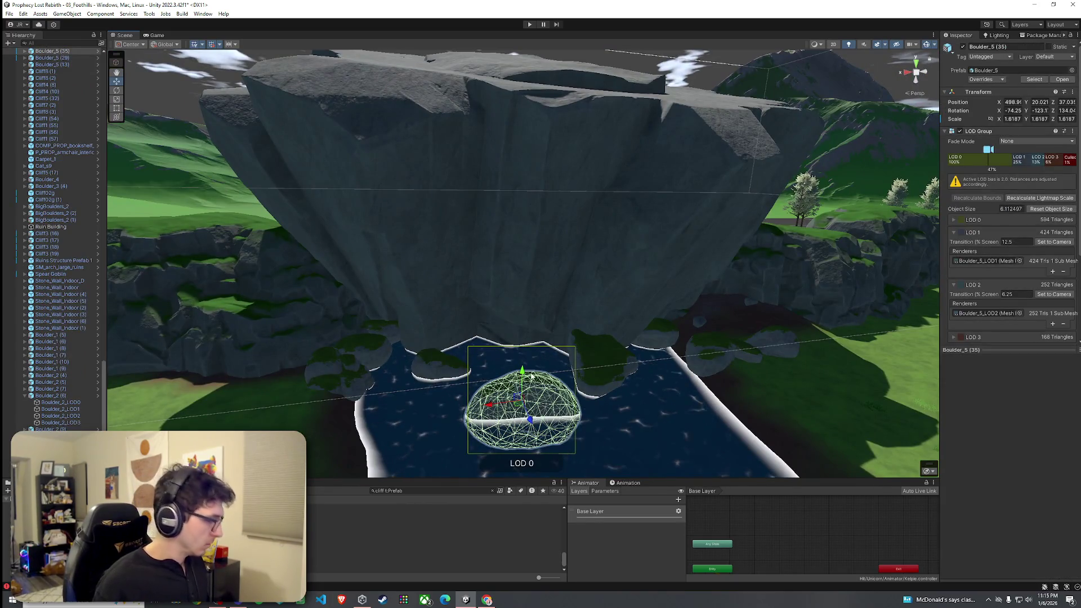
key(ctrl+d)
mouse_move(532, 376)
mouse_down()
mouse_move(530, 228)
mouse_move(568, 215)
mouse_move(660, 247)
mouse_up()
key(e)
Duplicate Boulder_5 (33) and move the copy up onto the Cliff1 (13) face
click(568, 215)
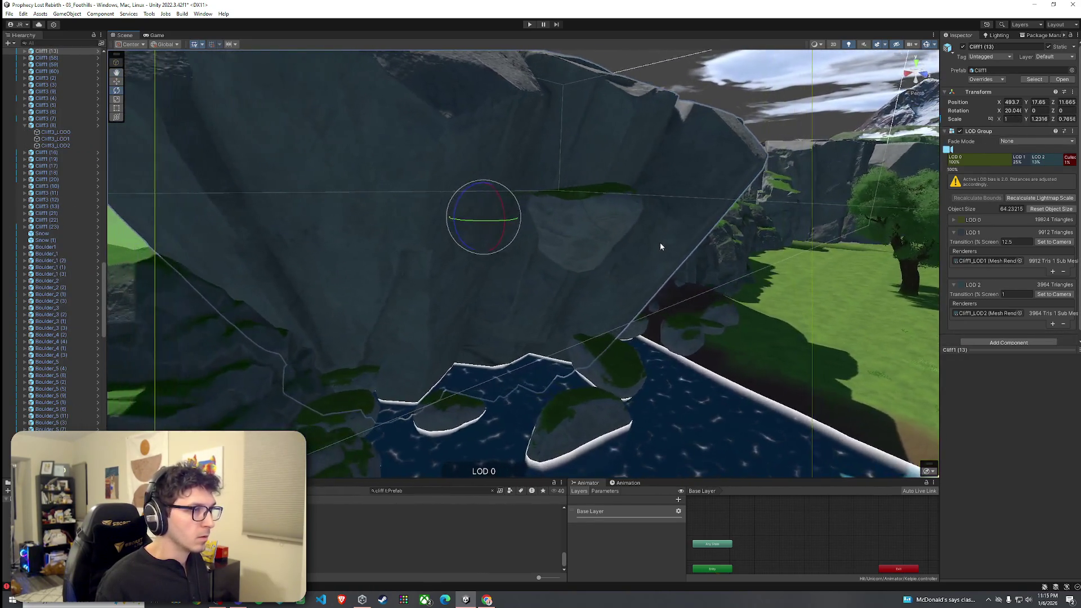
click(643, 290)
scroll(646, 294, down, 5)
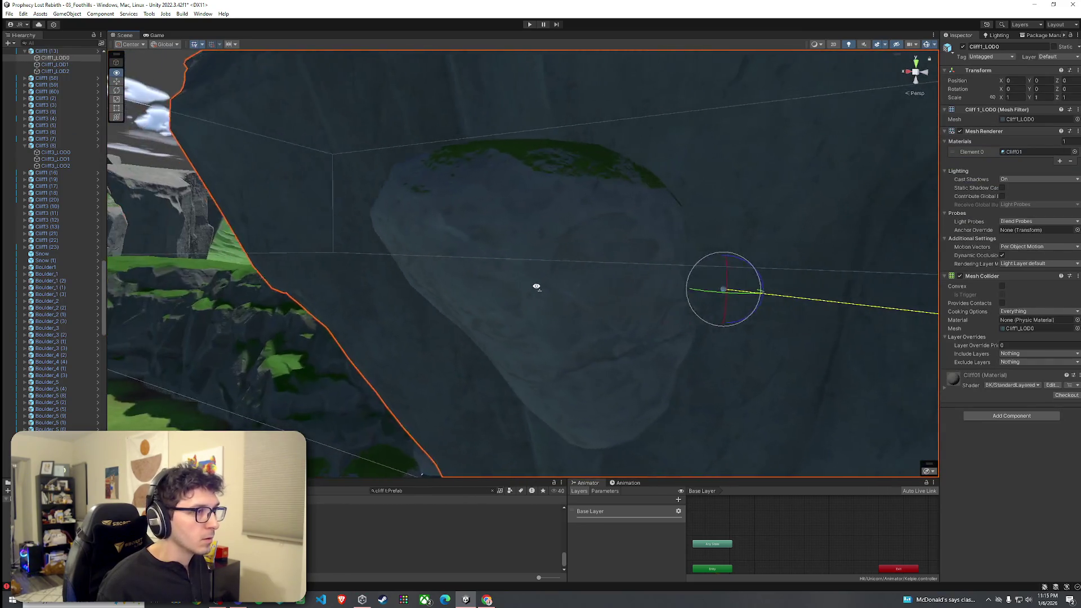
mouse_move(537, 286)
mouse_down()
mouse_move(644, 315)
mouse_move(563, 361)
mouse_up()
click(525, 380)
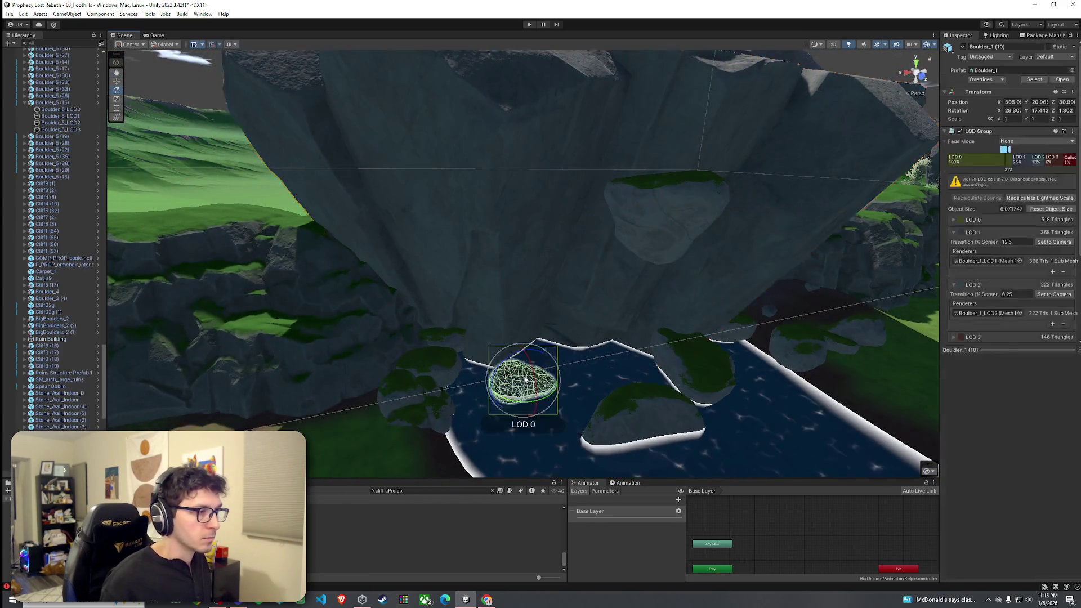
click(692, 382)
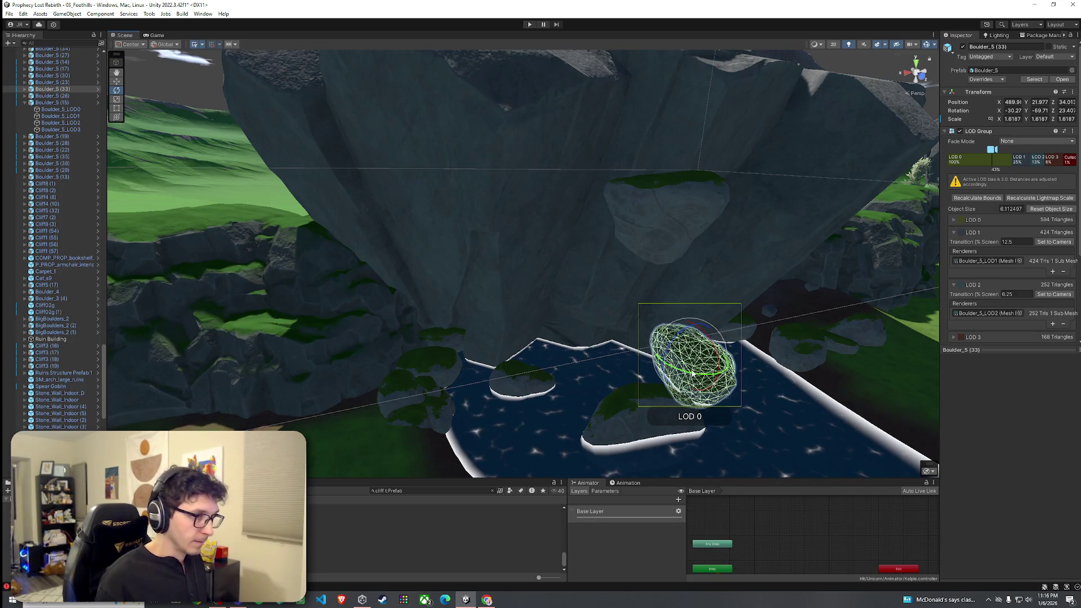
key(ctrl+d)
key(w)
mouse_move(691, 363)
mouse_down()
mouse_move(545, 342)
mouse_move(543, 240)
mouse_move(609, 333)
mouse_move(585, 334)
mouse_move(600, 336)
mouse_up()
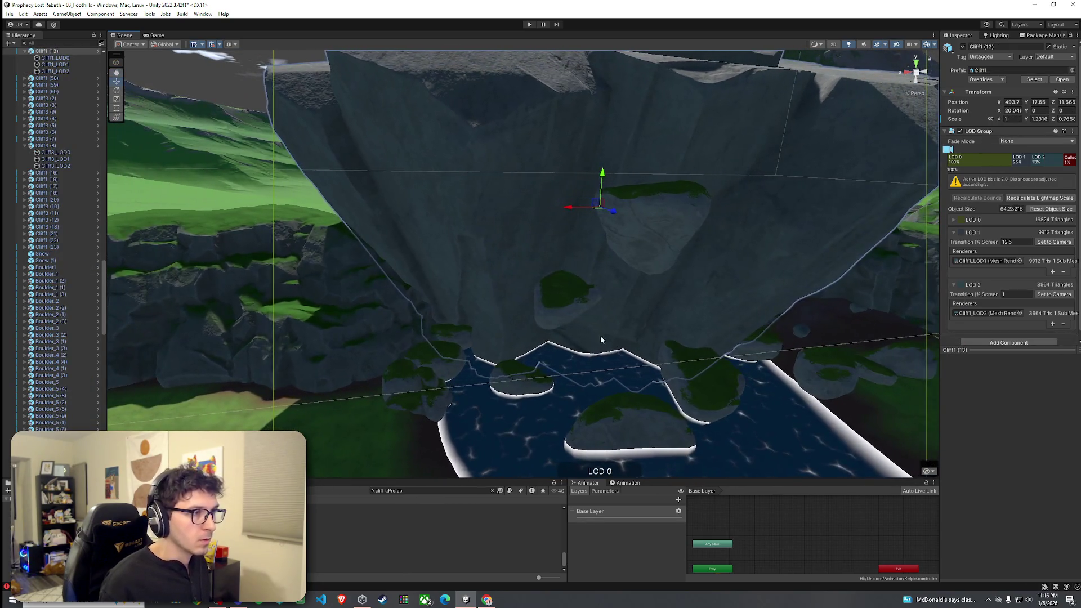
Inspect the Boulder_5 (38) and (39) copies on Cliff1 (13) from several angles
click(562, 293)
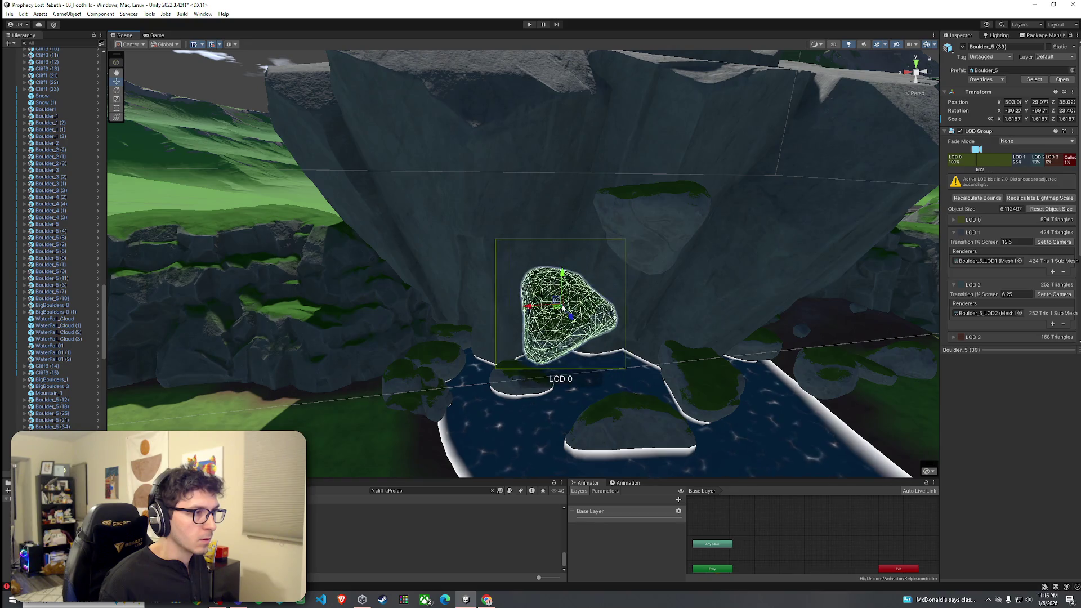
click(585, 257)
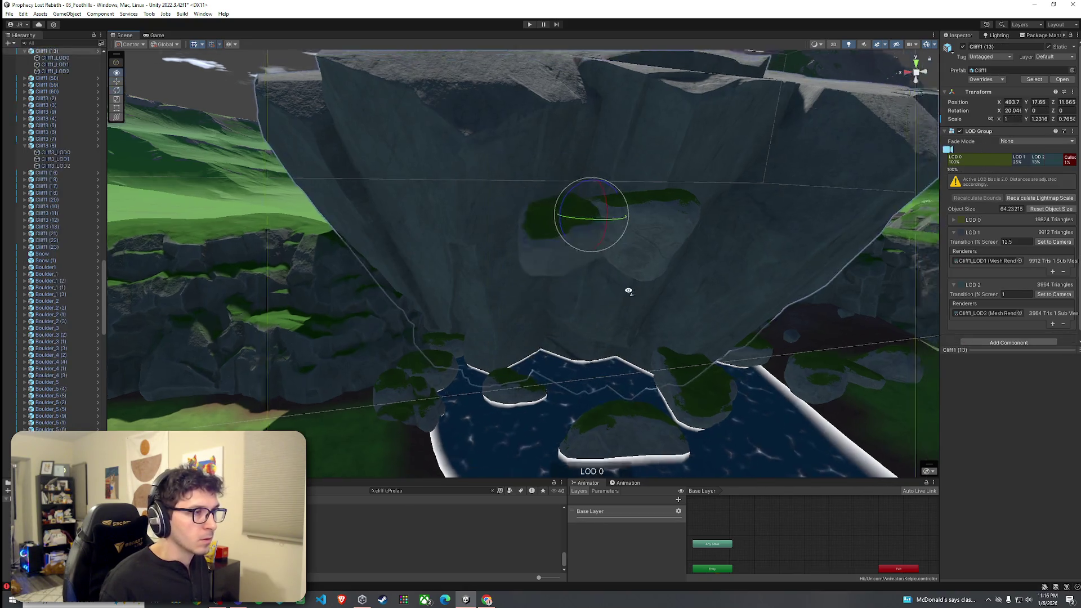
mouse_move(627, 289)
mouse_down()
mouse_move(687, 278)
mouse_move(678, 292)
mouse_move(515, 263)
mouse_move(606, 228)
mouse_move(515, 236)
mouse_up()
click(508, 243)
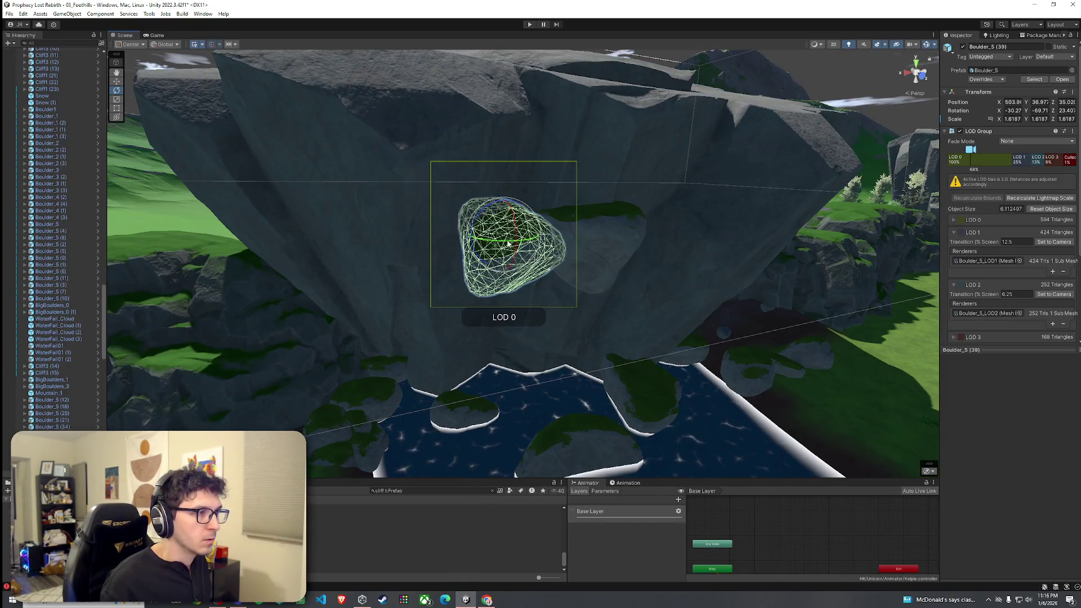
click(588, 242)
click(656, 280)
drag(656, 280, 659, 288)
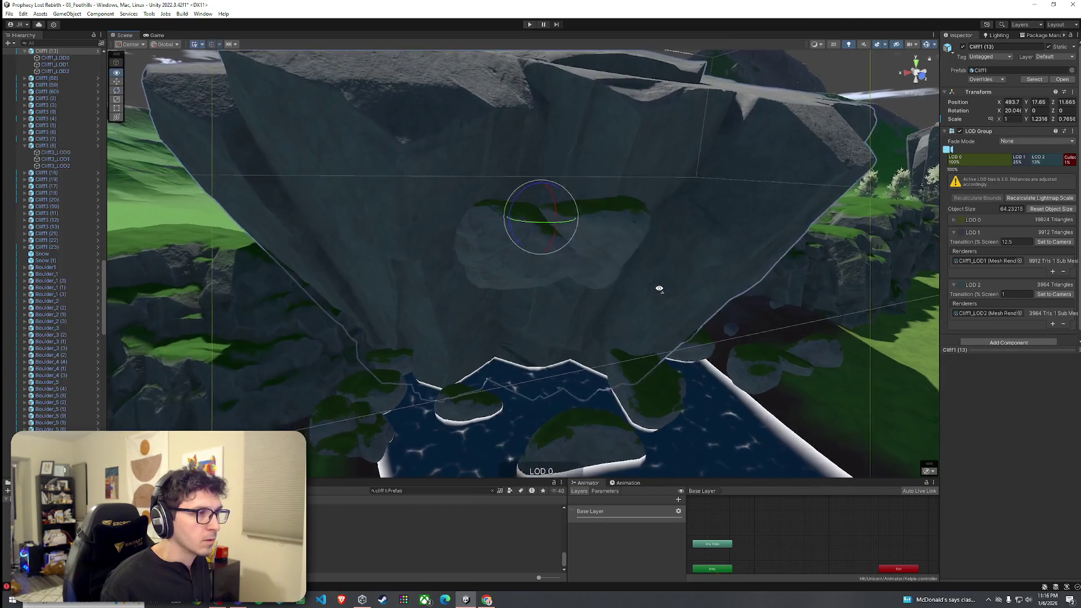
click(503, 249)
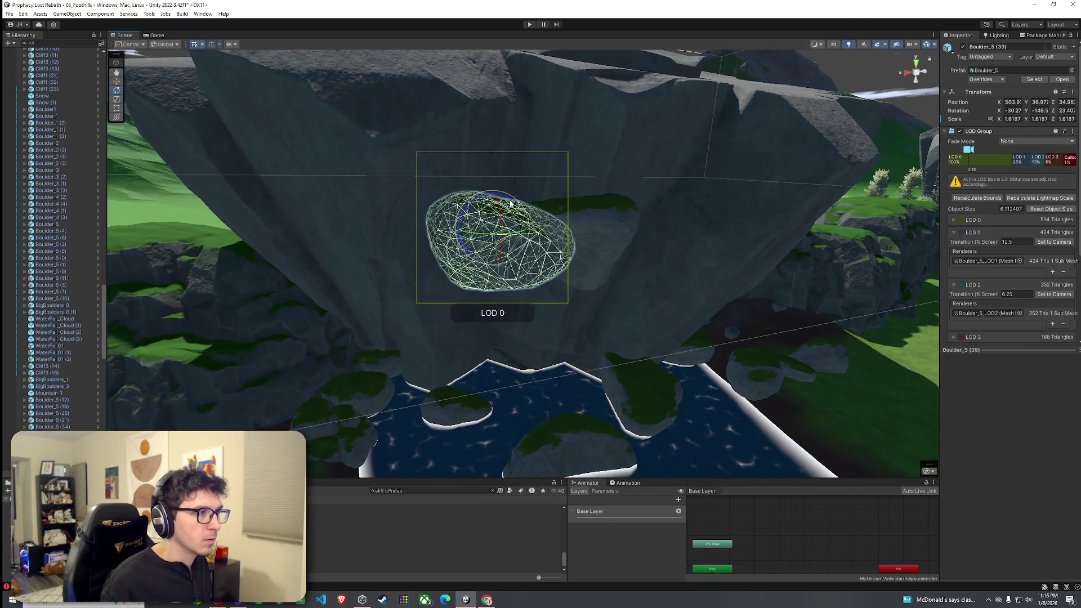
click(601, 248)
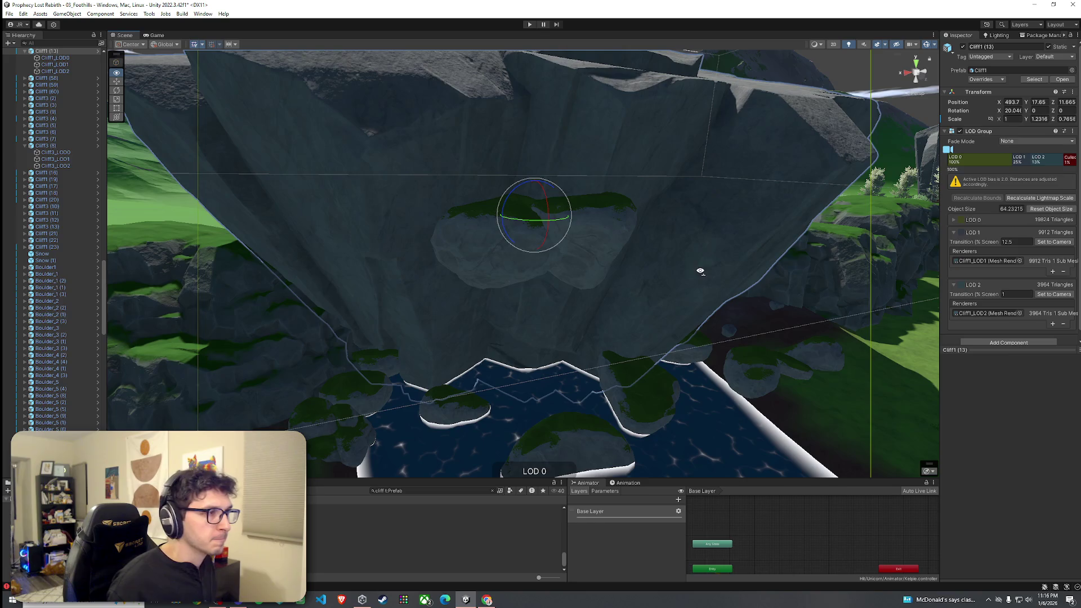
mouse_move(636, 292)
mouse_down()
mouse_move(675, 398)
mouse_move(597, 398)
mouse_move(896, 353)
mouse_move(868, 340)
mouse_move(772, 352)
mouse_up()
click(584, 352)
Move the waterfall sheet across the valley, rotate it to face the basin, and nudge it into place
scroll(585, 352, down, 10)
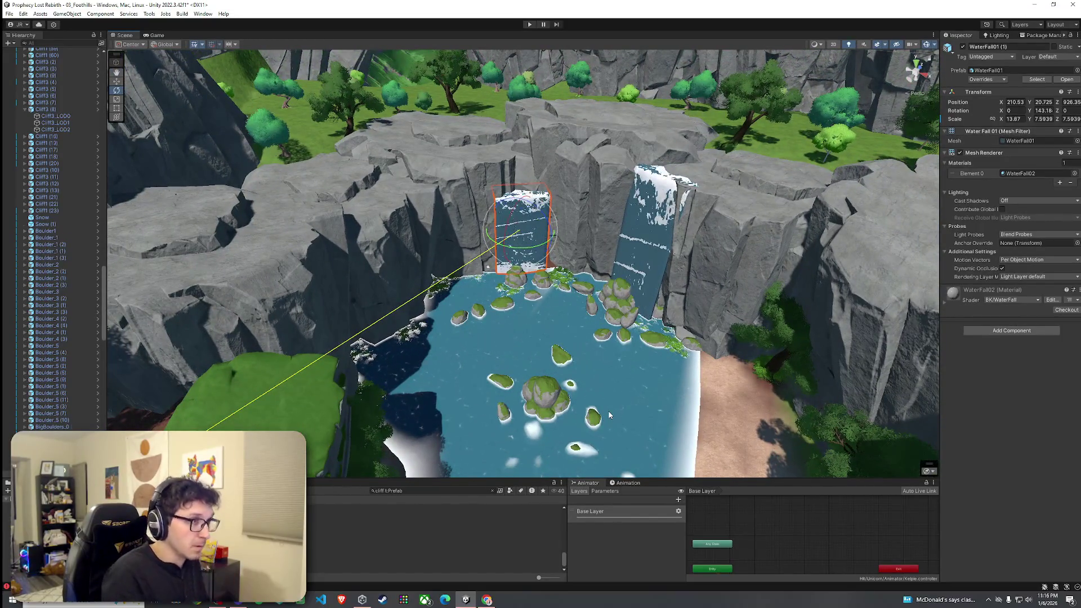
mouse_move(684, 328)
mouse_down()
mouse_move(1009, 387)
mouse_move(1053, 352)
mouse_move(1008, 366)
mouse_move(583, 387)
mouse_up()
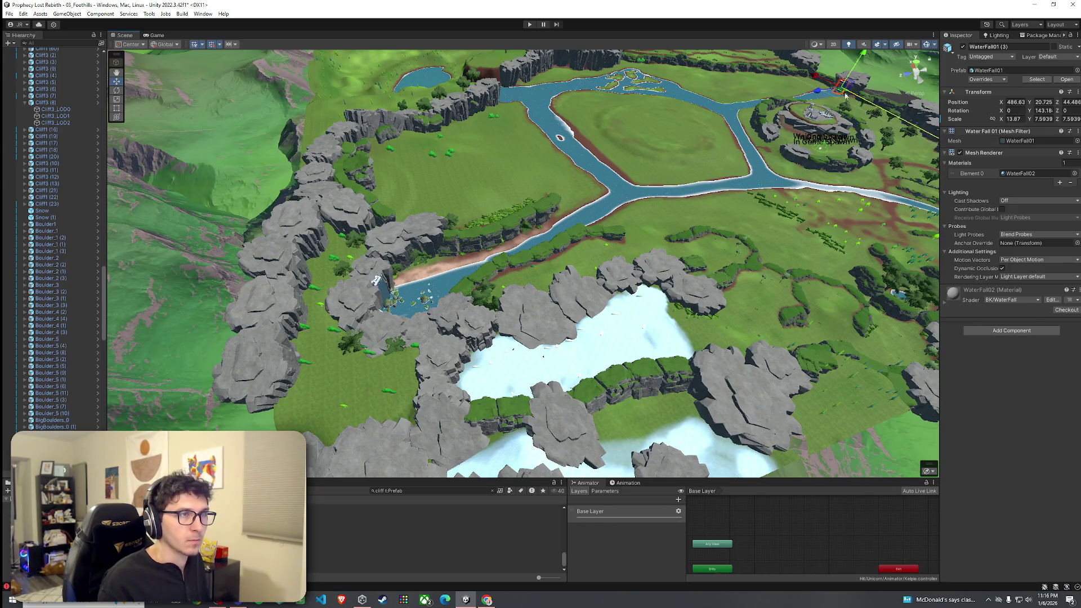
key(f)
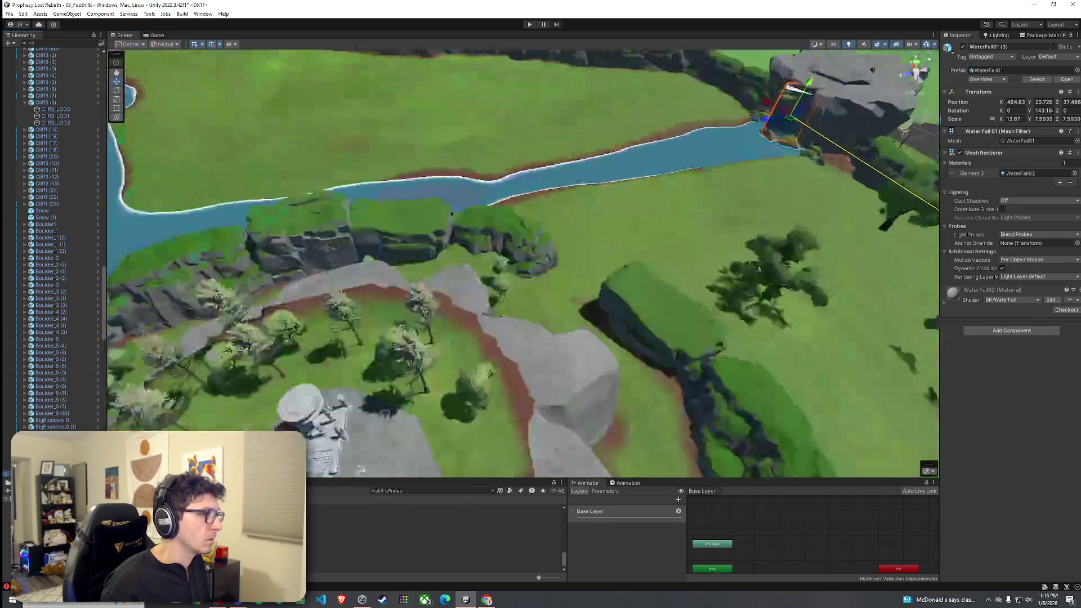
mouse_move(376, 280)
mouse_down()
mouse_move(569, 347)
mouse_move(601, 319)
mouse_up()
key(e)
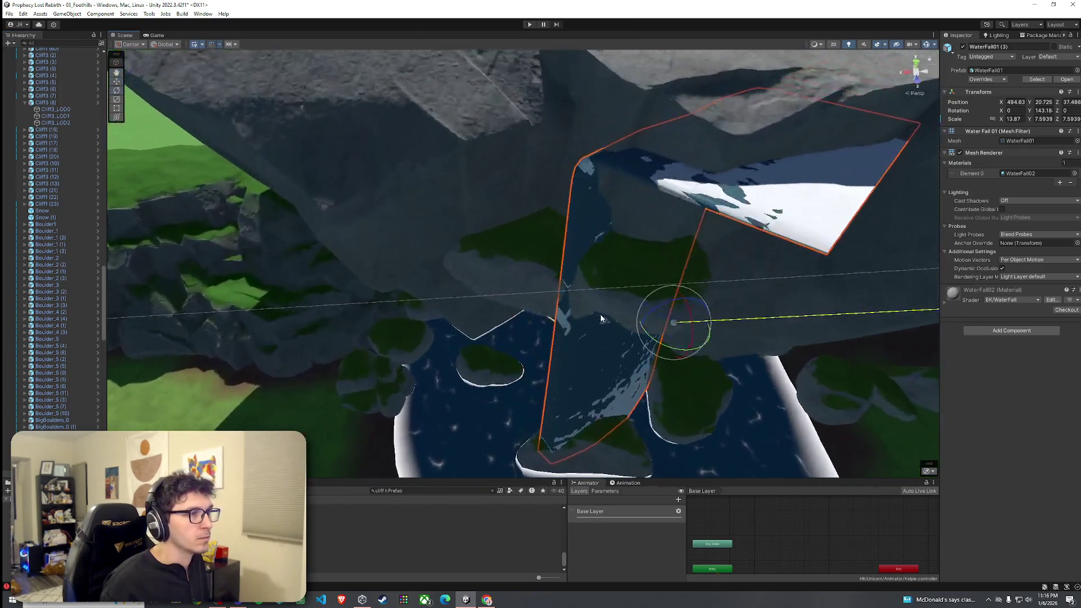
mouse_move(668, 347)
mouse_down()
mouse_move(840, 374)
mouse_move(624, 308)
mouse_move(674, 301)
mouse_move(672, 313)
mouse_up()
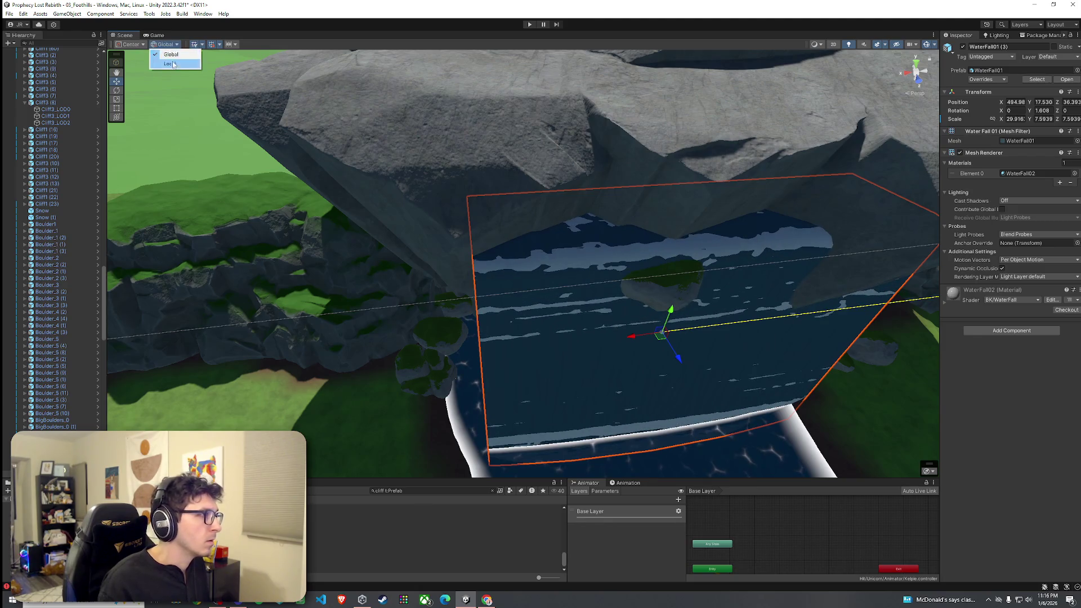
drag(663, 342, 644, 335)
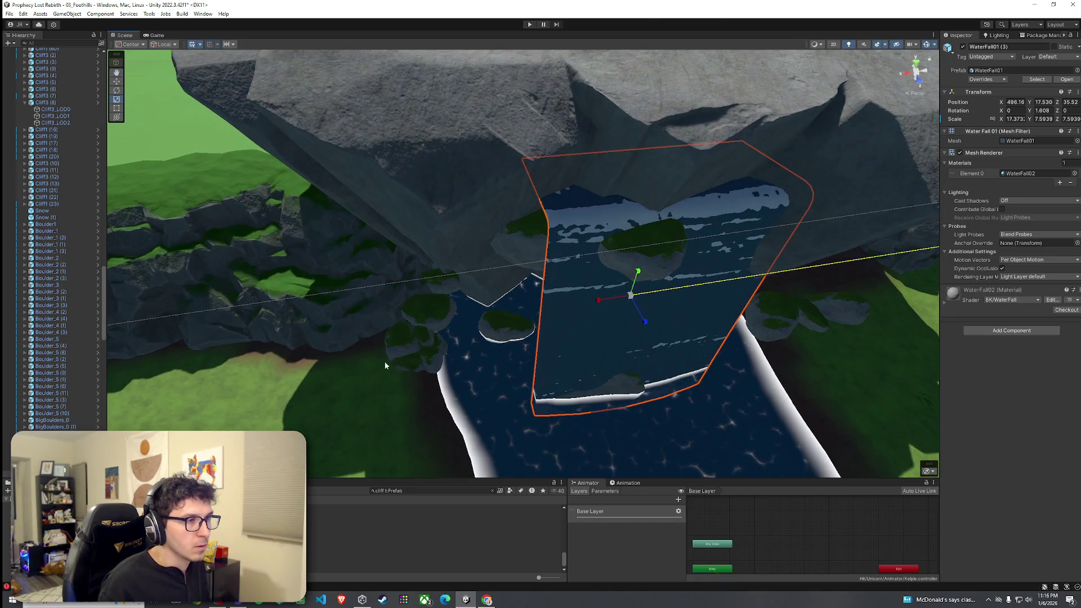
Orbit past Cliff1 (13) to check how the waterfall hangs into the pool
click(350, 412)
mouse_move(442, 345)
mouse_down()
mouse_move(393, 381)
mouse_move(482, 374)
mouse_move(514, 310)
mouse_move(575, 321)
mouse_move(520, 292)
mouse_up()
click(520, 293)
mouse_move(556, 229)
mouse_down()
mouse_move(506, 271)
mouse_move(785, 220)
mouse_move(777, 236)
mouse_move(683, 214)
mouse_up()
click(500, 268)
scroll(785, 220, up, 5)
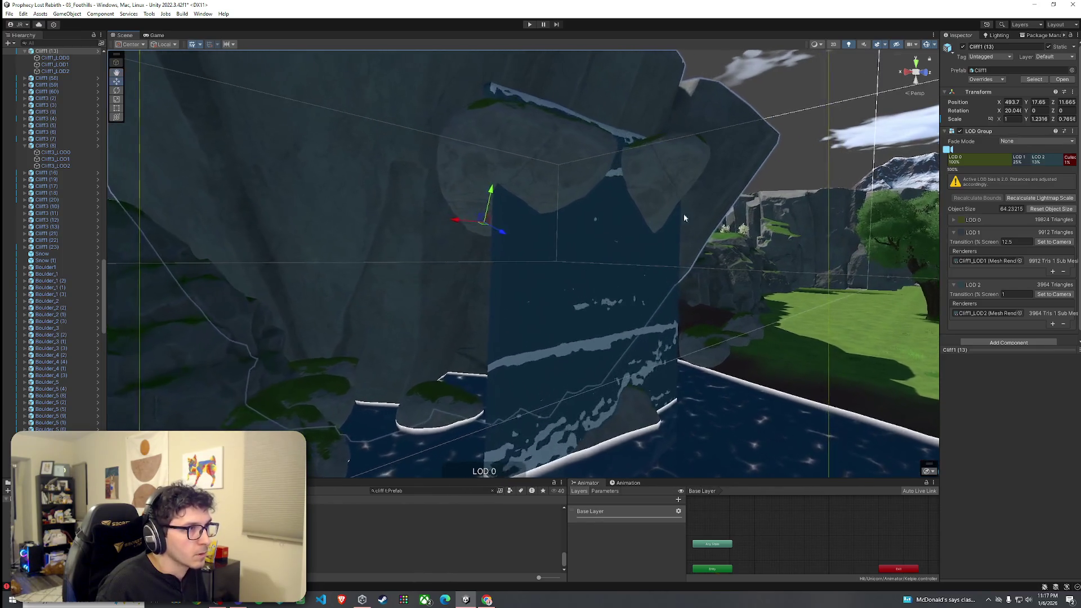
Select Boulder_5 (38) in the pool below the waterfall and drag it to the right
click(494, 160)
scroll(495, 177, up, 5)
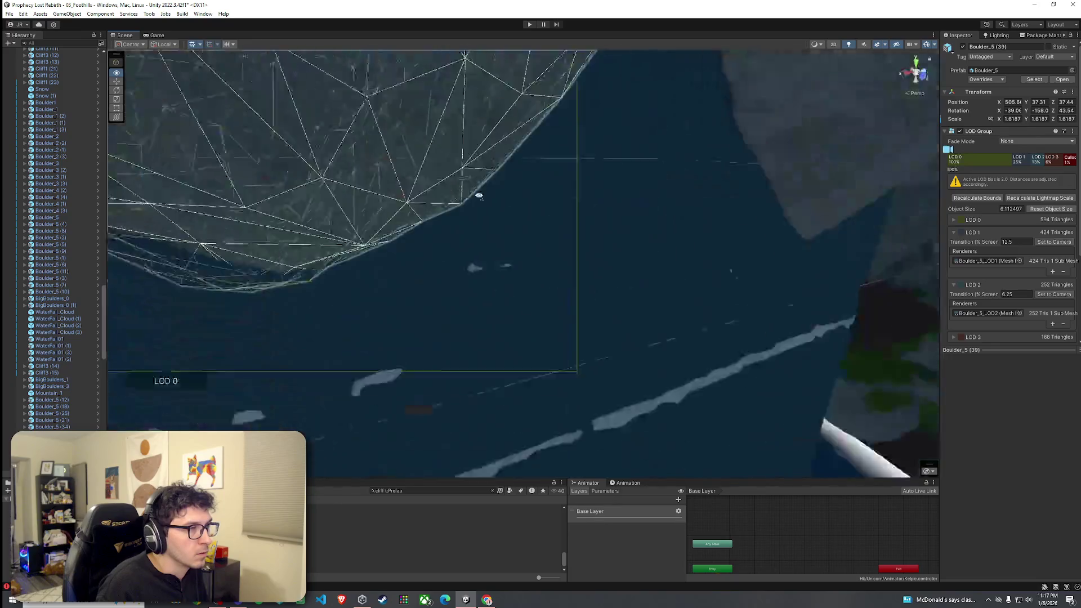
scroll(478, 193, down, 5)
drag(506, 186, 556, 150)
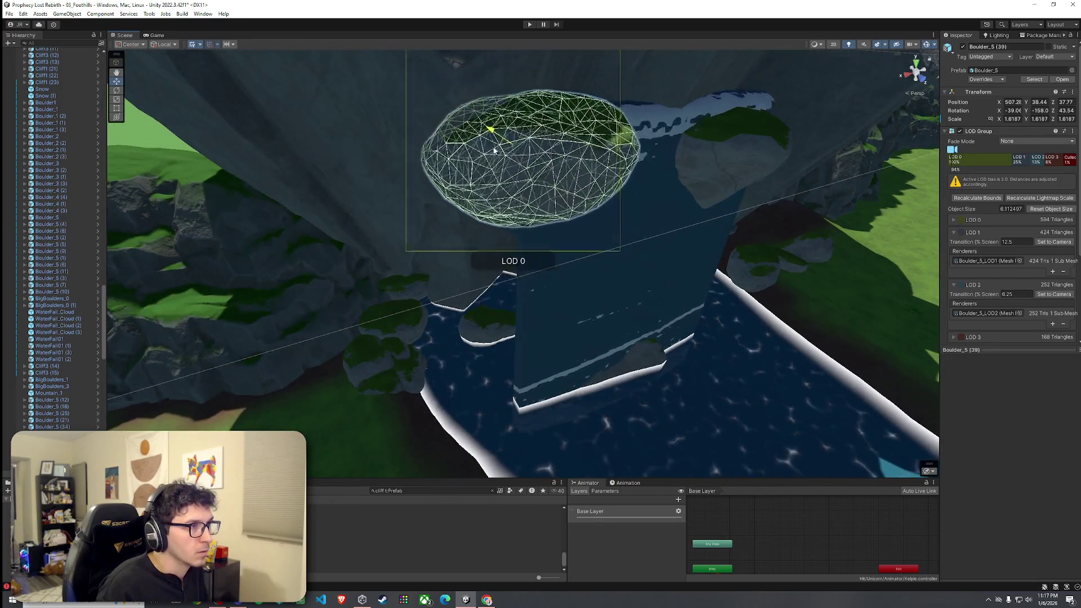
click(687, 208)
scroll(690, 210, up, 3)
drag(695, 212, 487, 192)
click(475, 197)
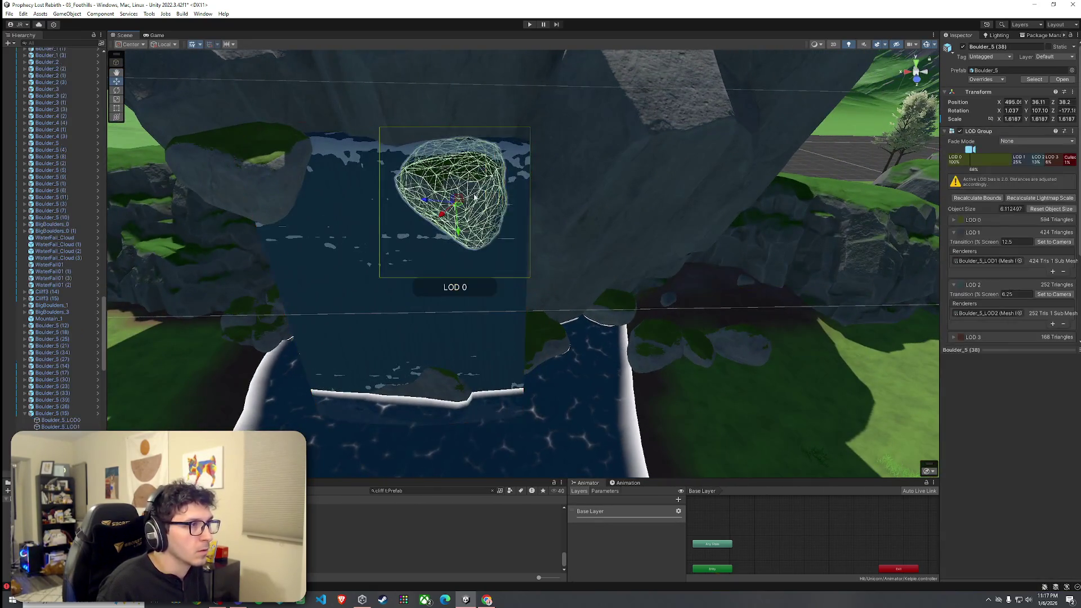
click(662, 363)
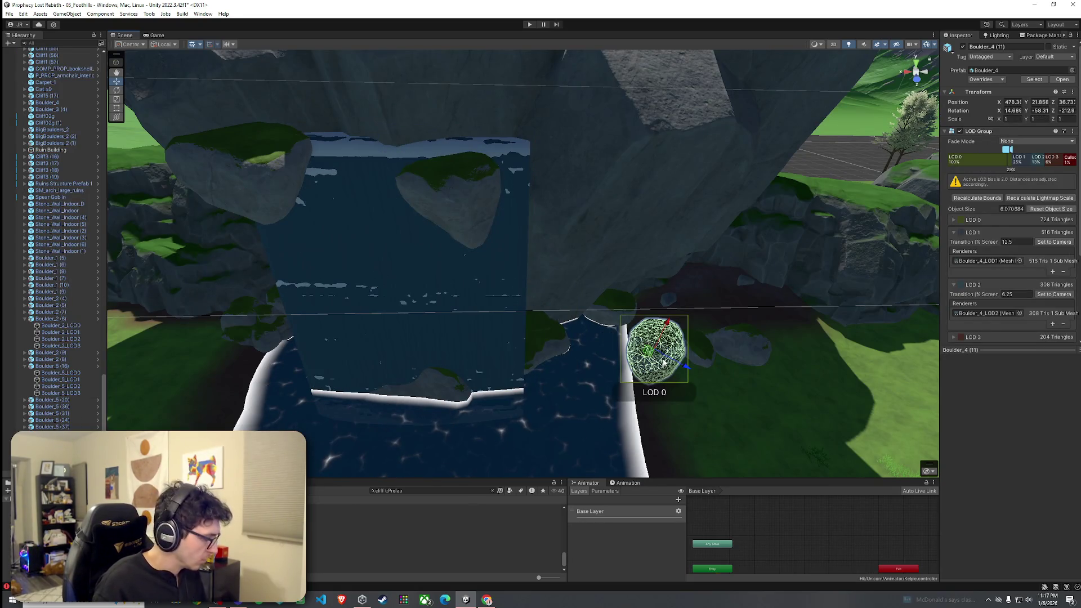
click(456, 231)
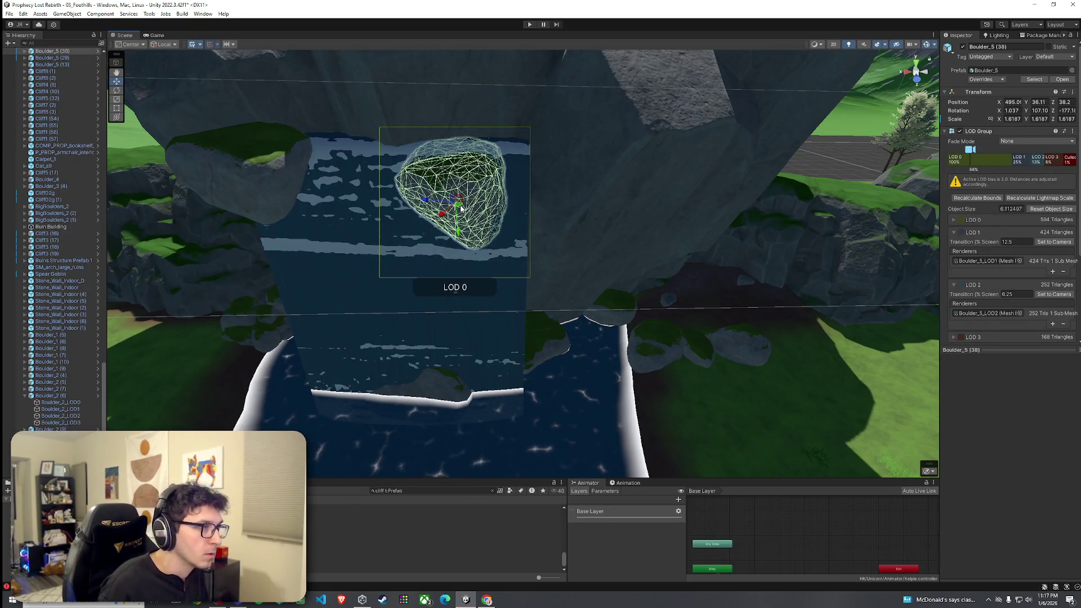
mouse_move(460, 208)
mouse_down()
mouse_move(507, 221)
mouse_move(513, 195)
mouse_up()
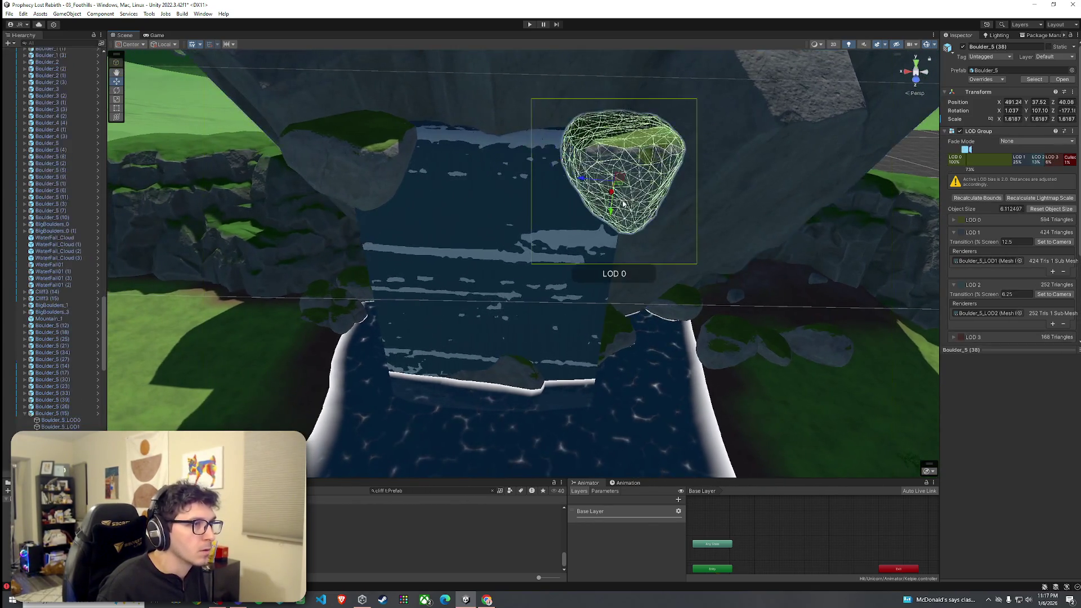
Select the cliff Cliff1 (13) and frame the view on the cliff waterfall
click(650, 248)
mouse_move(651, 248)
mouse_down()
mouse_move(630, 264)
mouse_move(678, 200)
mouse_move(709, 197)
mouse_move(569, 309)
mouse_move(739, 227)
mouse_move(736, 187)
mouse_move(801, 200)
mouse_move(1001, 180)
mouse_up()
key(f)
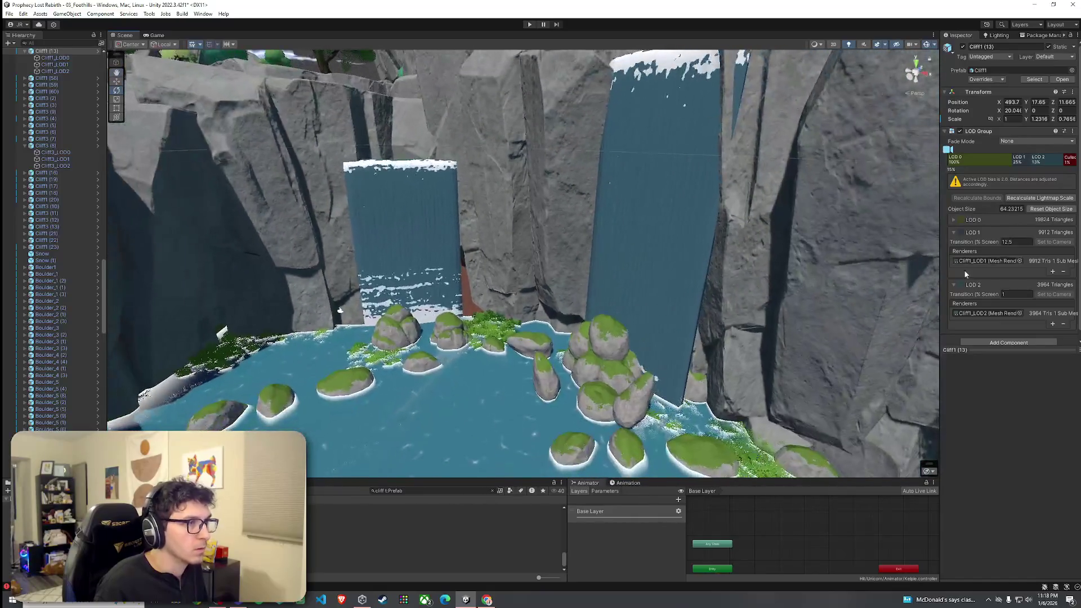
scroll(668, 395, down, 10)
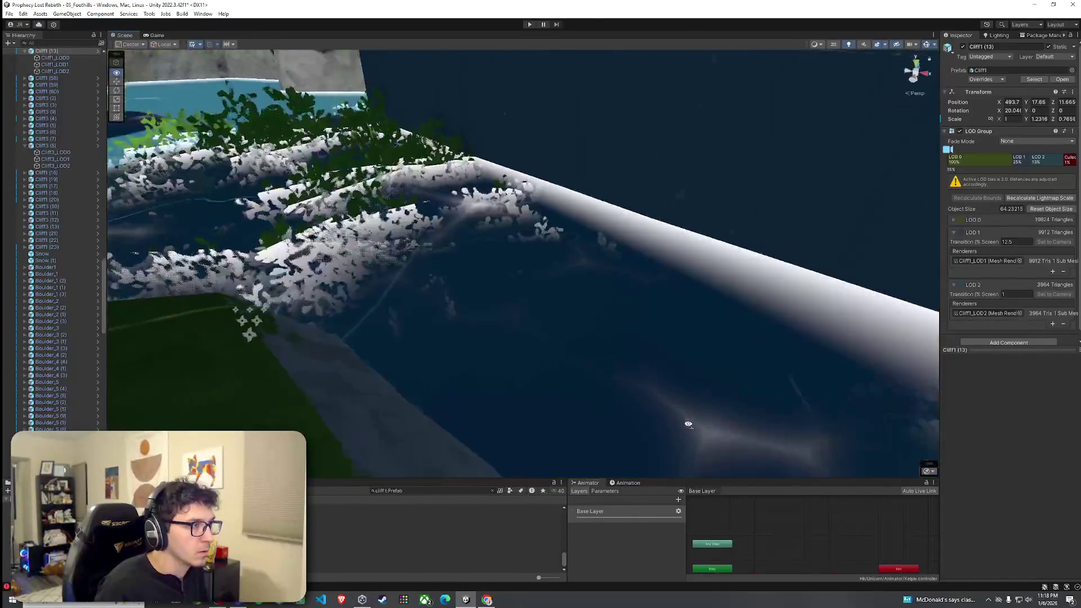
drag(688, 423, 561, 428)
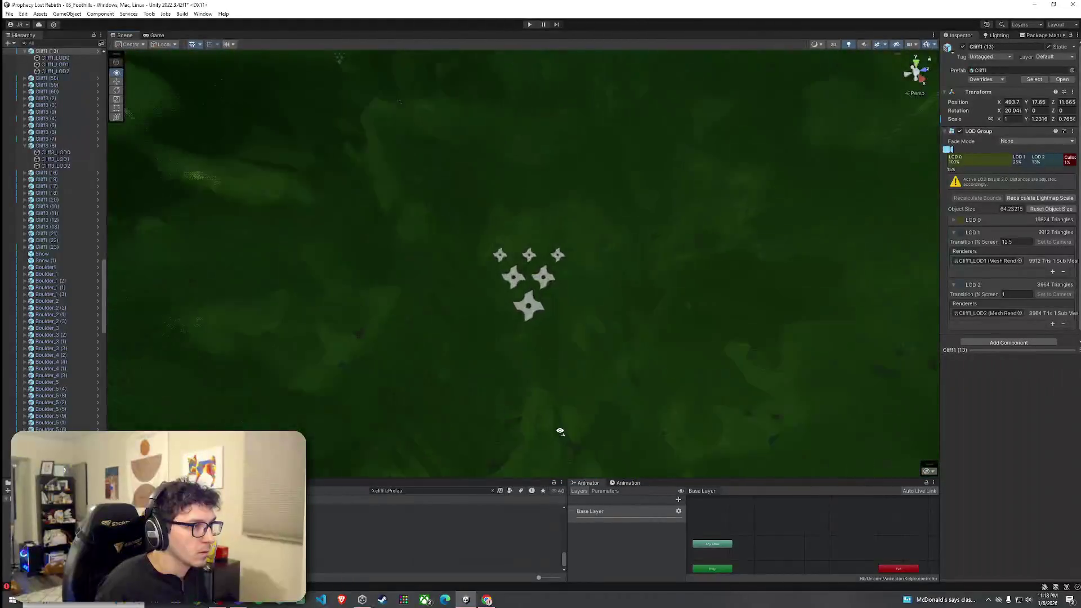
key(shift+space)
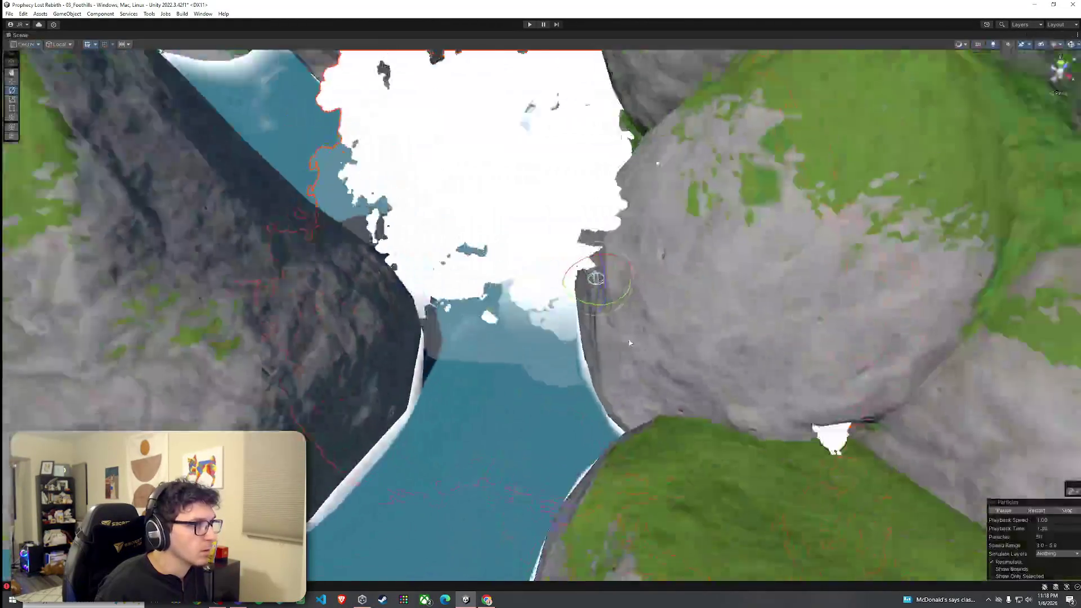
scroll(671, 352, up, 5)
scroll(670, 346, up, 8)
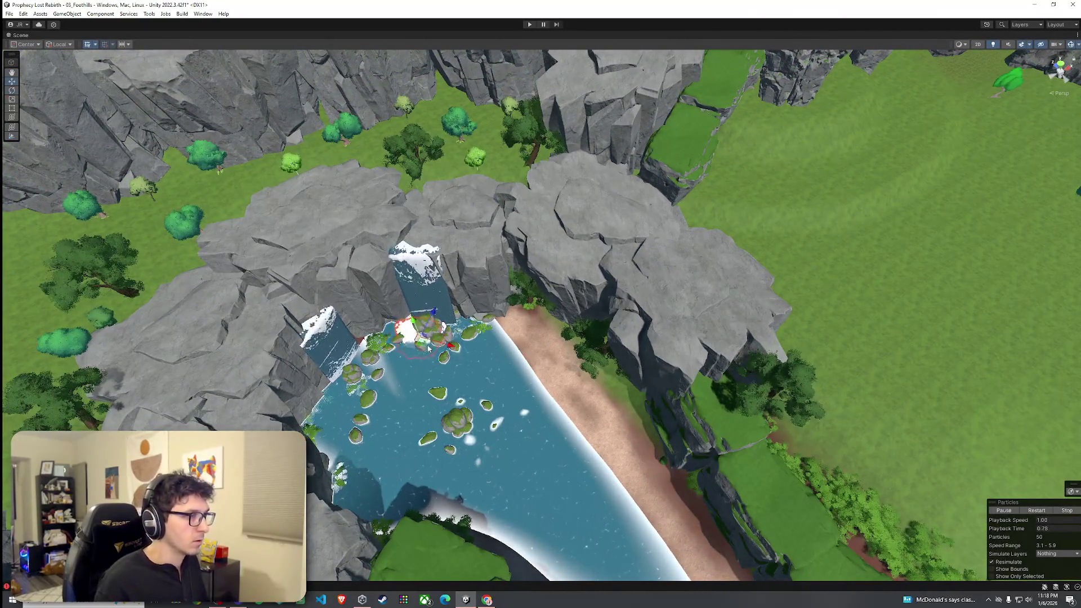
mouse_move(790, 362)
mouse_down()
mouse_move(1009, 318)
mouse_move(454, 444)
mouse_up()
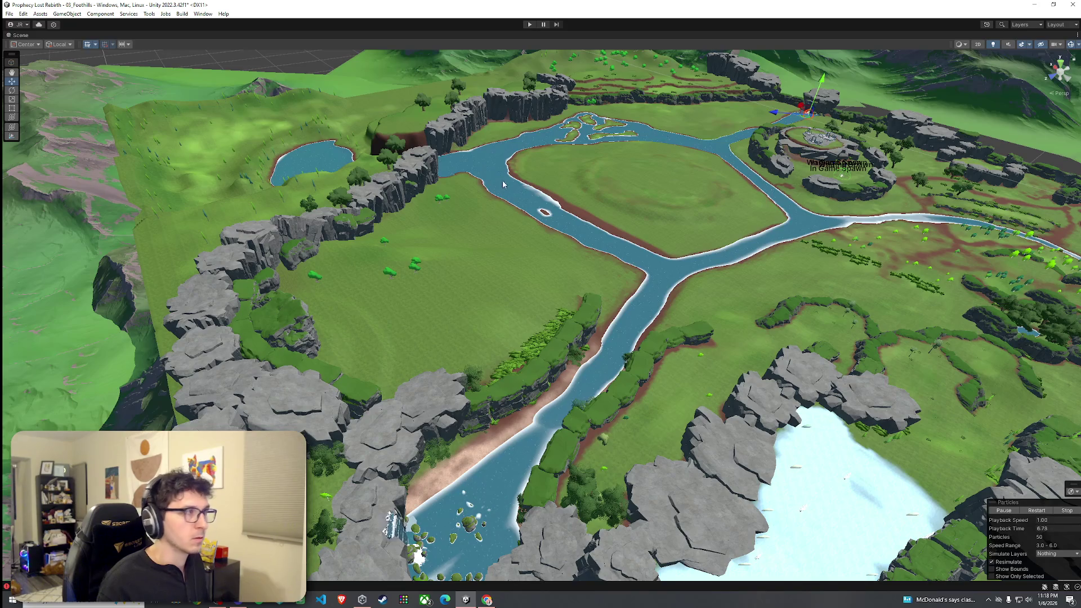
double_click(31, 40)
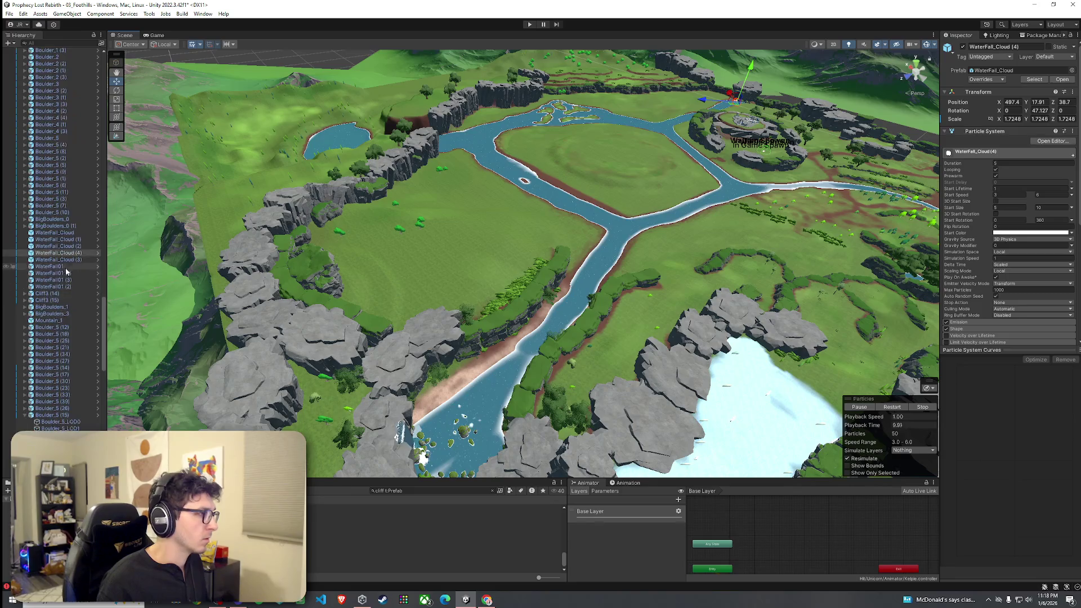
Orbit around the waterfall cloud and river to look across toward the trees
key(f)
drag(336, 248, 569, 267)
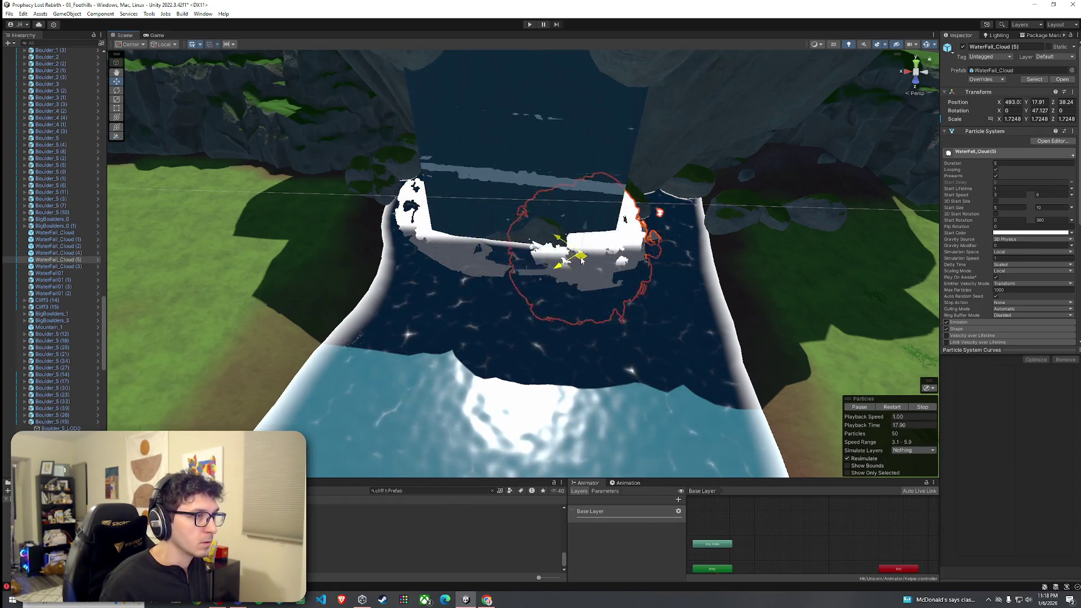
click(581, 260)
drag(580, 260, 480, 297)
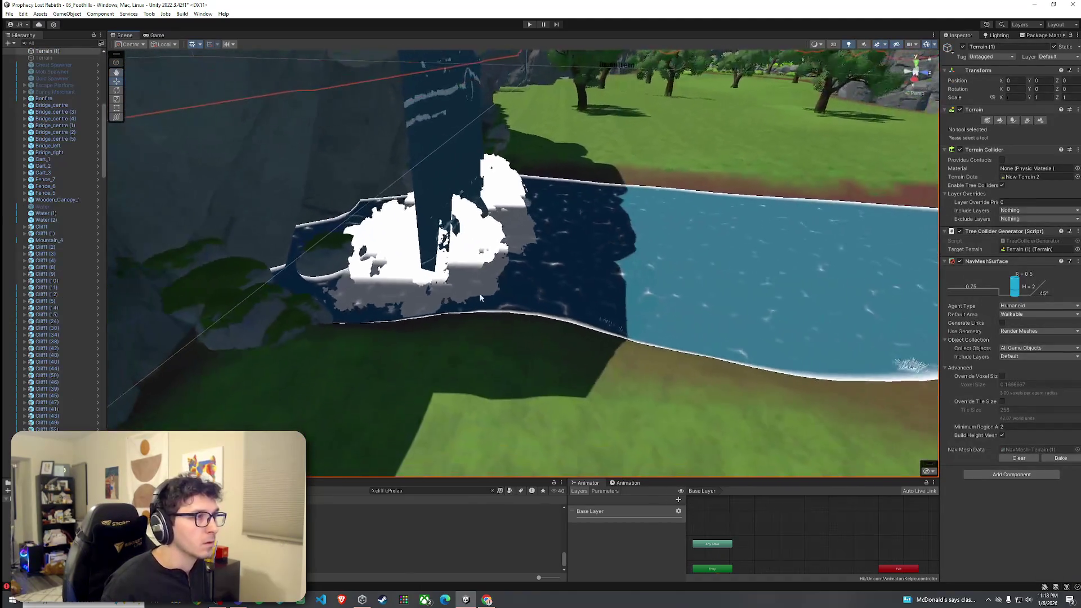
click(483, 292)
click(481, 253)
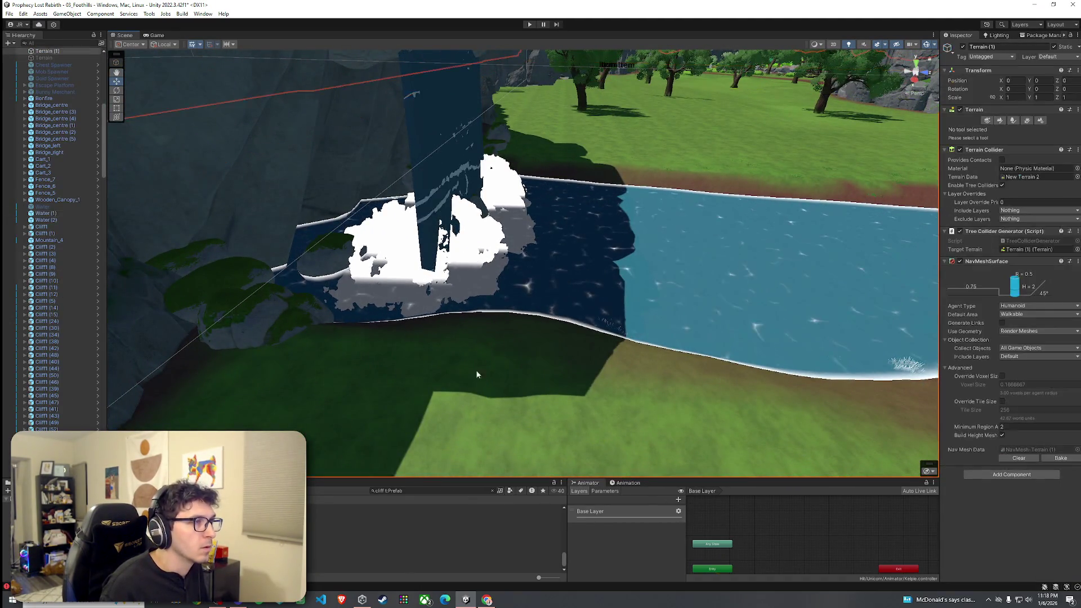
mouse_move(481, 253)
mouse_down()
mouse_move(345, 315)
mouse_move(507, 288)
mouse_move(393, 299)
mouse_move(401, 292)
mouse_move(388, 284)
mouse_up()
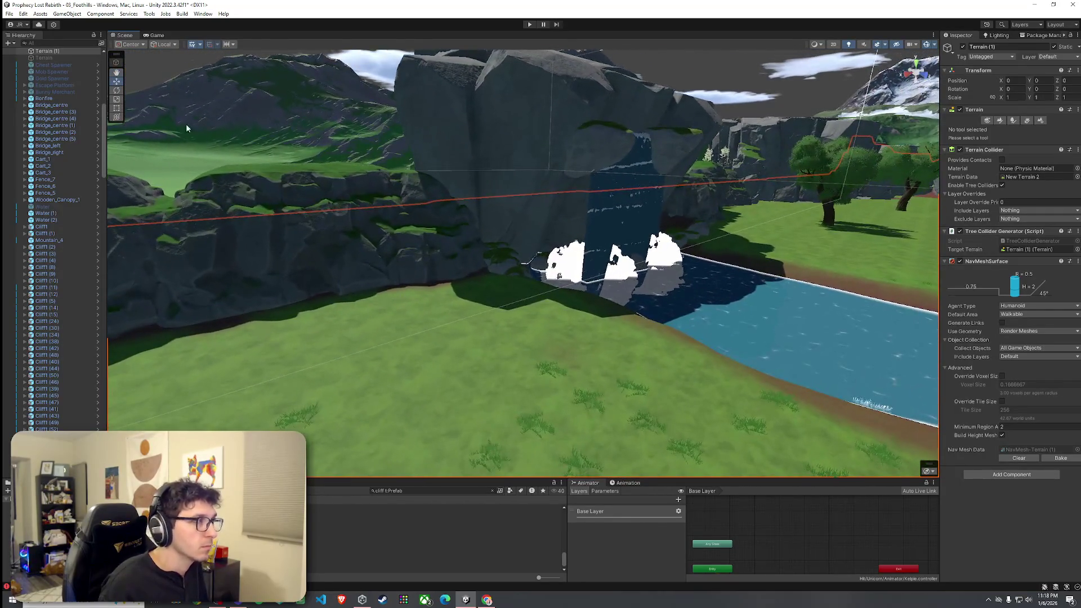
click(10, 13)
click(10, 14)
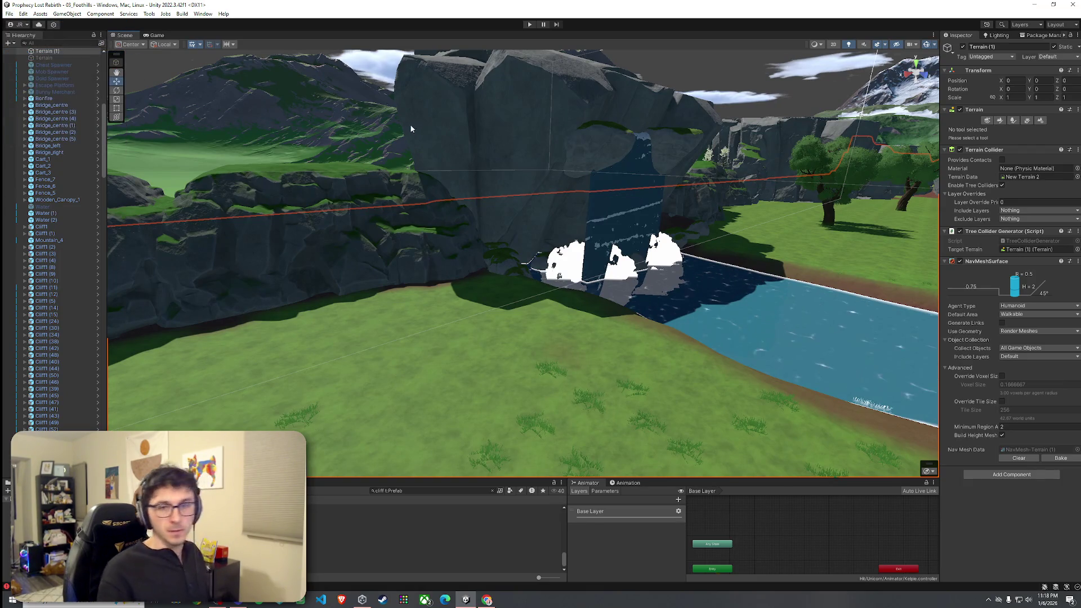
mouse_move(505, 154)
mouse_down()
mouse_move(795, 214)
mouse_move(541, 342)
mouse_move(482, 309)
mouse_move(370, 309)
mouse_move(325, 325)
mouse_move(355, 359)
mouse_up()
Select the terrain and switch it to Paint Details mode for grass
click(600, 324)
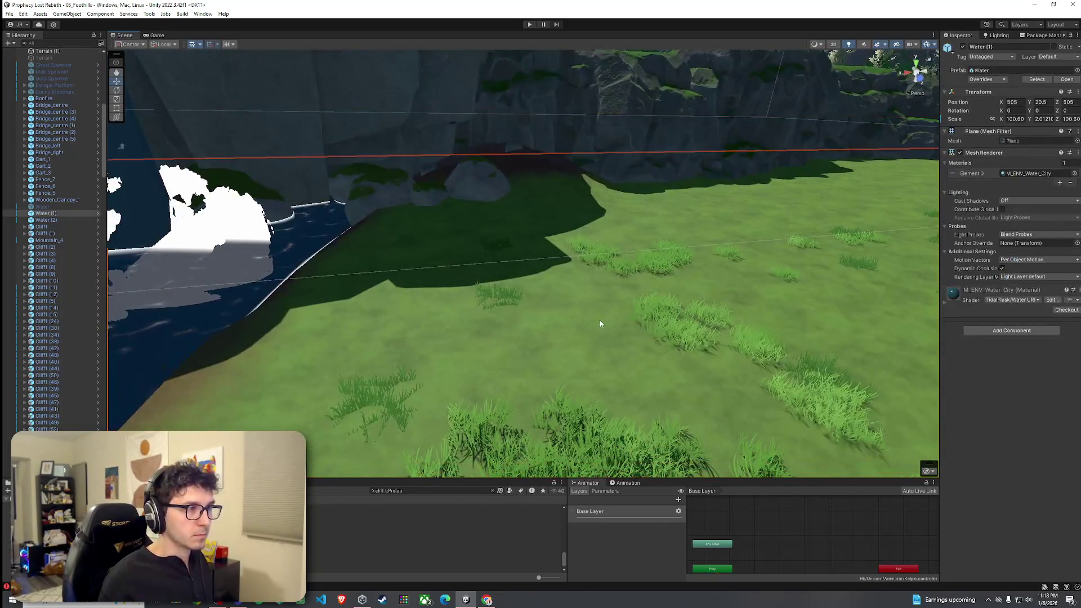
click(719, 254)
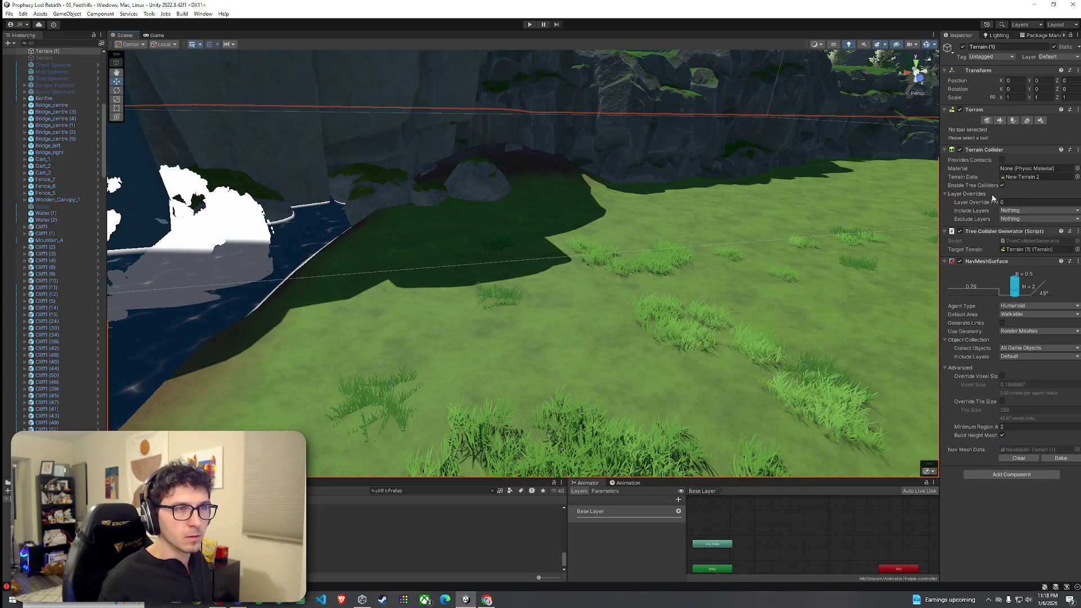
click(1020, 122)
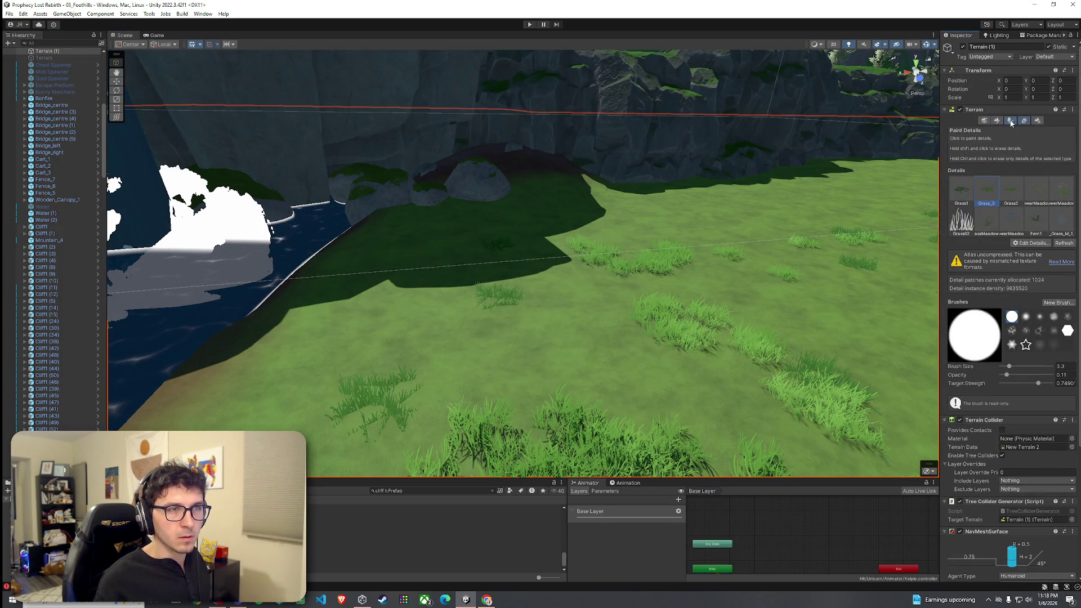
Switch the terrain to Paint Trees and orbit to view the cliff top by the waterfall rock
click(1010, 121)
key(f)
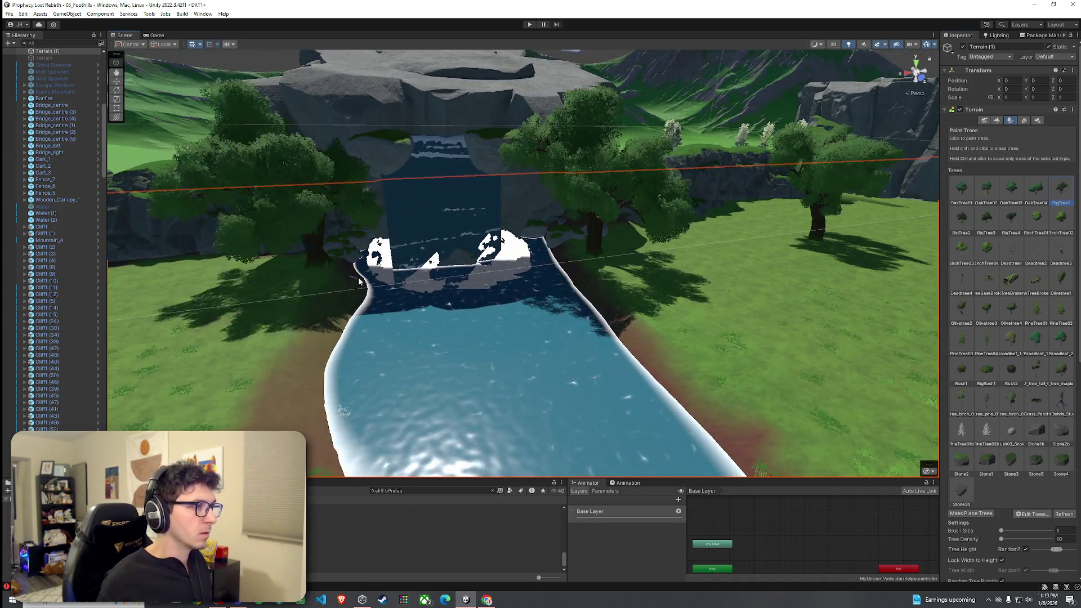
mouse_move(564, 299)
mouse_down()
mouse_move(601, 260)
mouse_move(531, 272)
mouse_move(494, 303)
mouse_move(589, 268)
mouse_move(752, 269)
mouse_move(625, 266)
mouse_up()
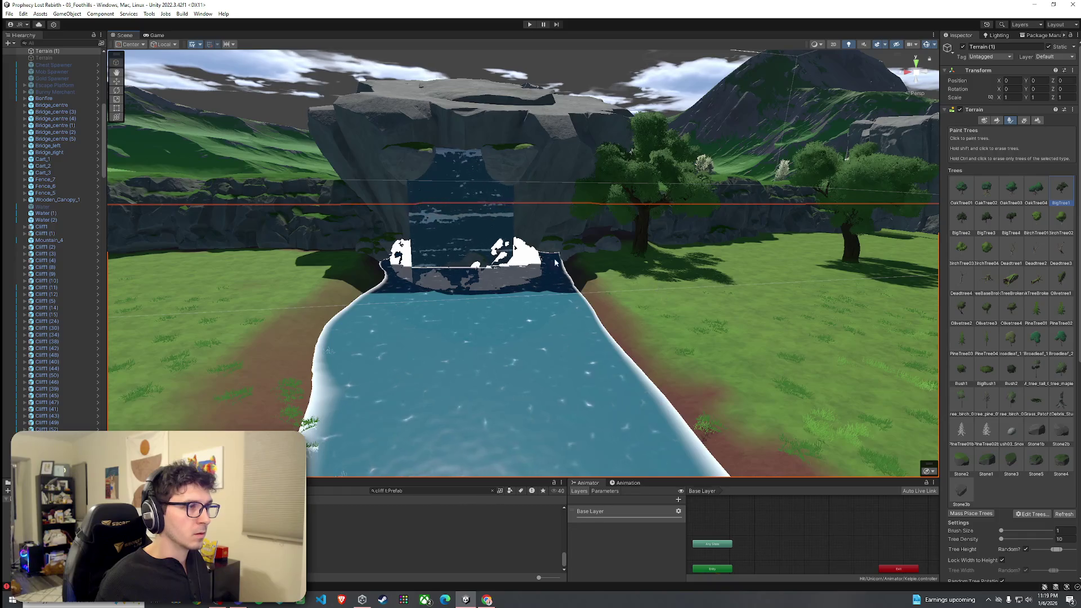
mouse_move(451, 316)
mouse_down()
mouse_move(458, 305)
mouse_move(386, 243)
mouse_move(434, 251)
mouse_move(582, 319)
mouse_move(604, 351)
mouse_up()
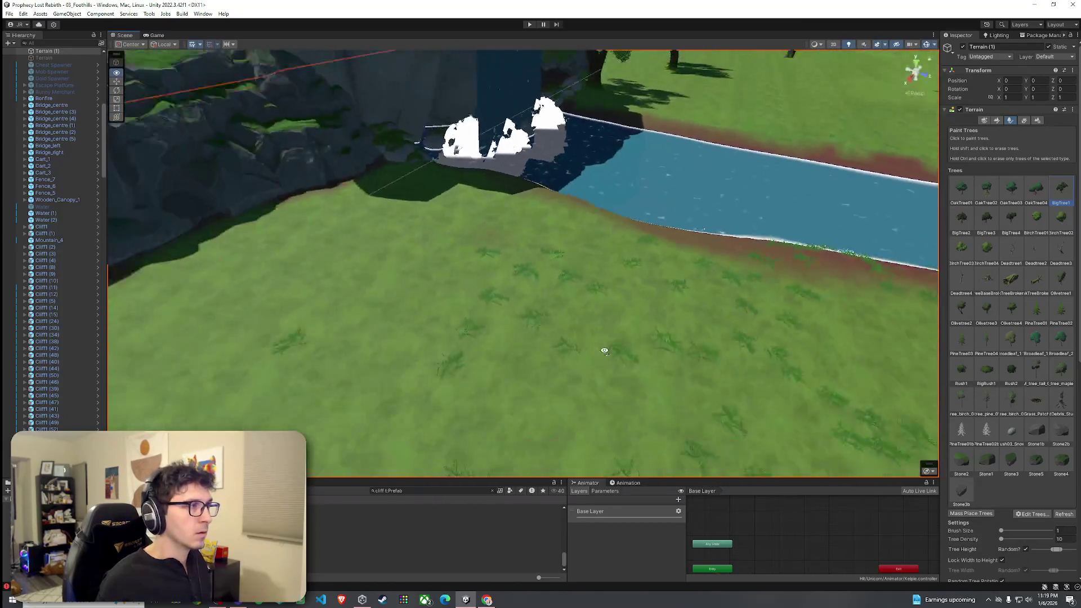
scroll(401, 192, down, 3)
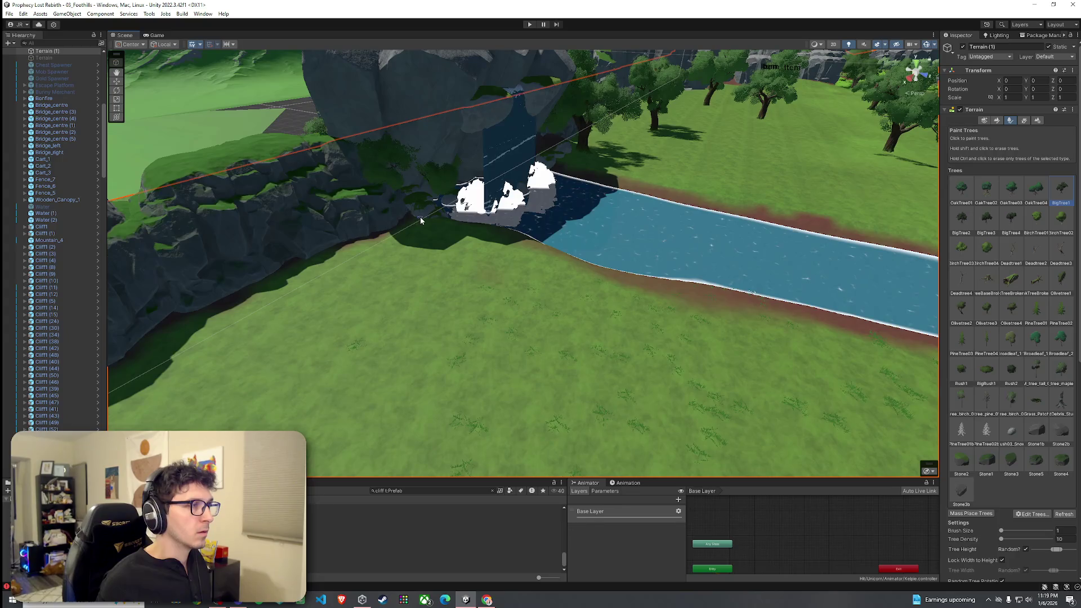
drag(421, 221, 420, 215)
scroll(438, 246, up, 5)
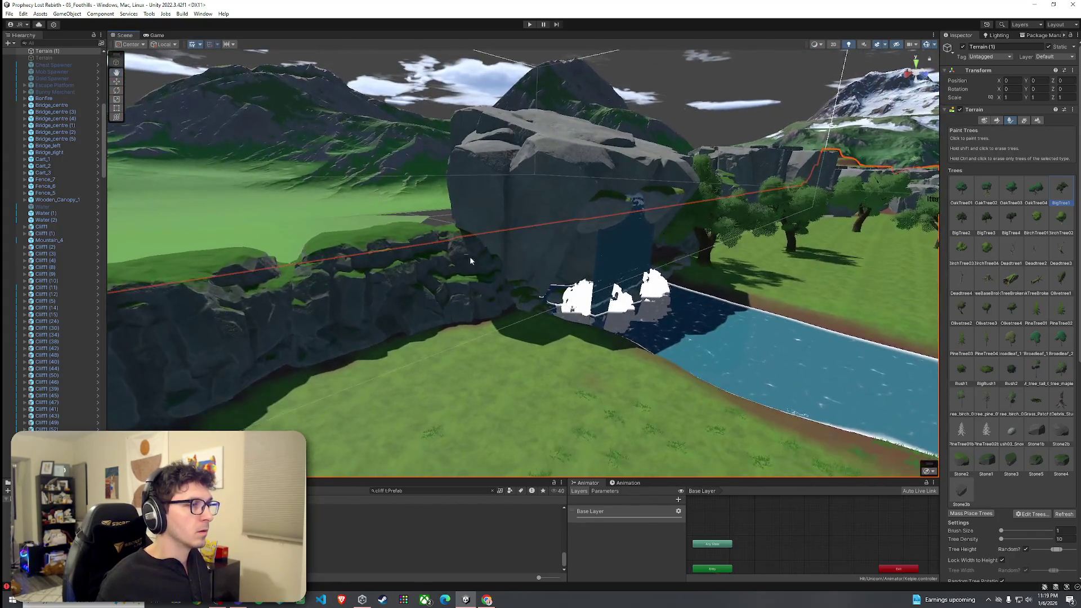
mouse_move(473, 256)
mouse_down()
mouse_move(539, 249)
mouse_move(666, 308)
mouse_move(529, 278)
mouse_move(388, 297)
mouse_move(494, 289)
mouse_up()
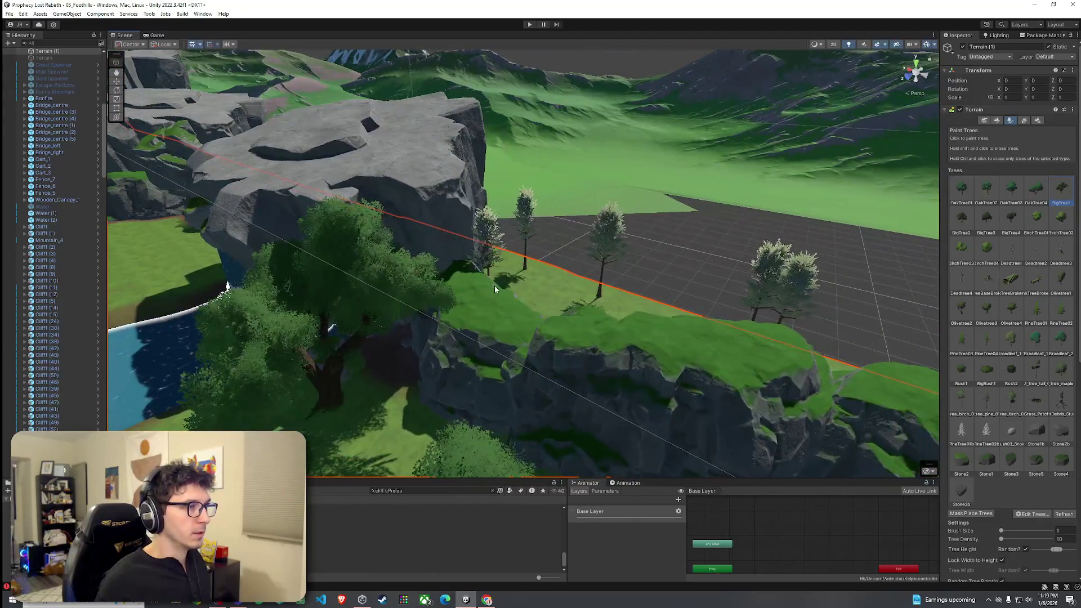
Paint two large leafy trees on the grassy cliff top
click(489, 284)
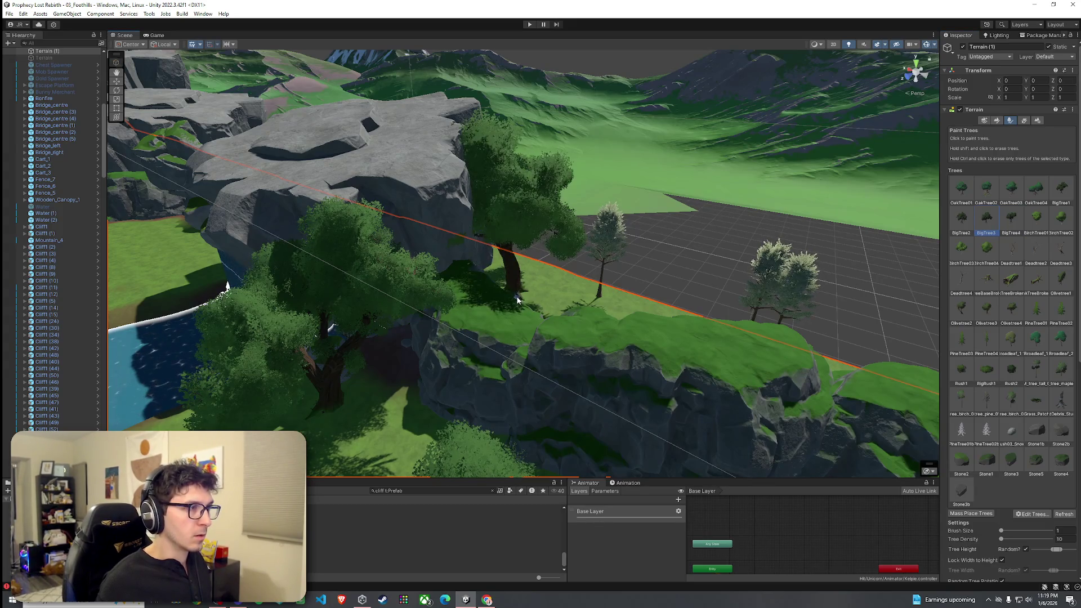
click(517, 298)
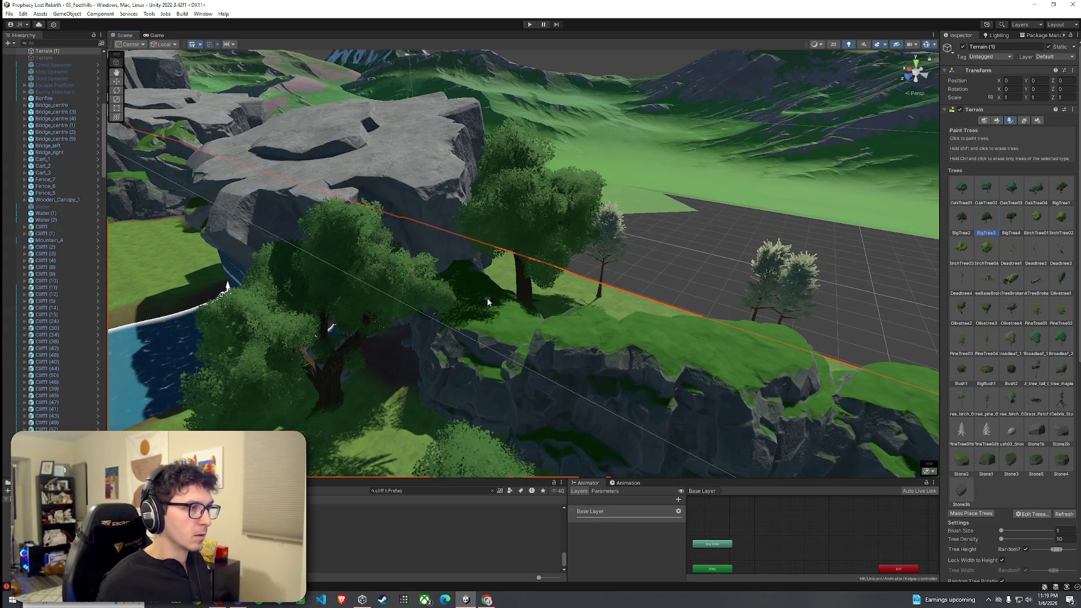
drag(491, 311, 591, 338)
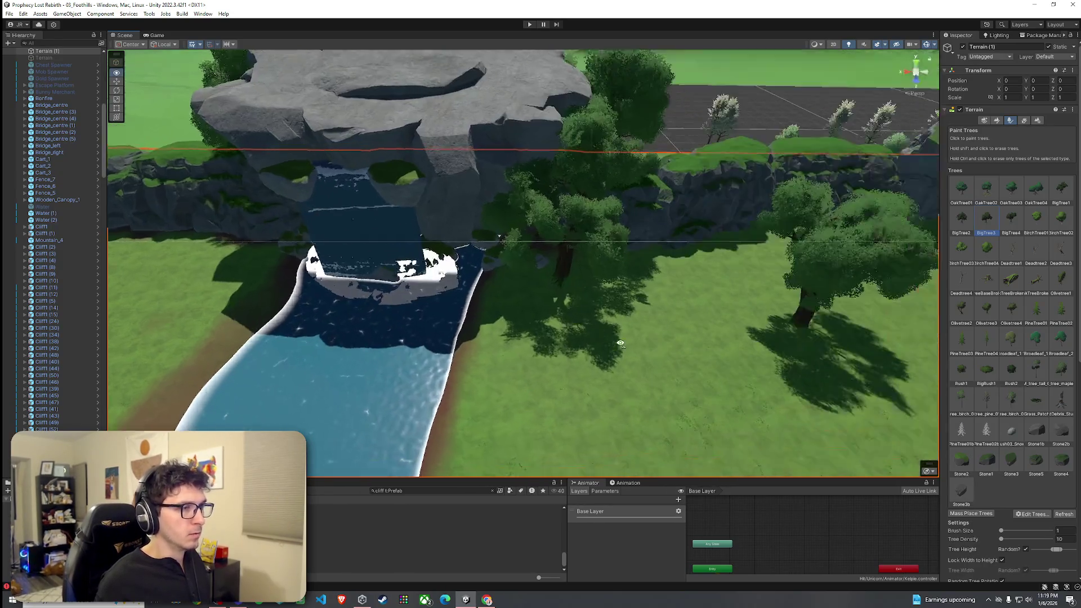
scroll(602, 336, up, 10)
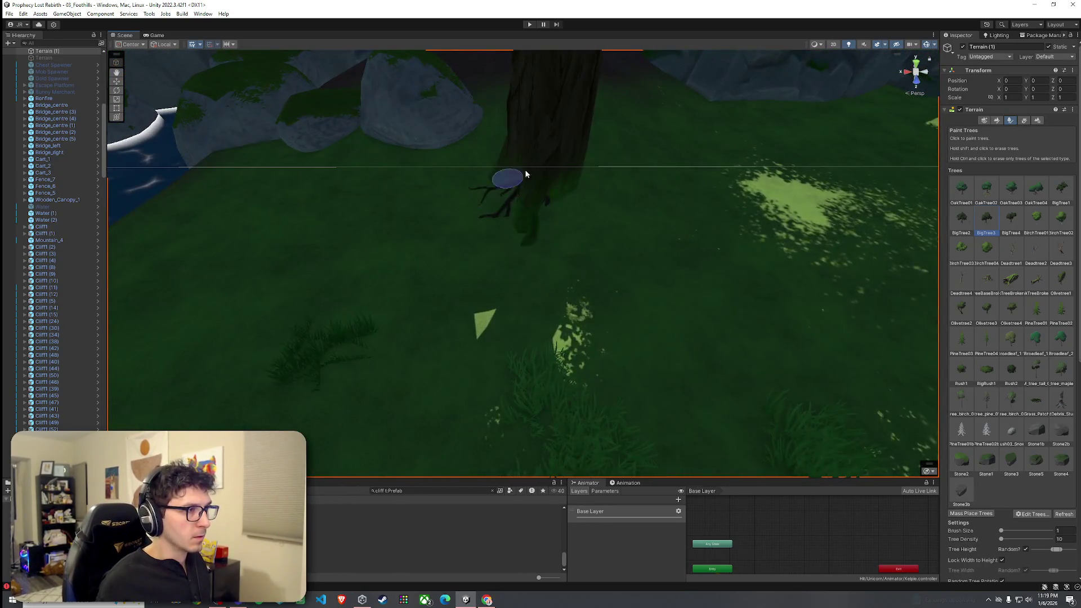
scroll(526, 174, down, 10)
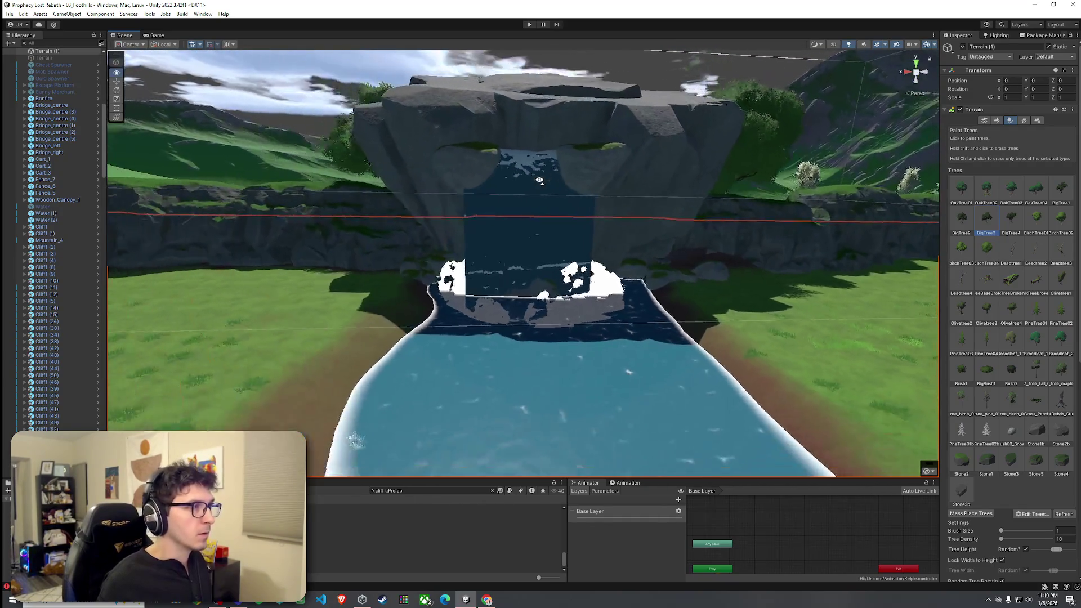
Paint a large tree on the cliff-top grass and choose BigTree1 as the tree to paint
drag(539, 180, 547, 169)
mouse_move(546, 168)
mouse_down()
mouse_move(495, 145)
mouse_move(509, 214)
mouse_move(569, 272)
mouse_move(586, 254)
mouse_up()
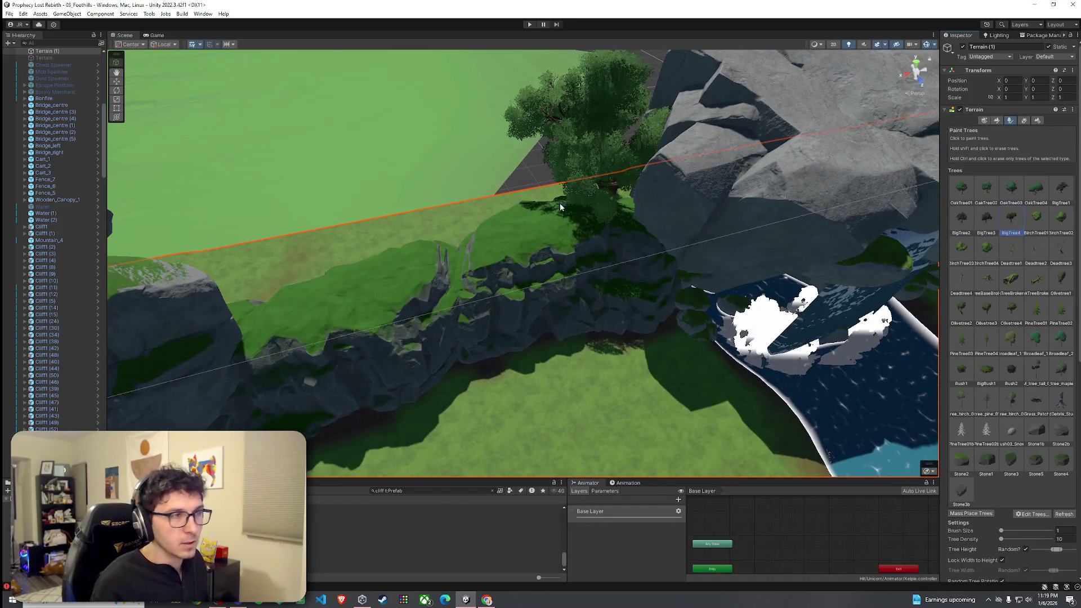
click(472, 221)
click(1061, 190)
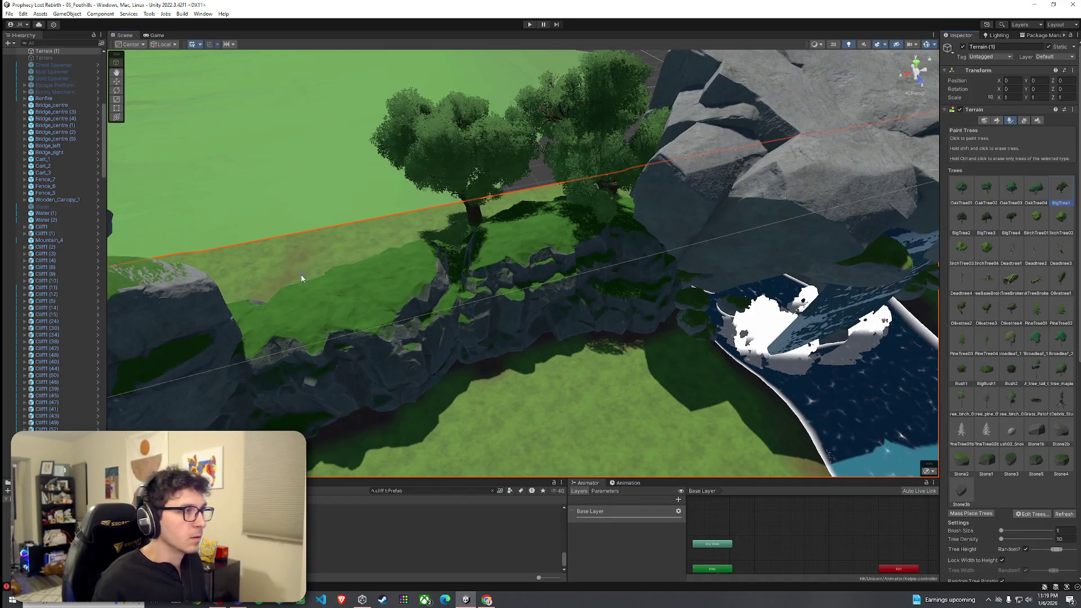
mouse_move(301, 277)
mouse_down()
mouse_move(385, 275)
mouse_move(521, 237)
mouse_up()
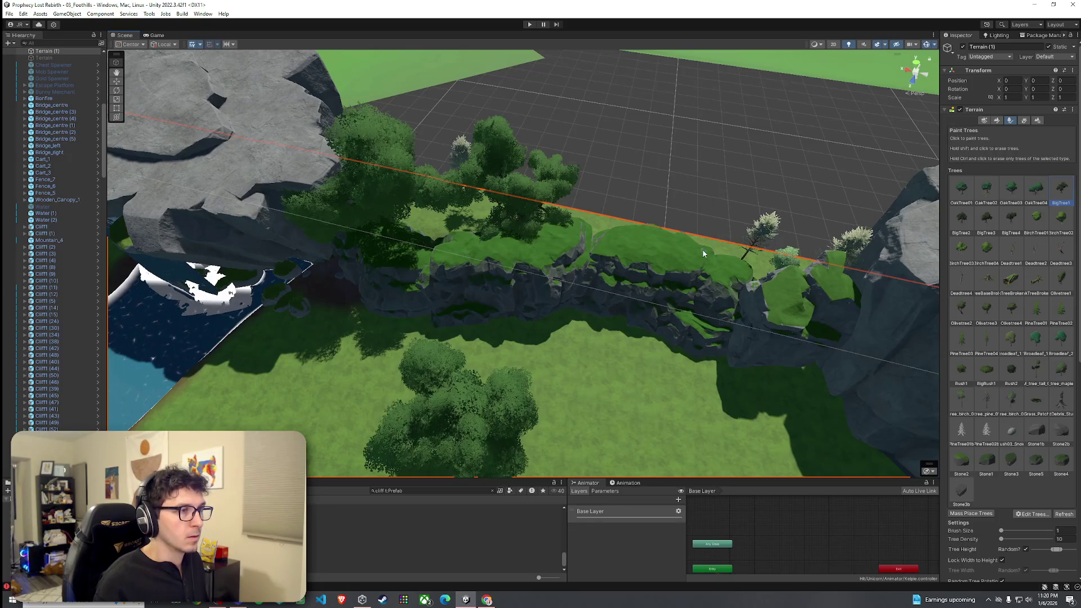
mouse_move(703, 254)
mouse_down()
mouse_move(444, 282)
mouse_move(668, 208)
mouse_move(690, 173)
mouse_move(623, 202)
mouse_move(541, 390)
mouse_move(529, 394)
mouse_move(902, 346)
mouse_up()
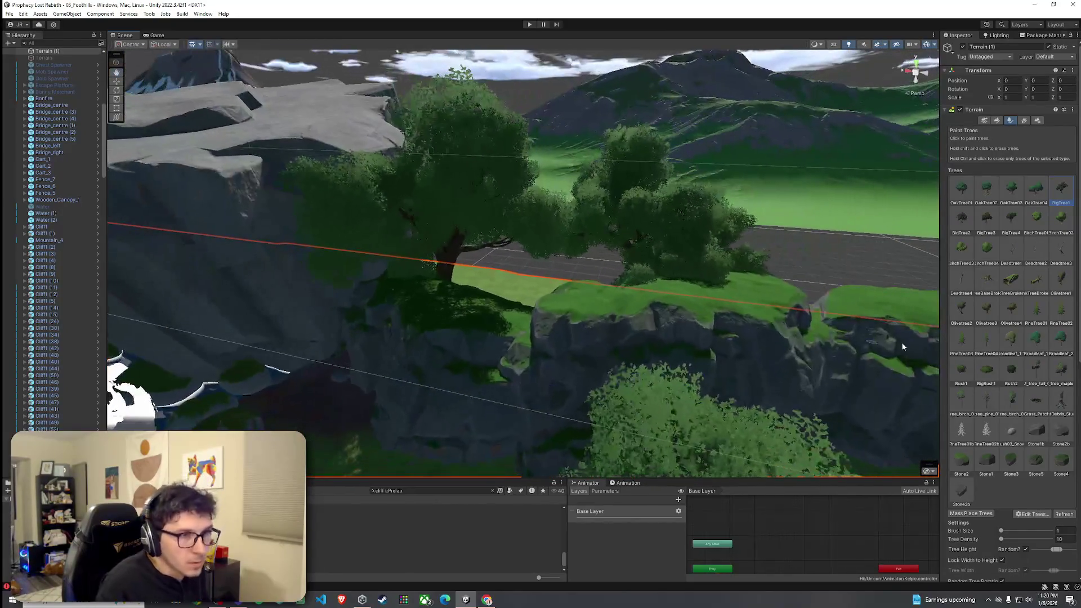
Switch the painted vegetation to BigBush1 and fly the view to the waterfall's edge
click(986, 371)
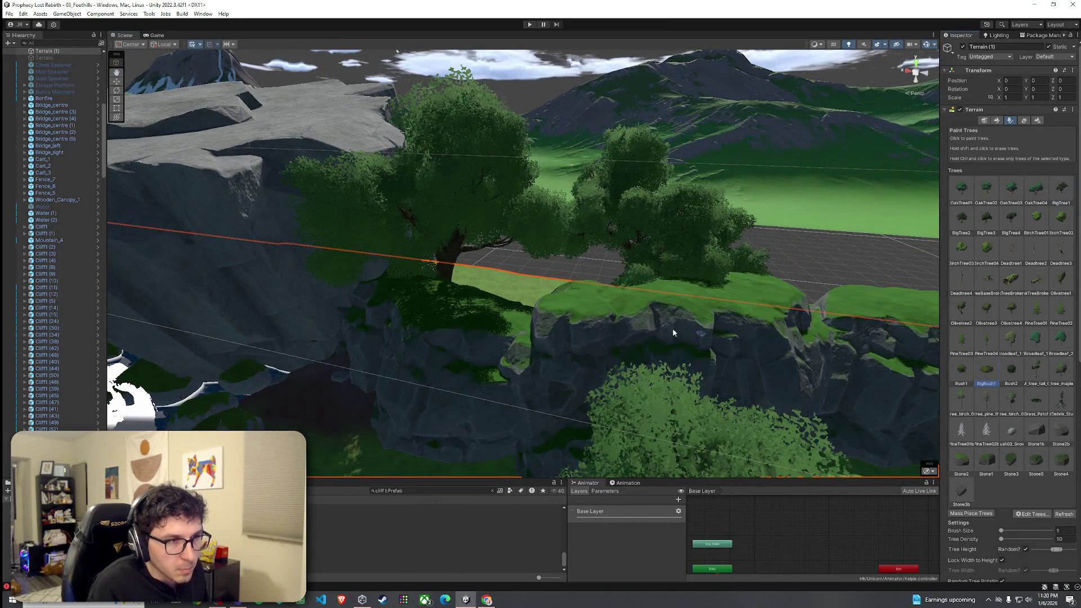
drag(530, 321, 534, 350)
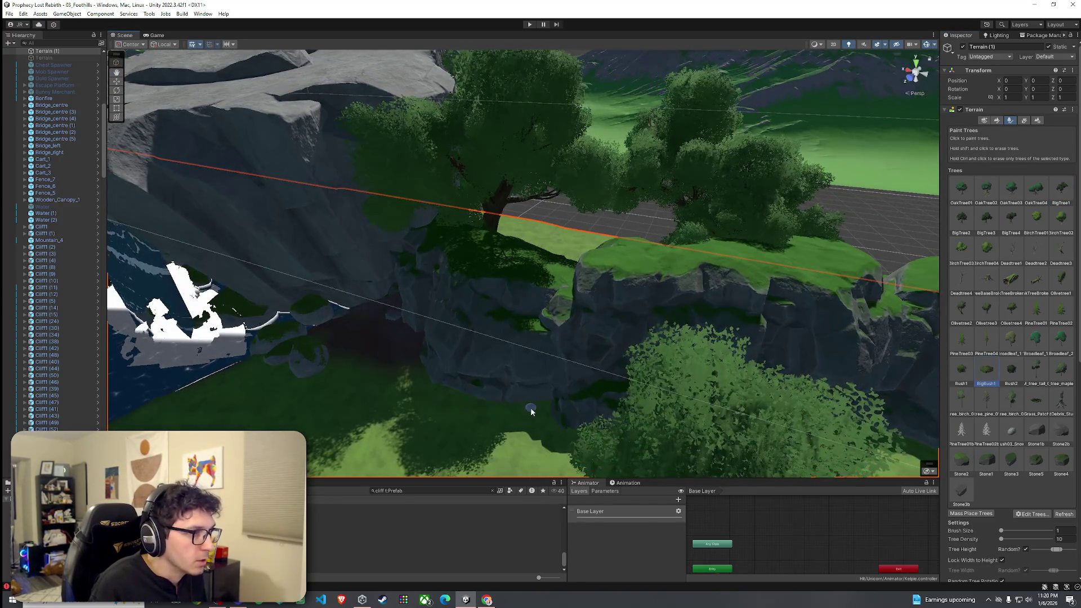
drag(531, 410, 567, 272)
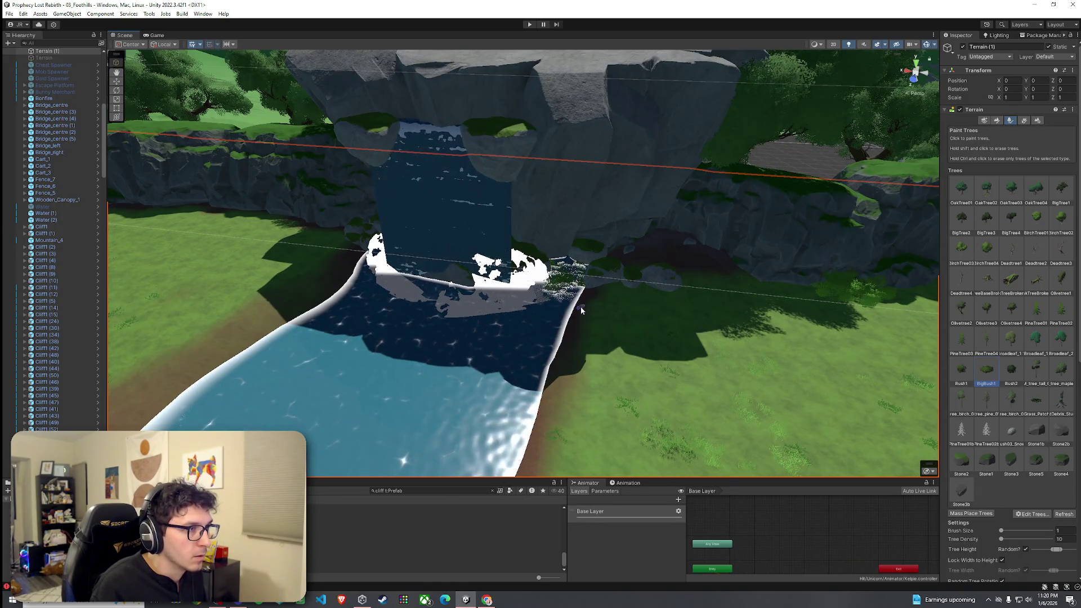
drag(564, 287, 690, 284)
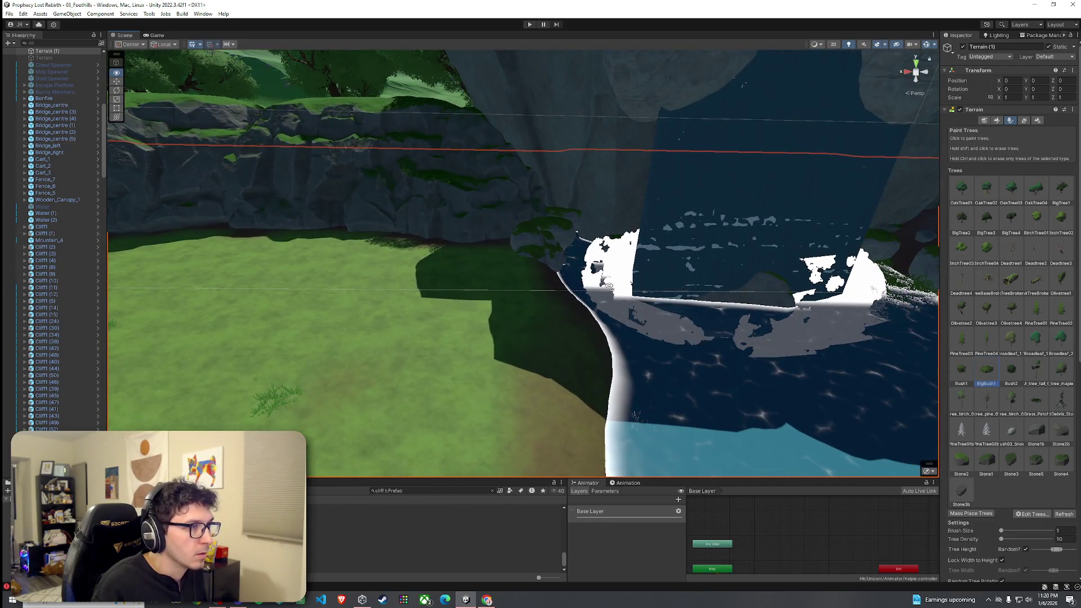
mouse_move(587, 287)
mouse_down()
mouse_move(711, 292)
mouse_move(631, 231)
mouse_move(616, 185)
mouse_move(555, 330)
mouse_move(473, 334)
mouse_up()
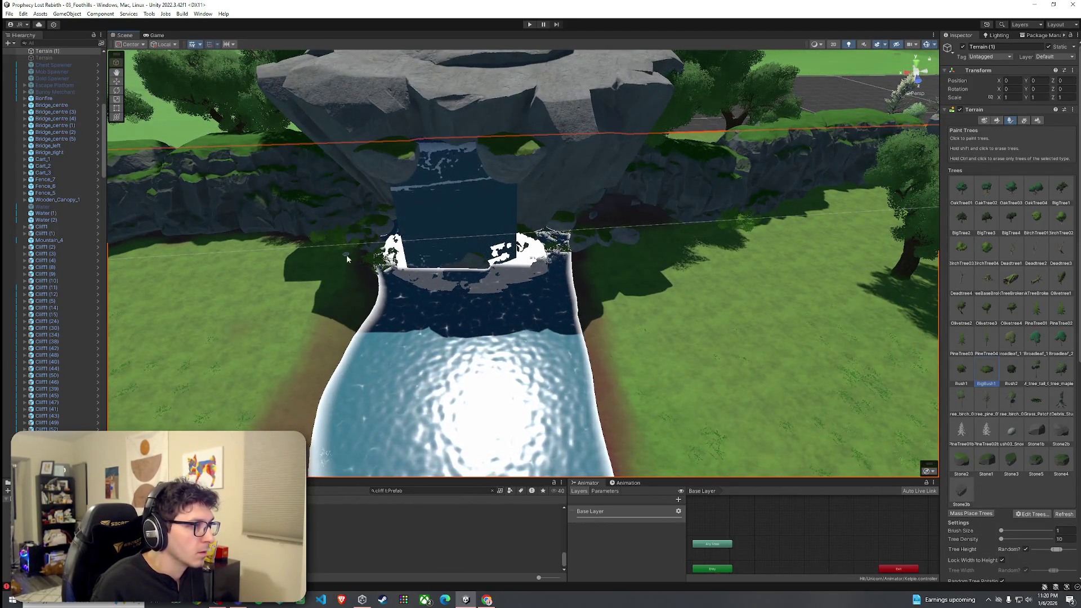
mouse_move(346, 255)
mouse_down()
mouse_move(372, 265)
mouse_move(457, 207)
mouse_up()
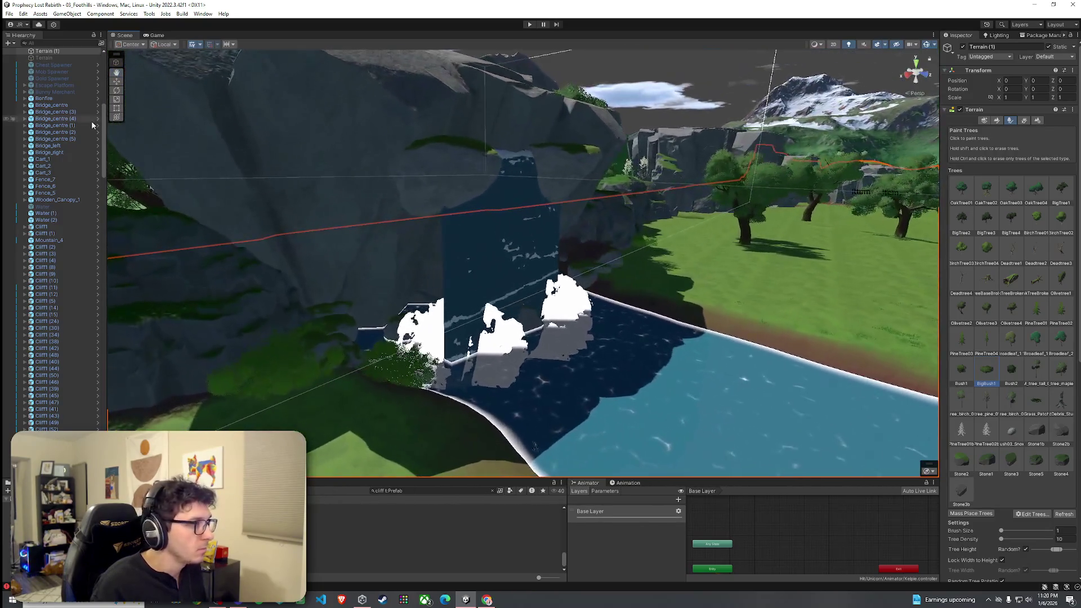
Enter Play mode to play-test the level
click(9, 14)
click(187, 22)
click(529, 24)
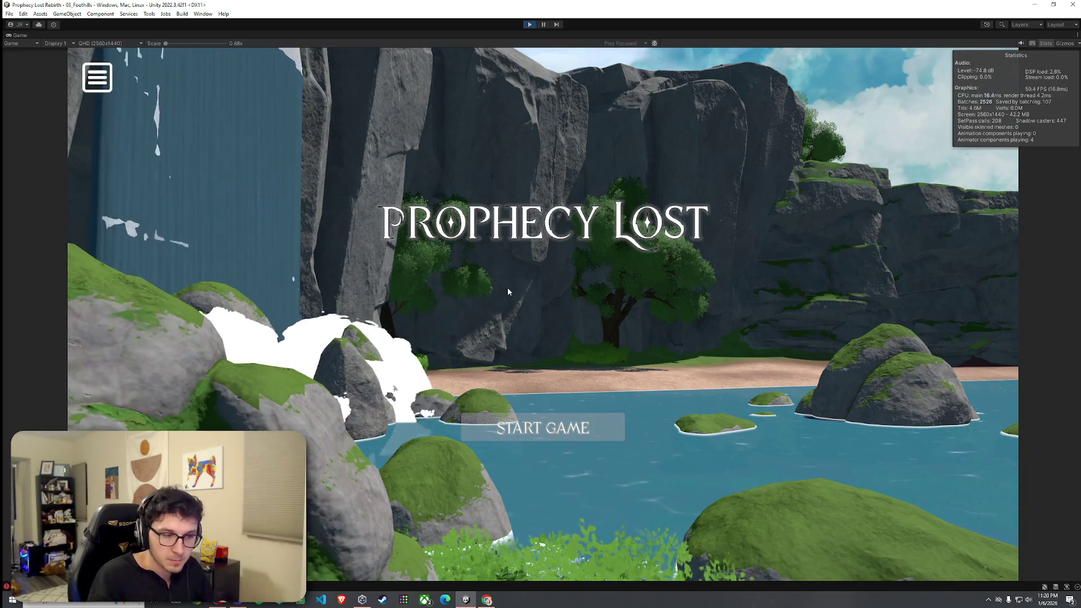
Start the game from the title screen and run the hero forward with W along the rock wall
click(541, 429)
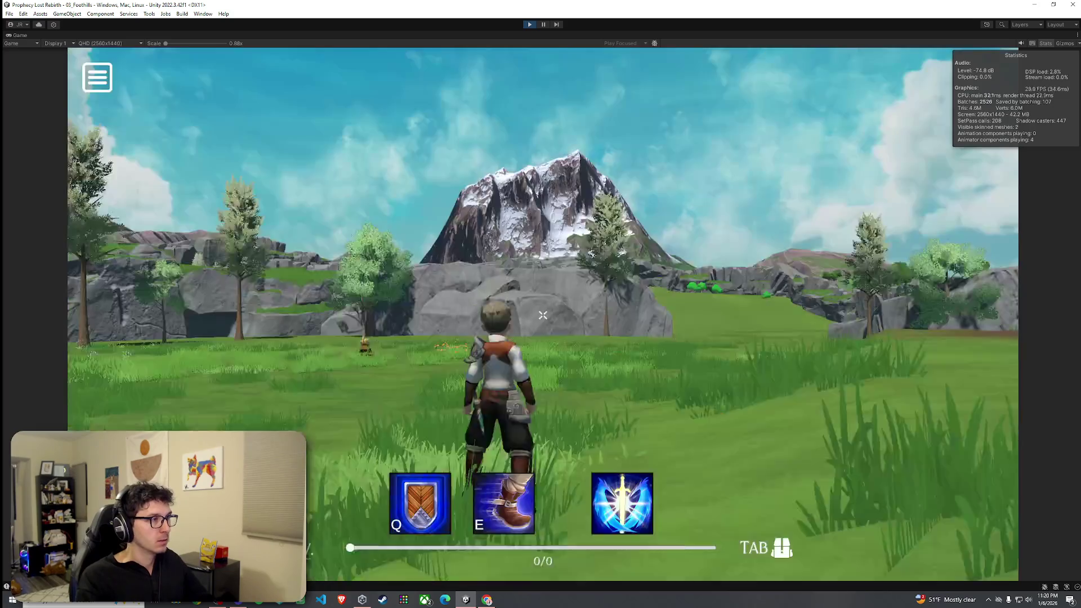
key(w)
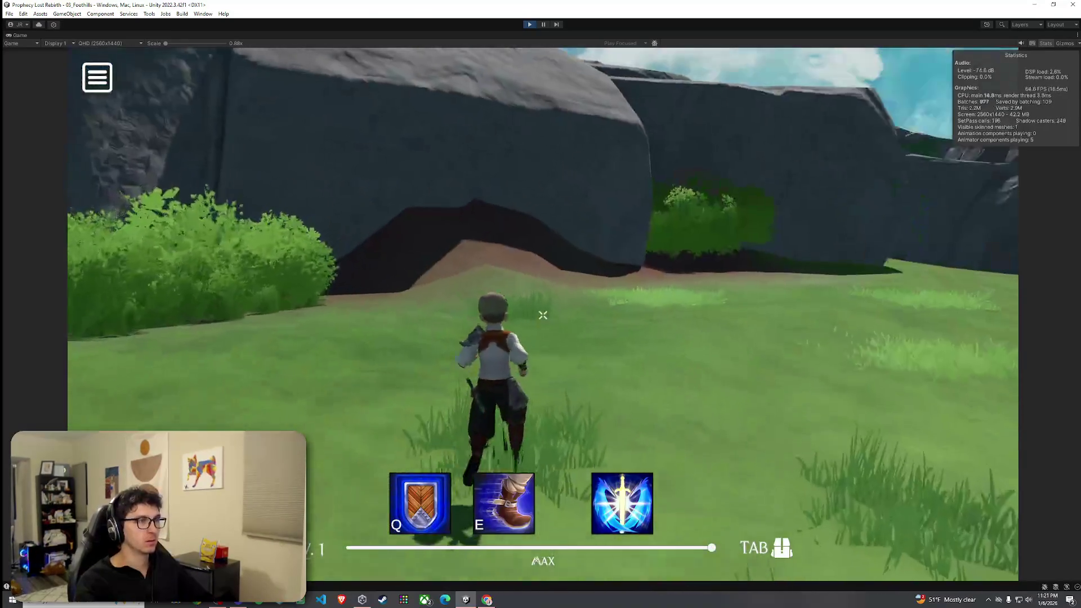
key(w)
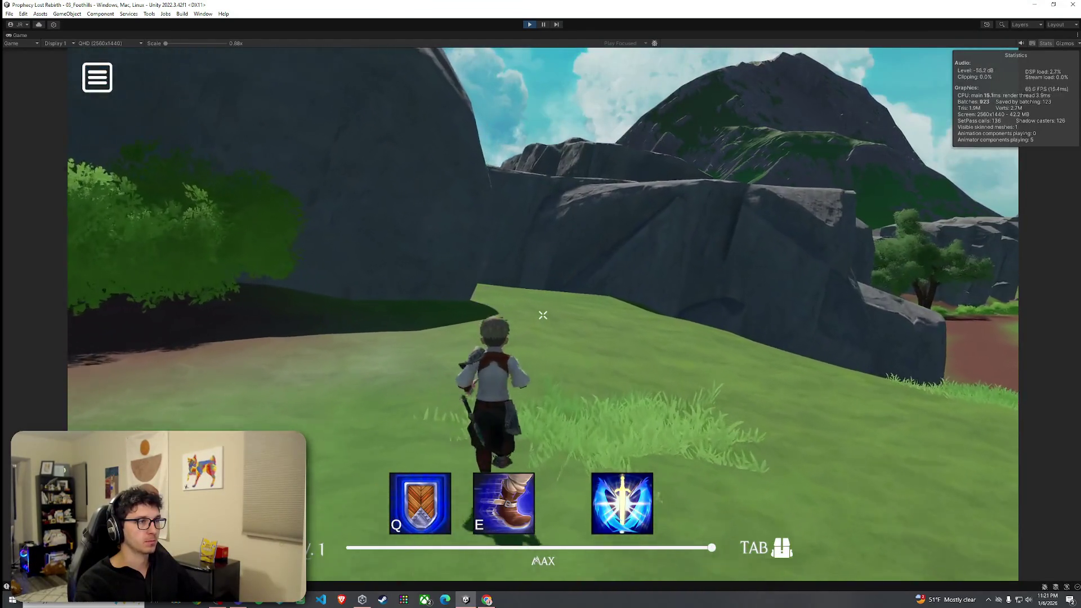
key(w)
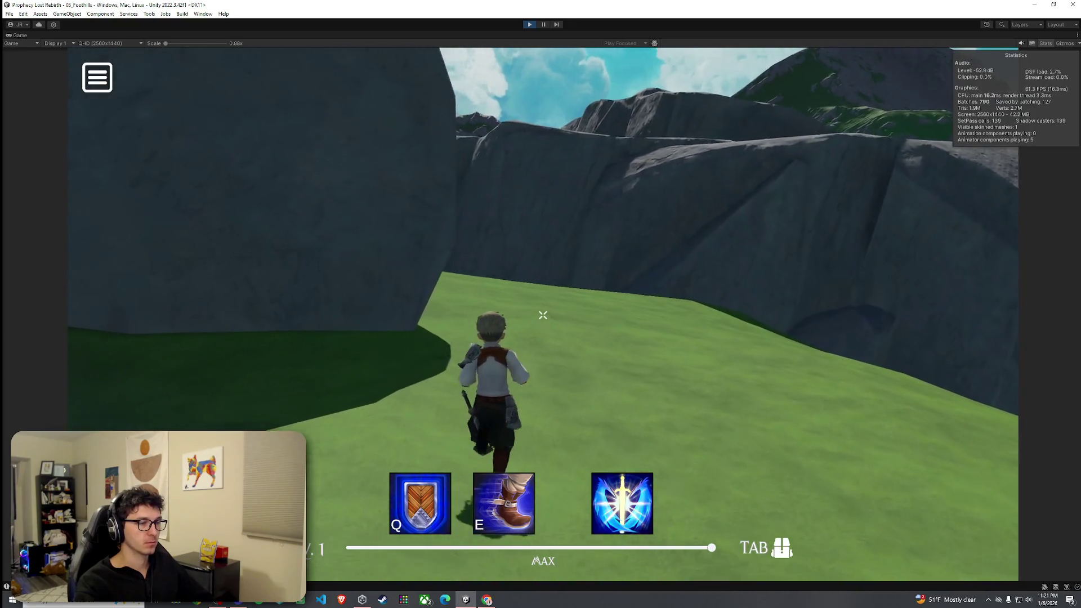
key(w)
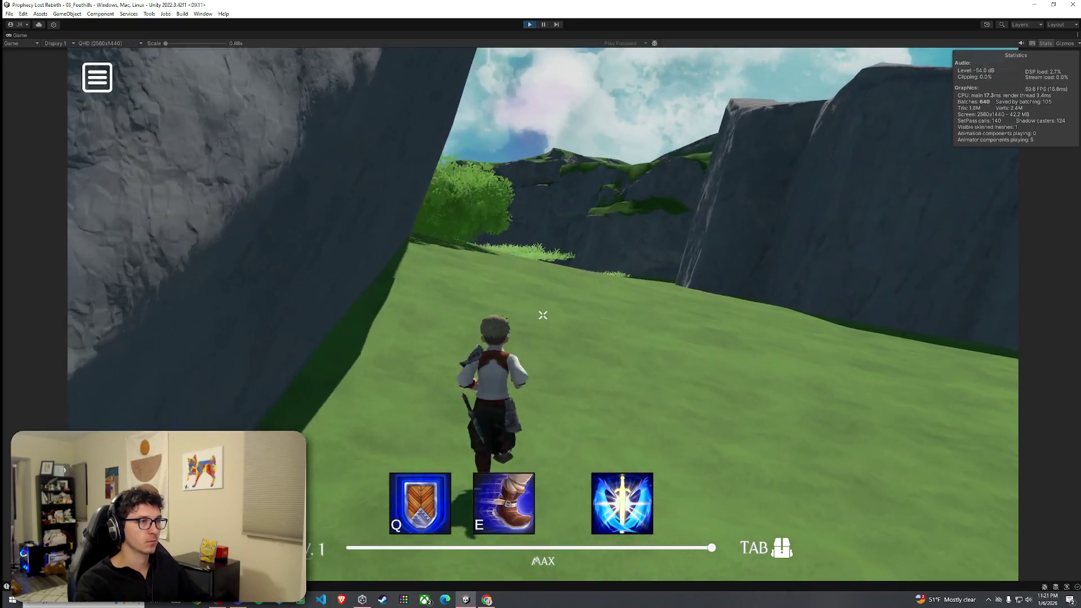
key(w)
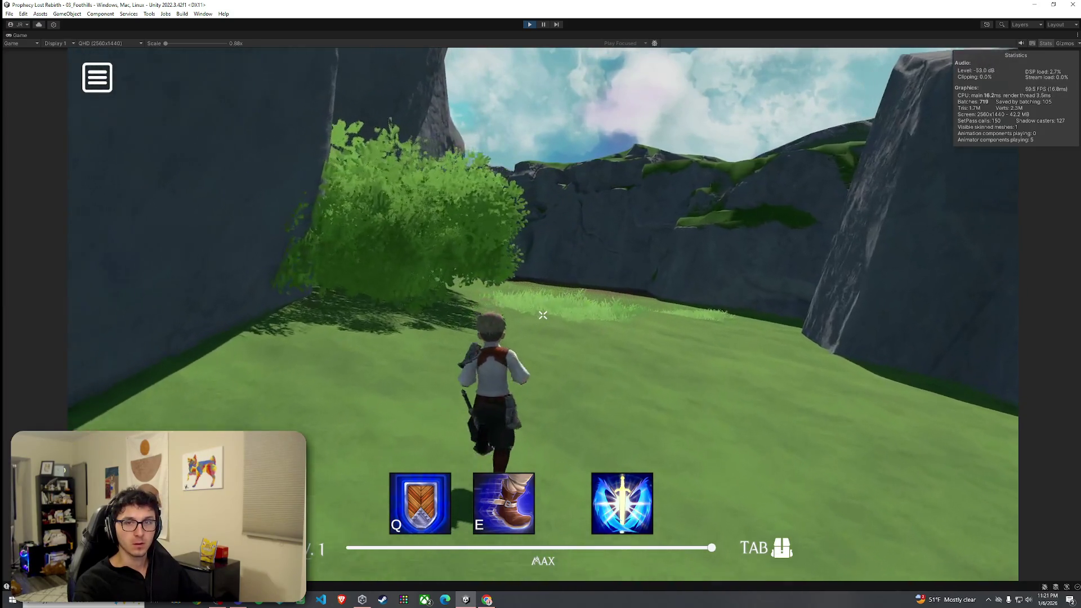
key(w)
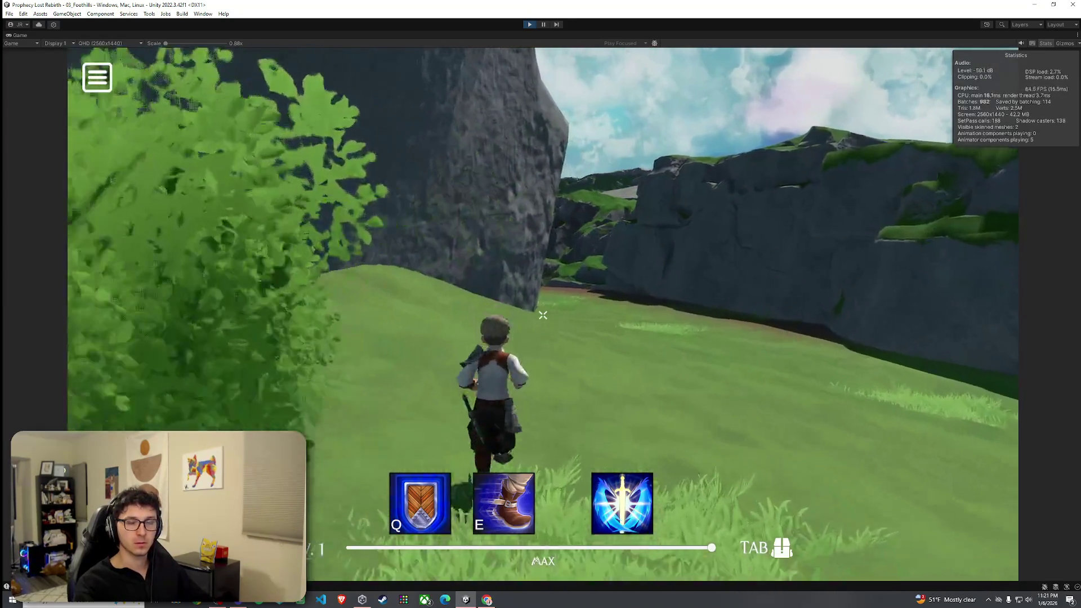
key(w)
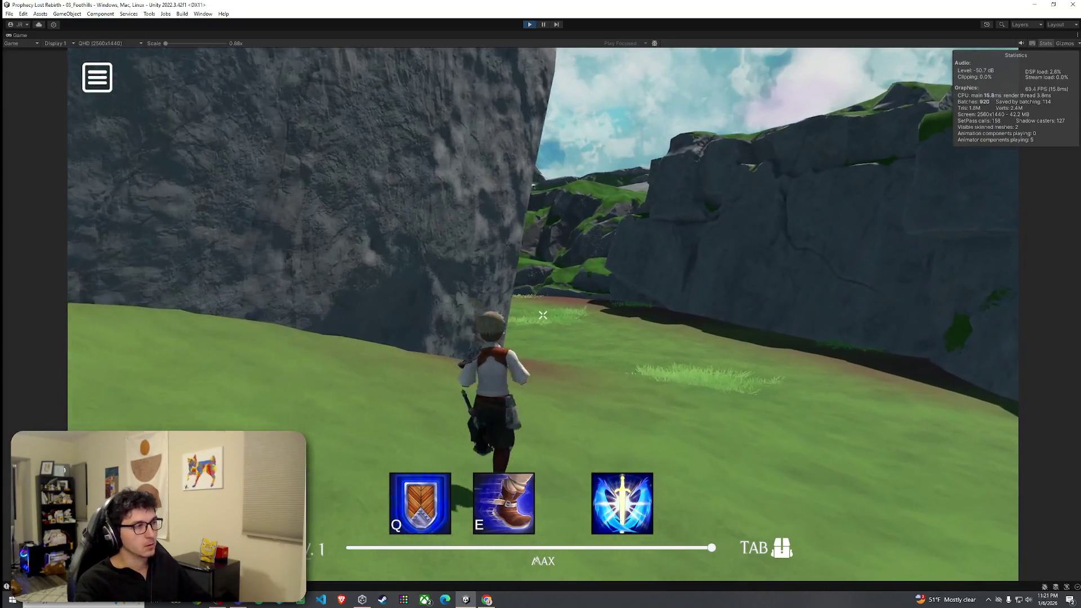
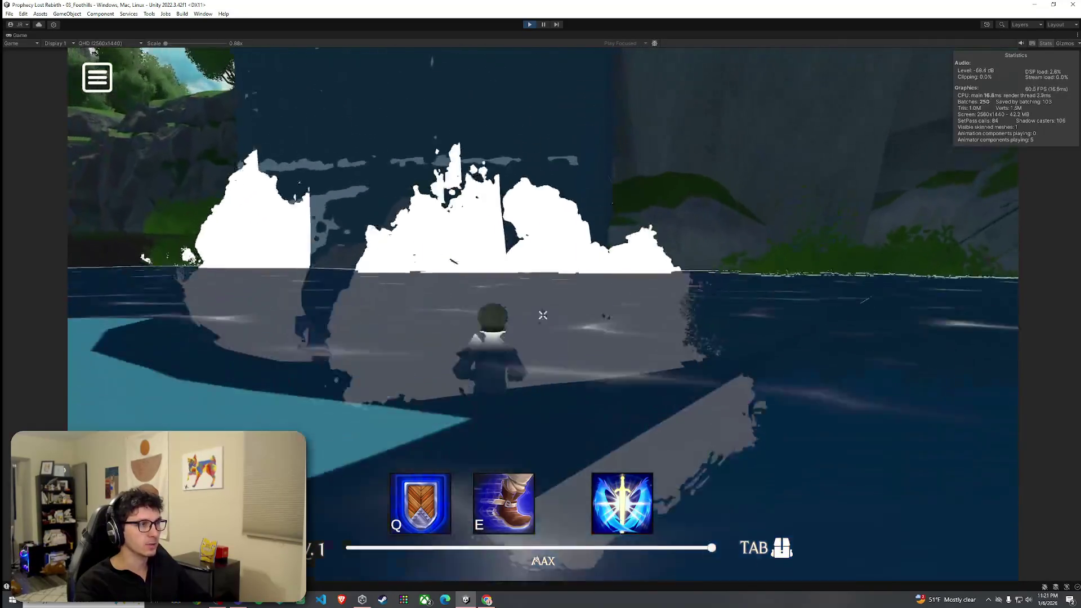
Walk the character over the riverbank to the water below the cliff, then stop Play mode
key(s)
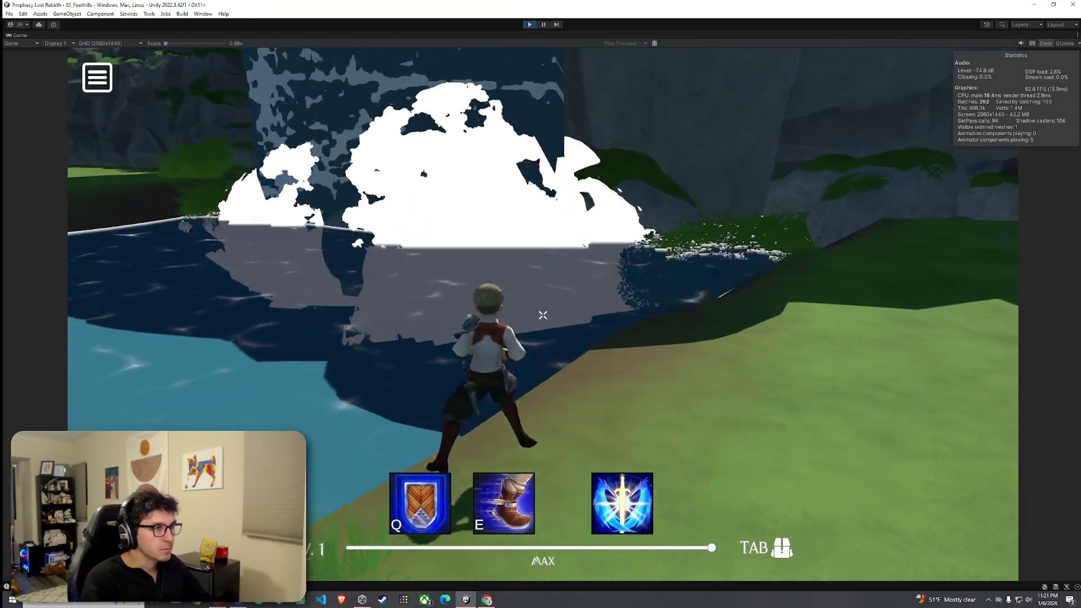
key(w)
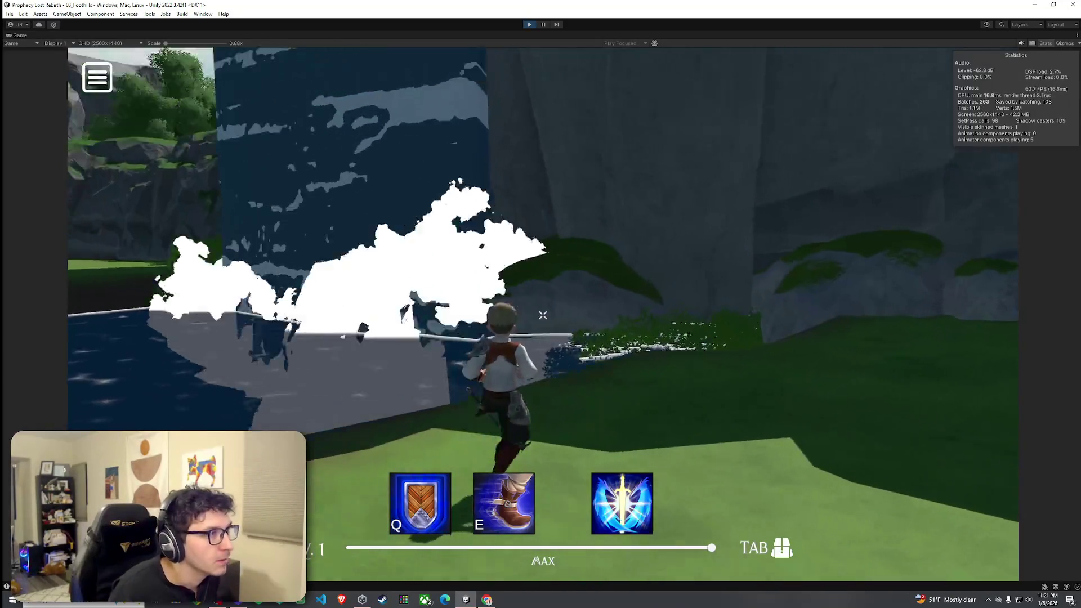
key(s)
key(w)
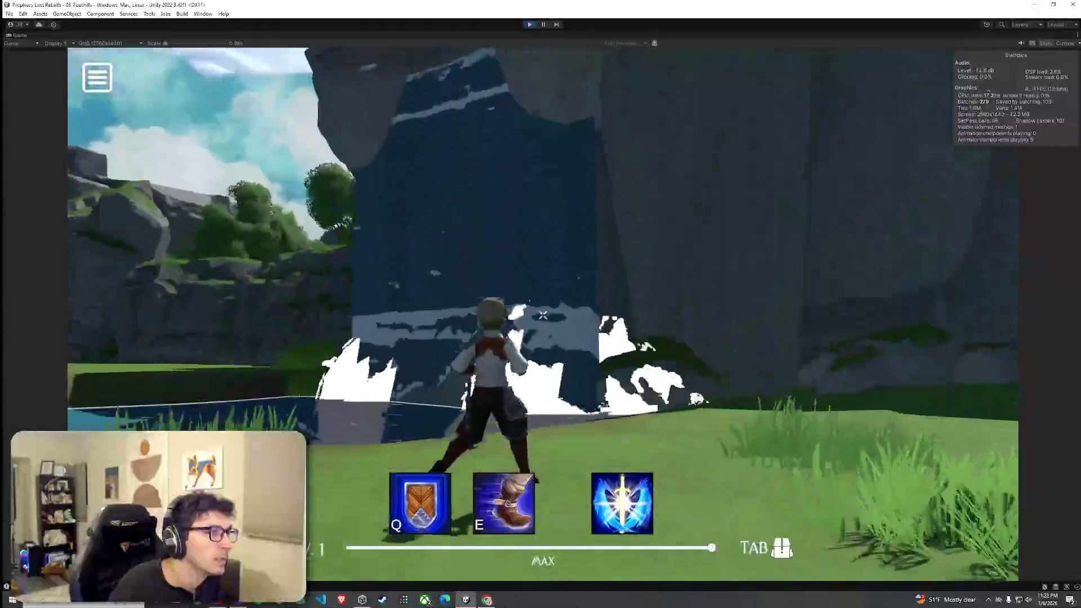
key(w)
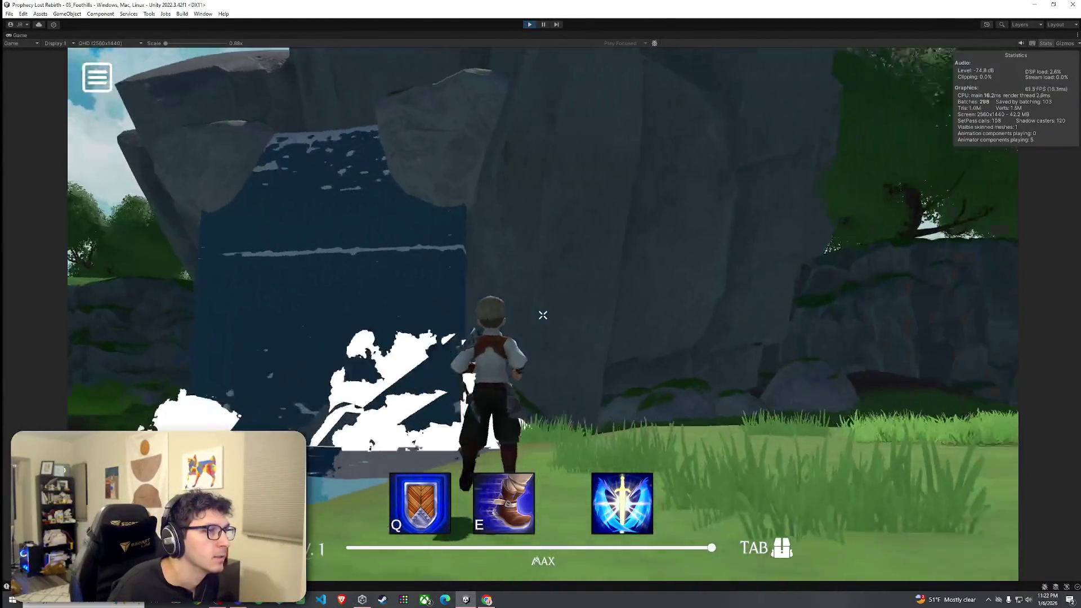
key(w)
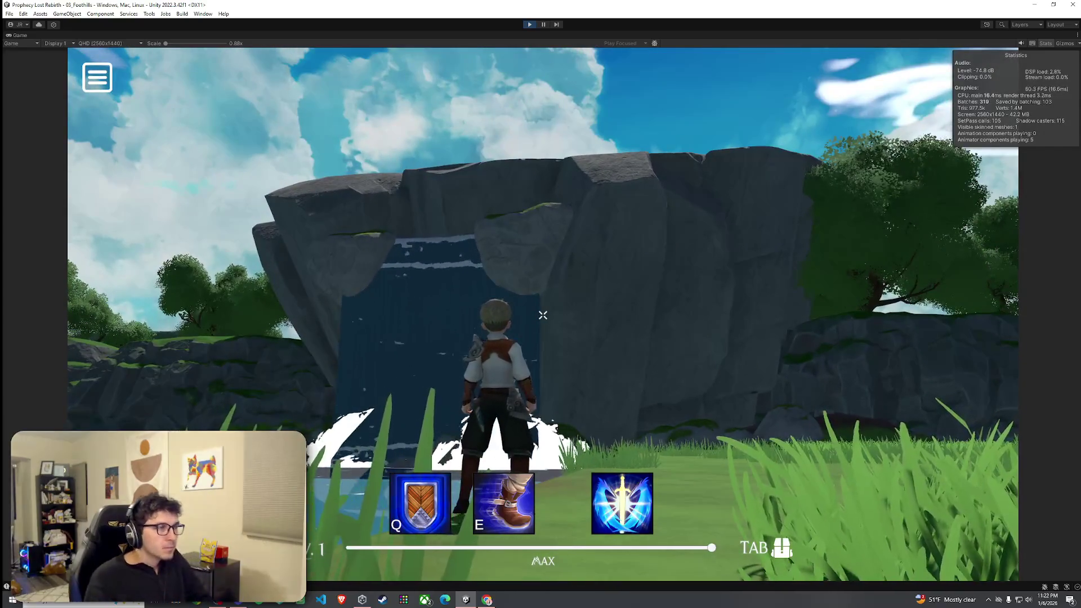
key(s)
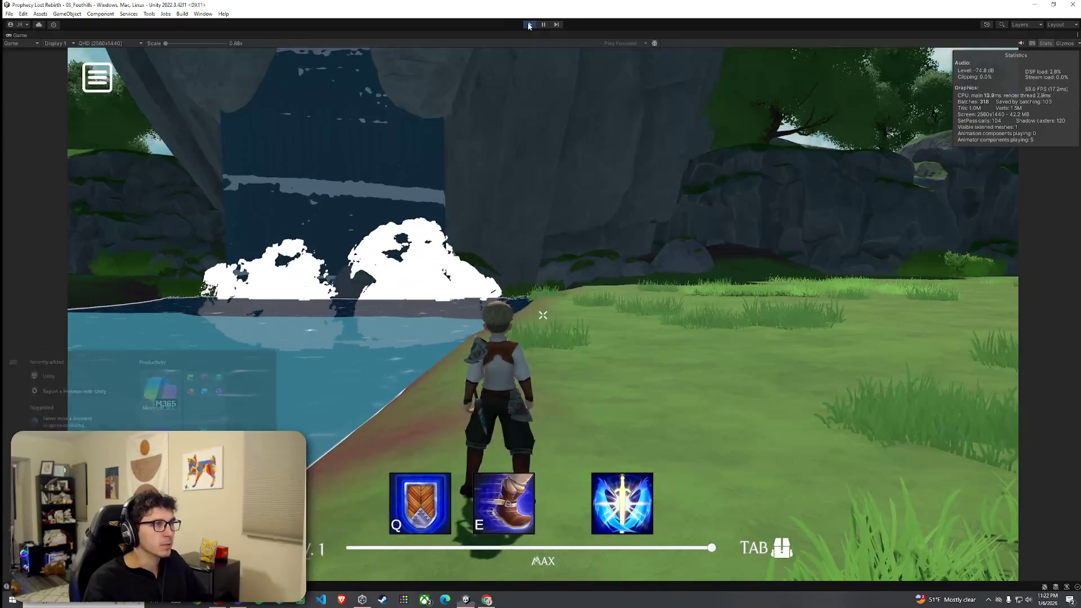
key(ctrl+p)
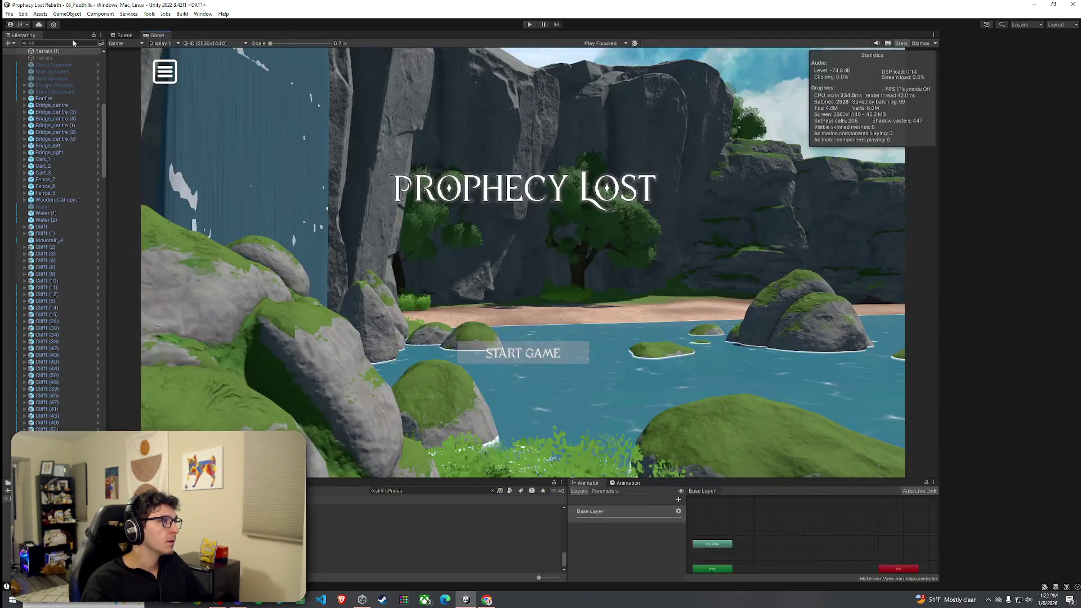
In the Scene view, fly up to the cliff and select the terrain's Set Height paint mode
click(122, 35)
scroll(317, 208, up, 3)
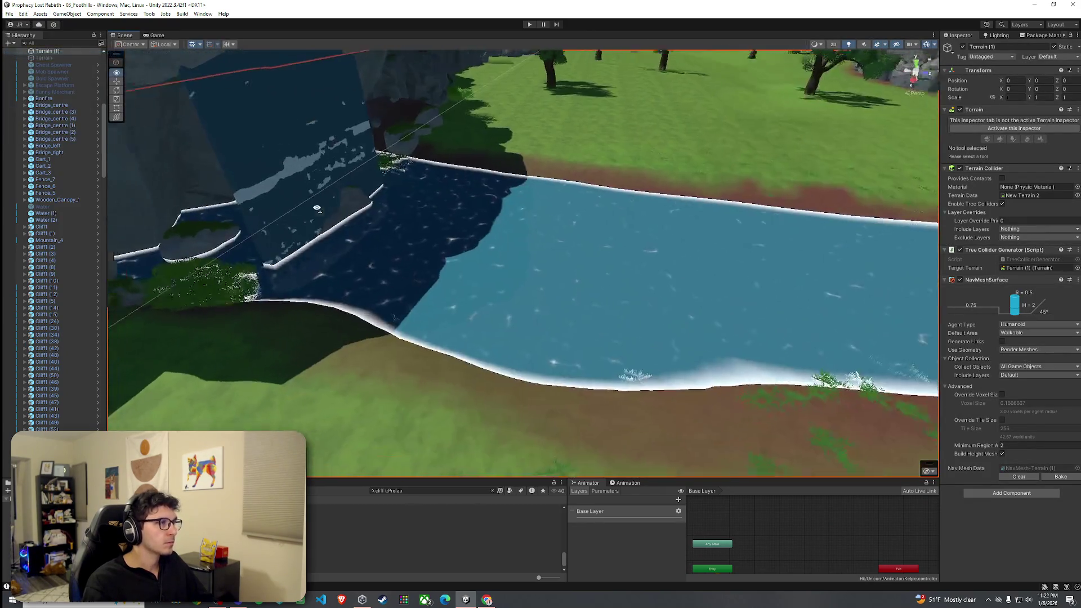
mouse_move(317, 208)
mouse_down()
mouse_move(244, 147)
mouse_move(458, 174)
mouse_move(576, 210)
mouse_move(619, 157)
mouse_move(697, 261)
mouse_move(787, 242)
mouse_up()
click(1006, 129)
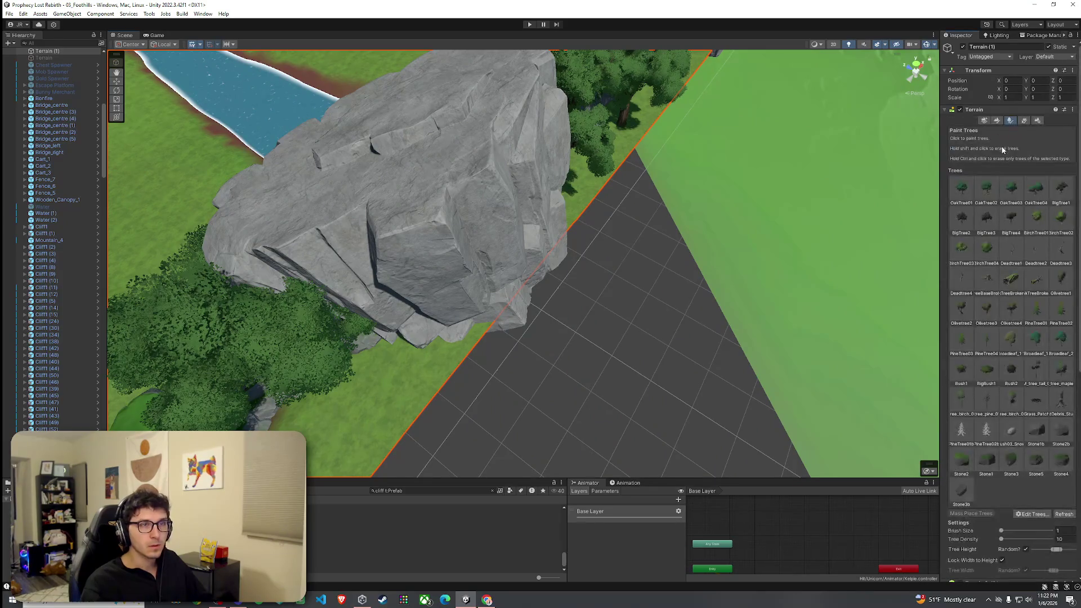
click(996, 120)
click(992, 130)
click(983, 158)
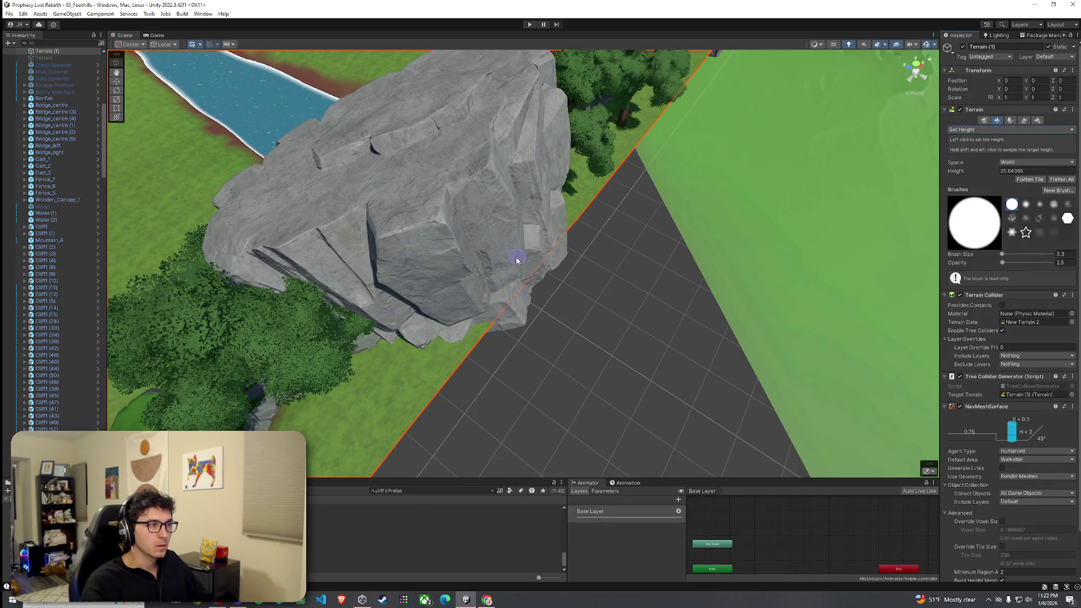
click(982, 129)
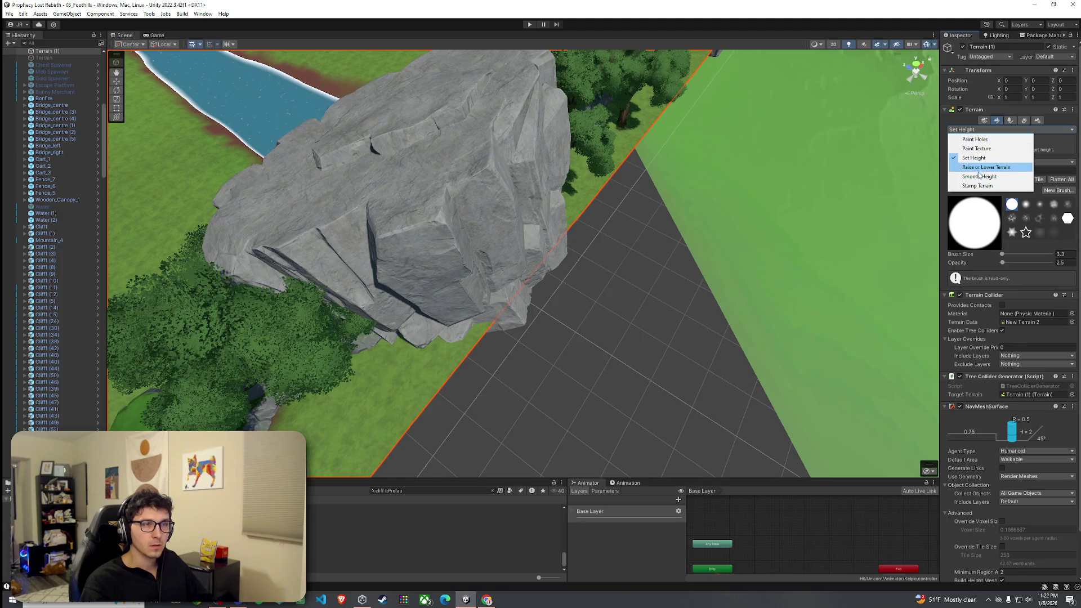
click(989, 167)
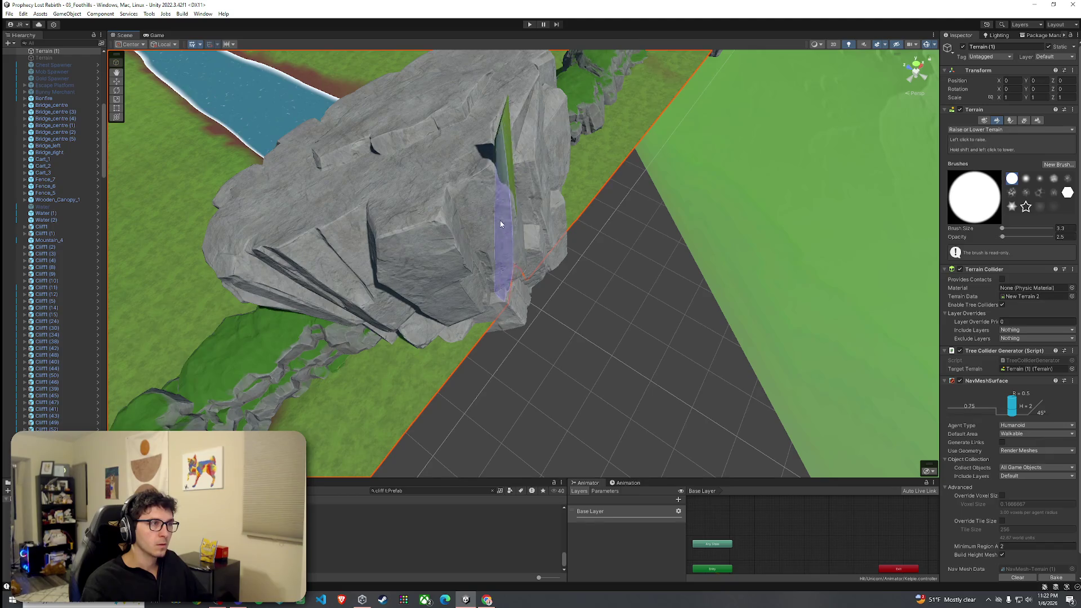
click(982, 129)
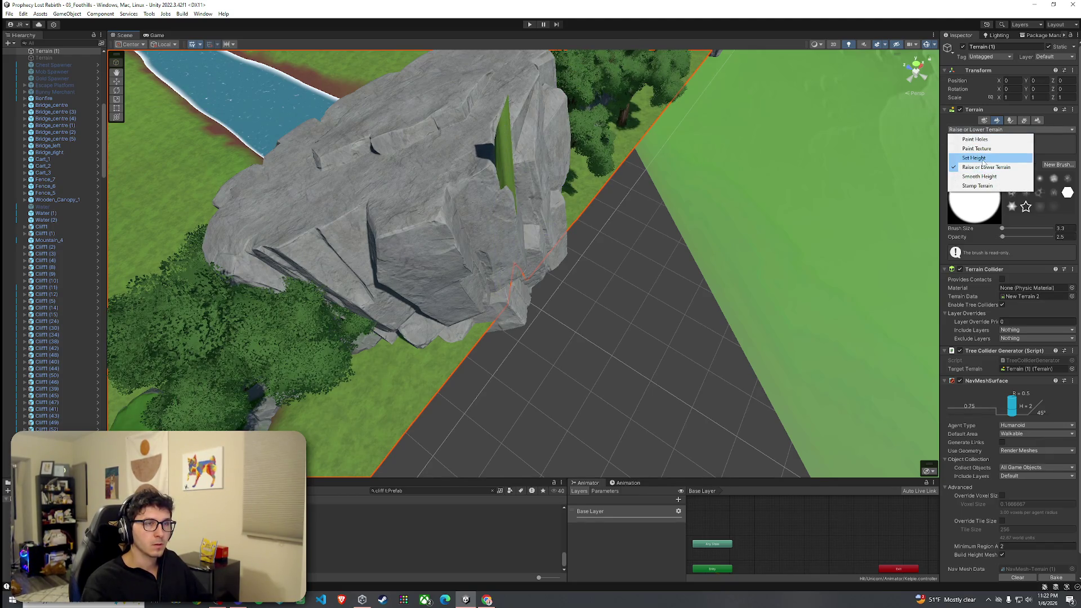
click(973, 158)
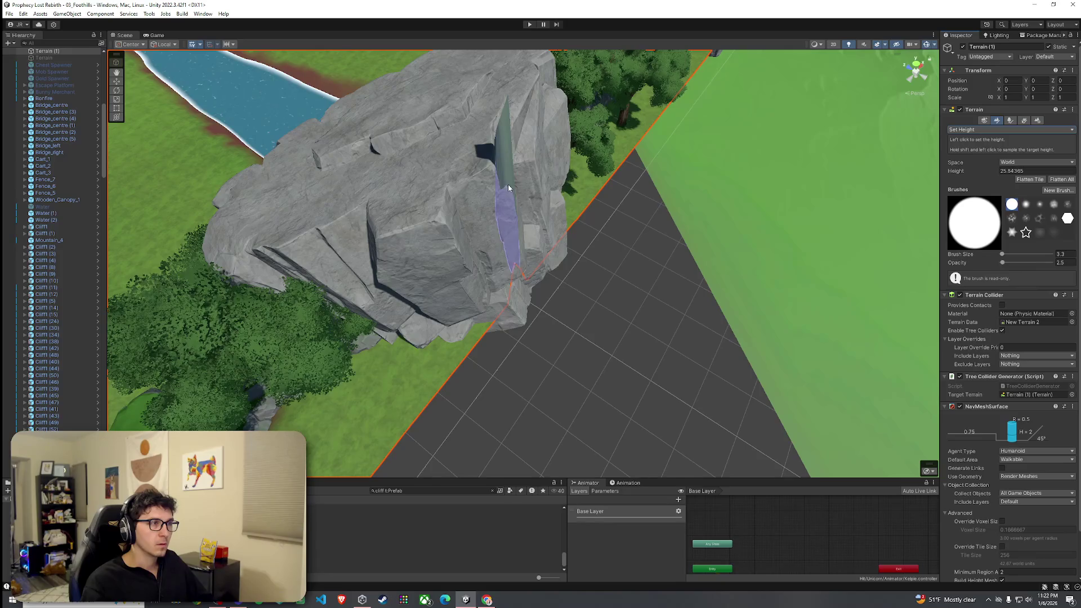
Sample the cliff height of 53.32825 and paint a flat grassy ledge along the cliff
shift+click(526, 196)
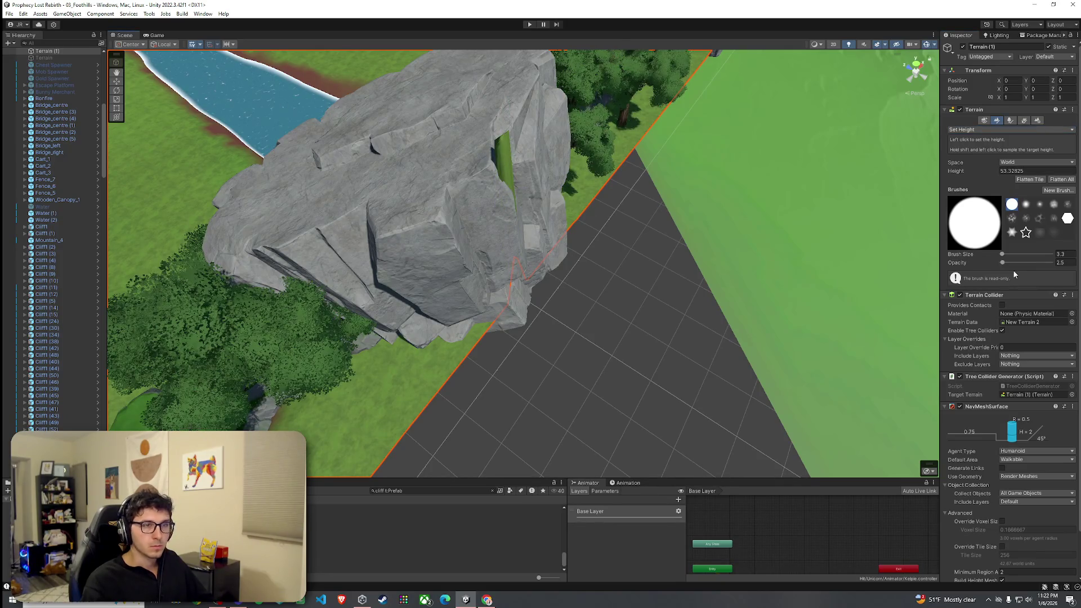
click(509, 190)
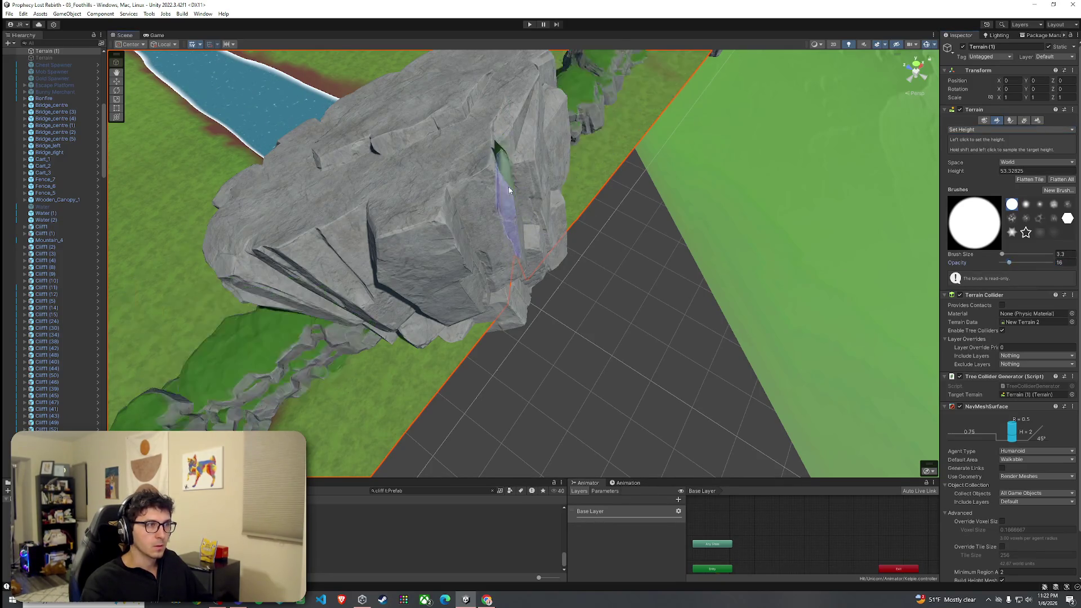
mouse_move(505, 177)
mouse_down()
mouse_move(549, 212)
mouse_move(581, 210)
mouse_move(601, 285)
mouse_up()
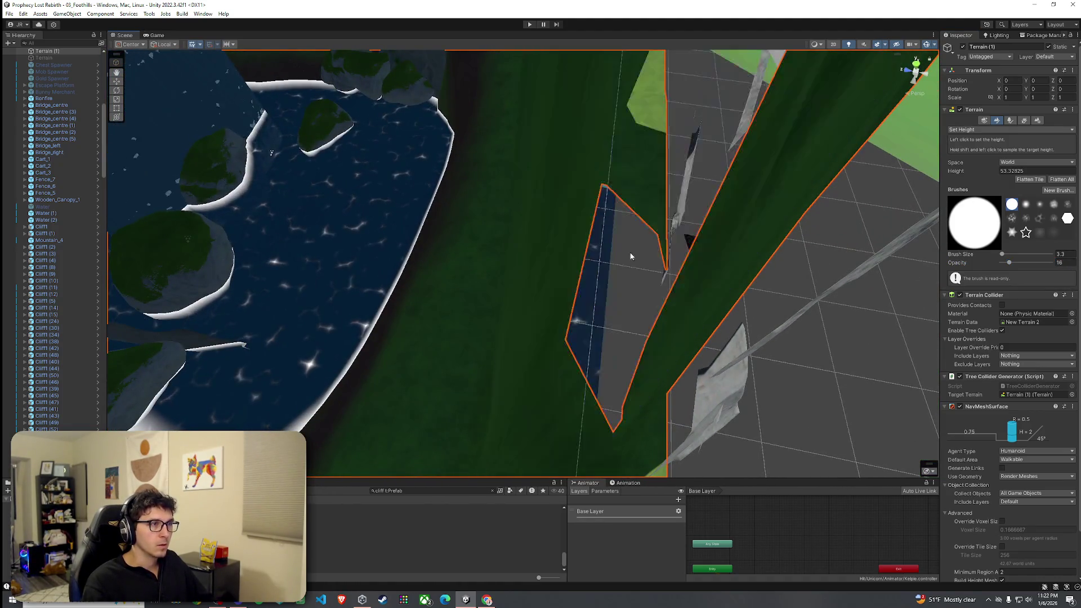
mouse_move(676, 249)
mouse_down()
mouse_move(639, 258)
mouse_move(613, 292)
mouse_move(566, 292)
mouse_move(565, 216)
mouse_up()
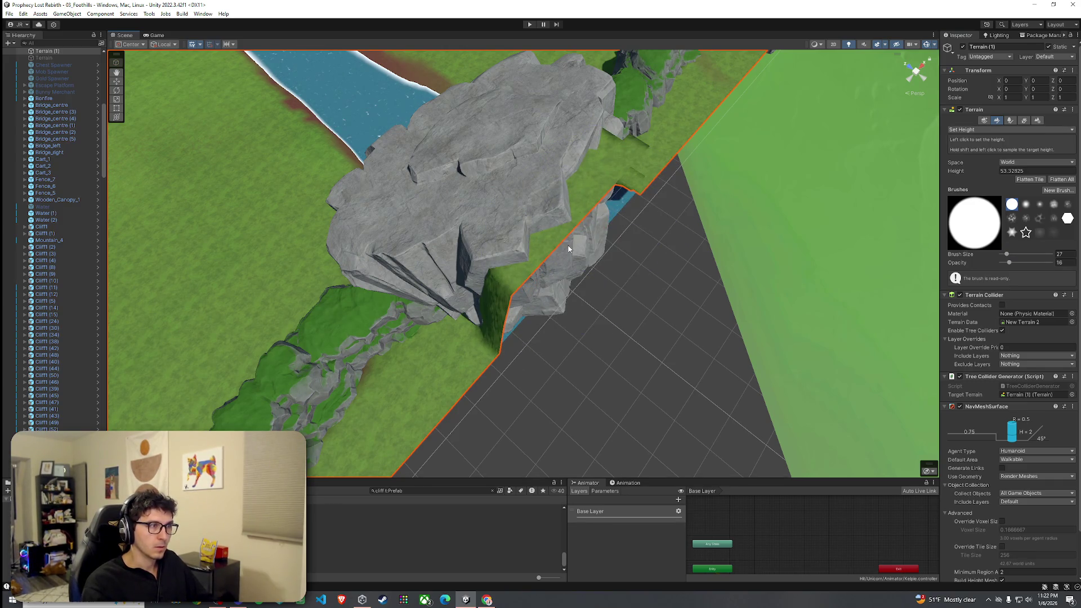
mouse_move(569, 248)
mouse_down()
mouse_move(612, 277)
mouse_move(697, 126)
mouse_move(616, 92)
mouse_move(560, 237)
mouse_move(540, 251)
mouse_move(545, 186)
mouse_up()
click(982, 129)
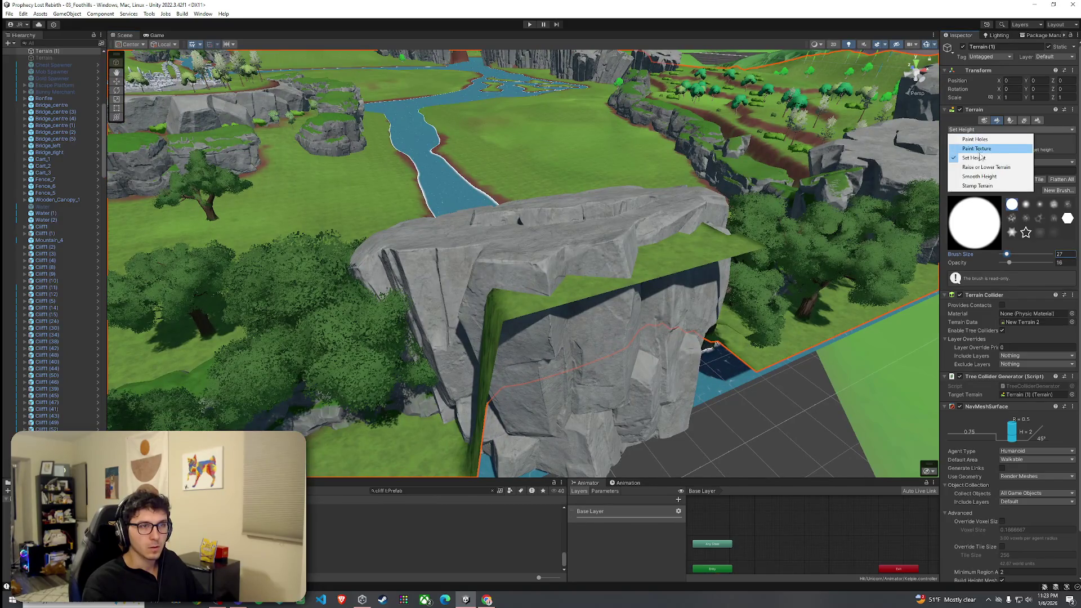
Choose Smooth Height, orbit close to the cliff, and briefly try Paint Trees
click(979, 176)
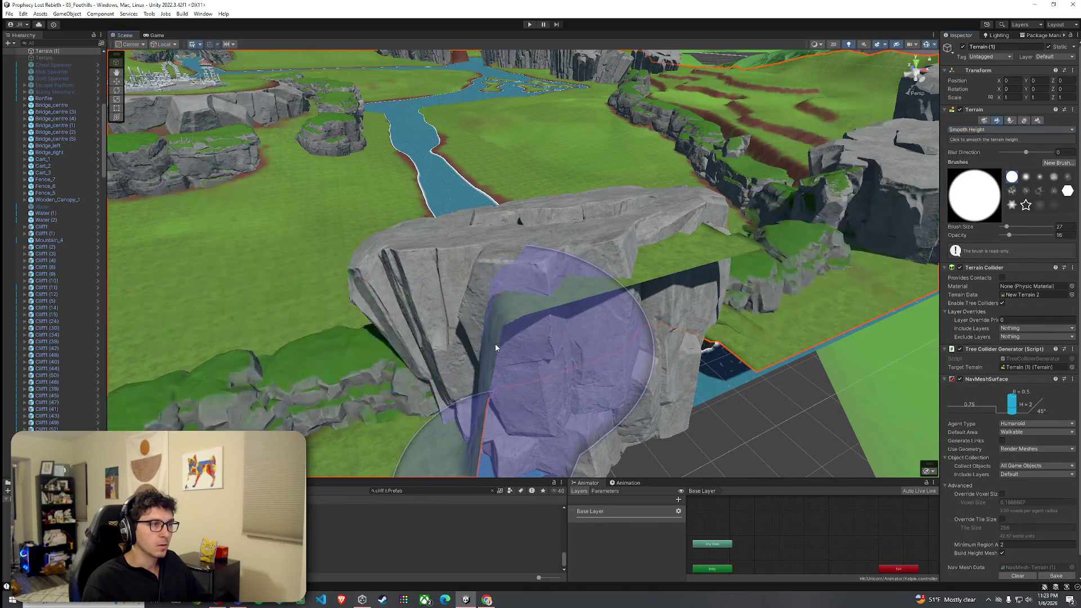
drag(623, 321, 511, 351)
drag(438, 362, 450, 352)
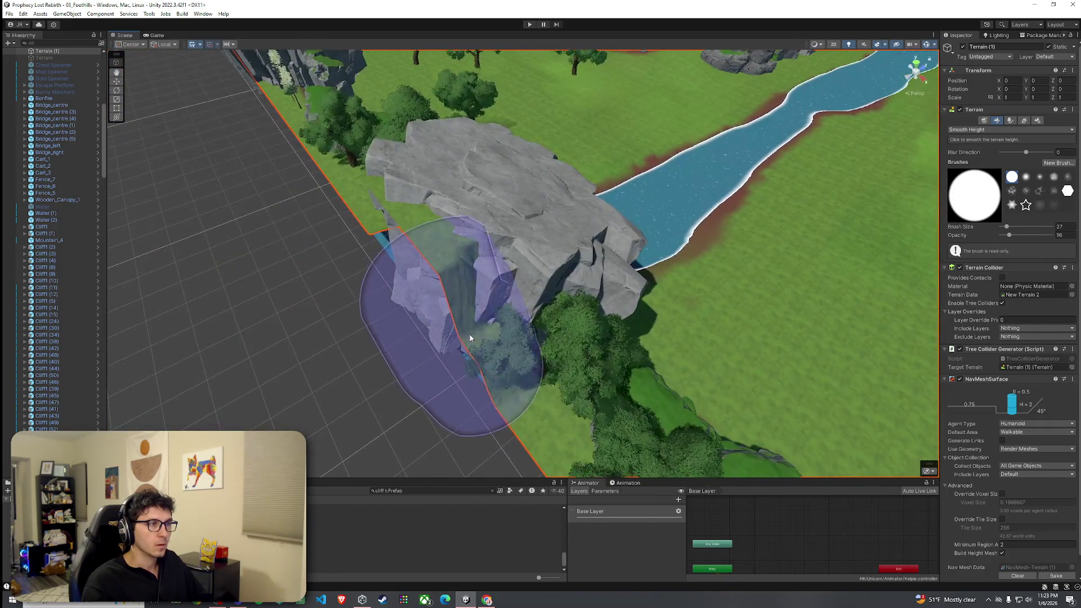
click(1010, 120)
mouse_move(591, 236)
mouse_down()
mouse_move(499, 202)
mouse_move(454, 165)
mouse_move(484, 223)
mouse_up()
Return to Set Height mode and move the view over the grey rock toward the water
click(996, 120)
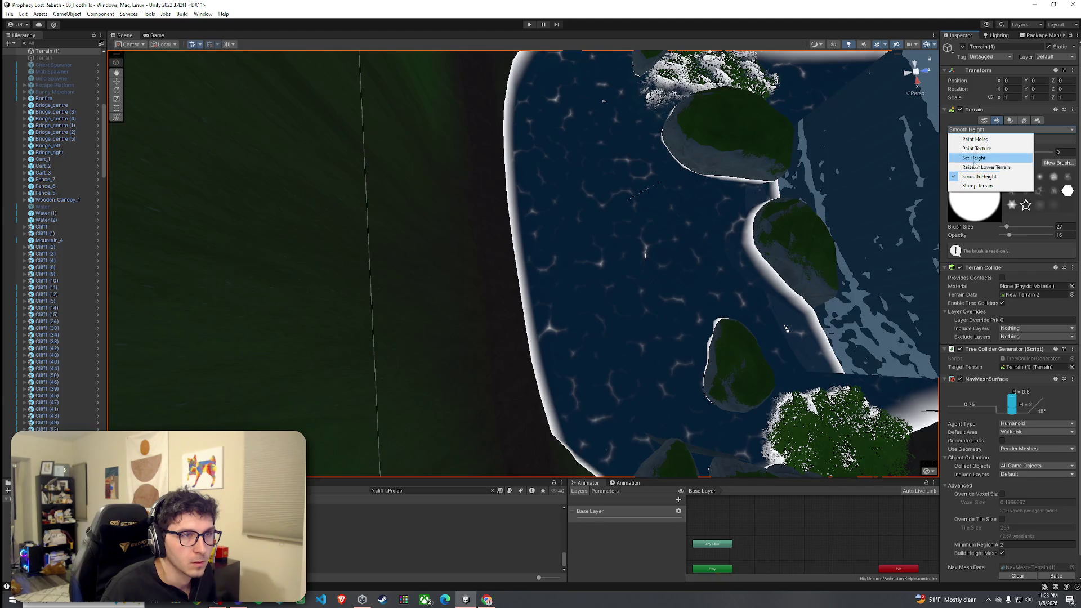
click(974, 158)
scroll(501, 202, up, 5)
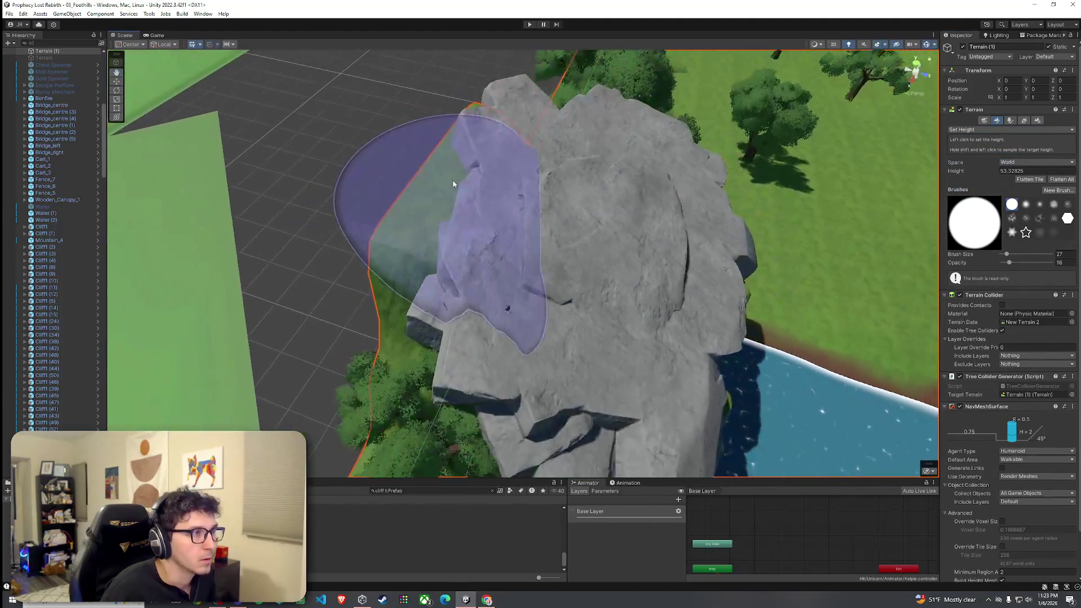
scroll(453, 184, up, 5)
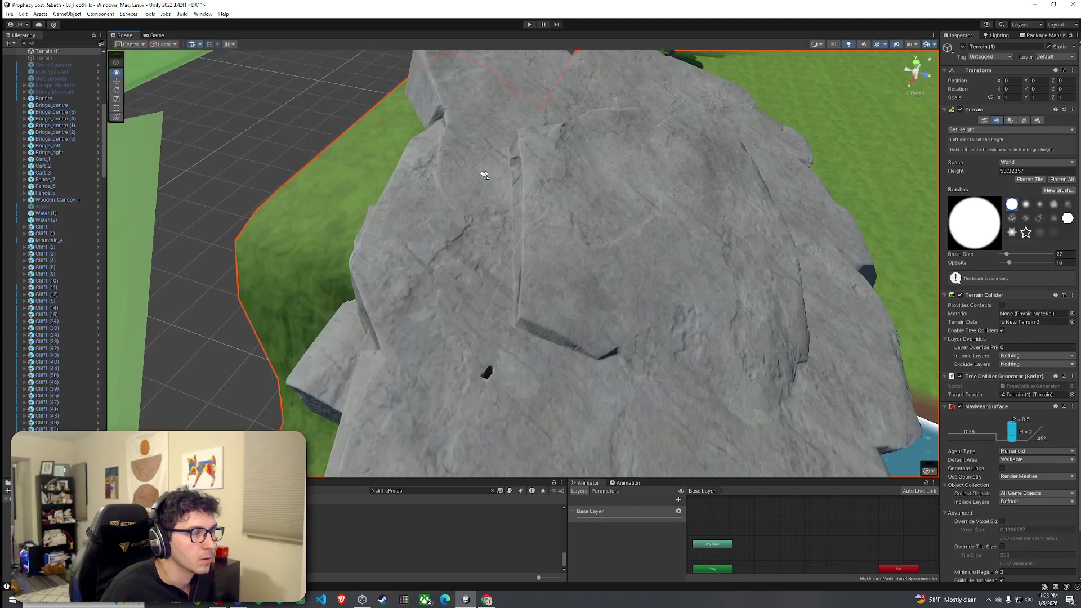
mouse_move(484, 174)
mouse_down()
mouse_move(415, 193)
mouse_move(581, 120)
mouse_move(497, 188)
mouse_up()
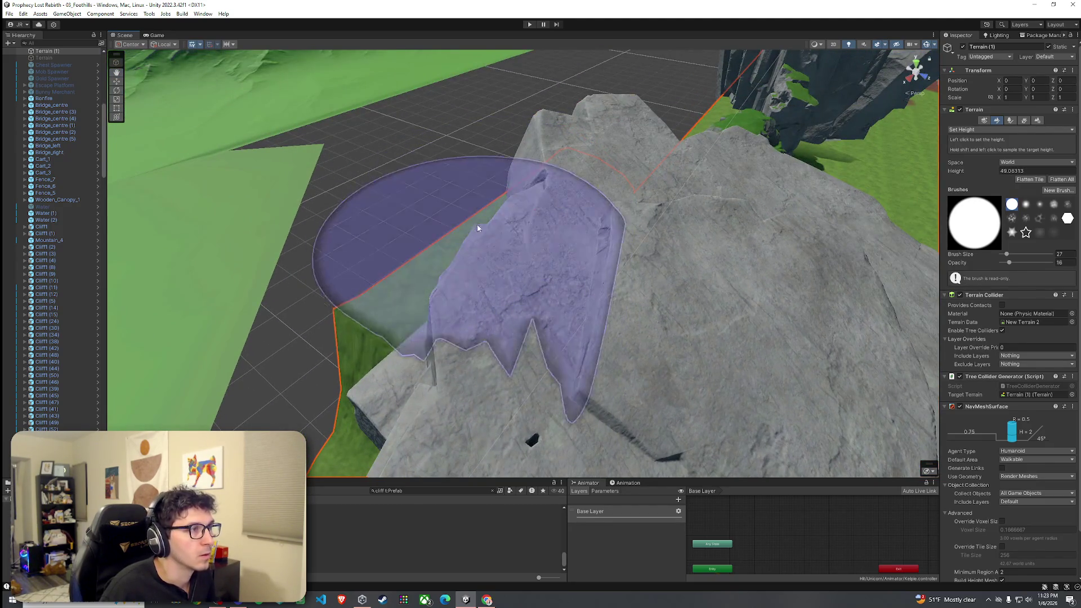
mouse_move(569, 222)
mouse_down()
mouse_move(600, 270)
mouse_move(560, 300)
mouse_up()
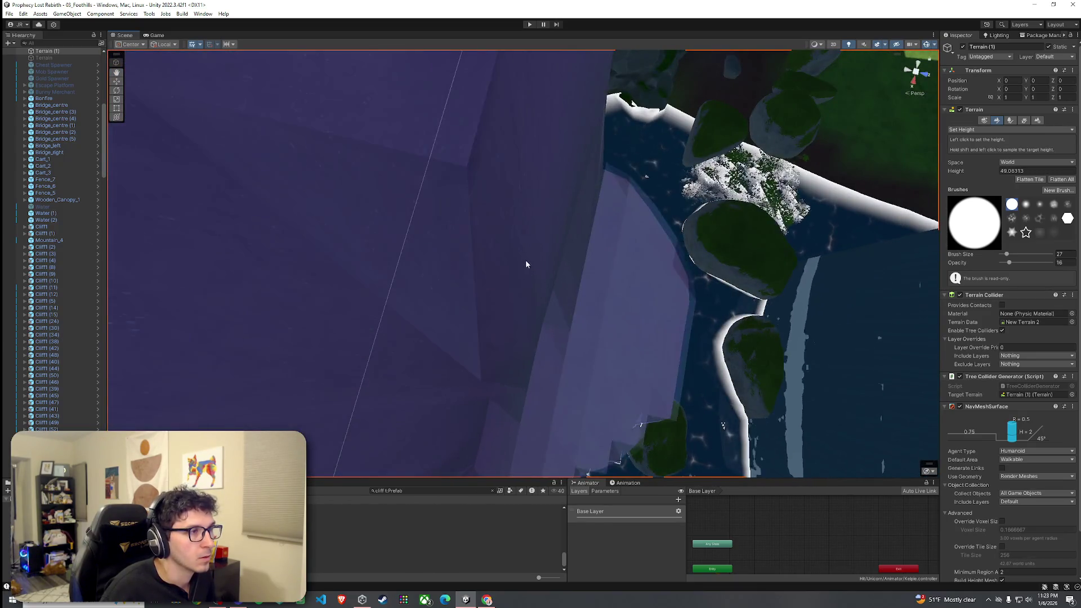
mouse_move(572, 197)
mouse_down()
mouse_move(600, 111)
mouse_move(665, 152)
mouse_move(427, 72)
mouse_move(555, 59)
mouse_move(569, 21)
mouse_move(569, 428)
mouse_move(458, 265)
mouse_move(632, 309)
mouse_move(603, 274)
mouse_move(598, 283)
mouse_up()
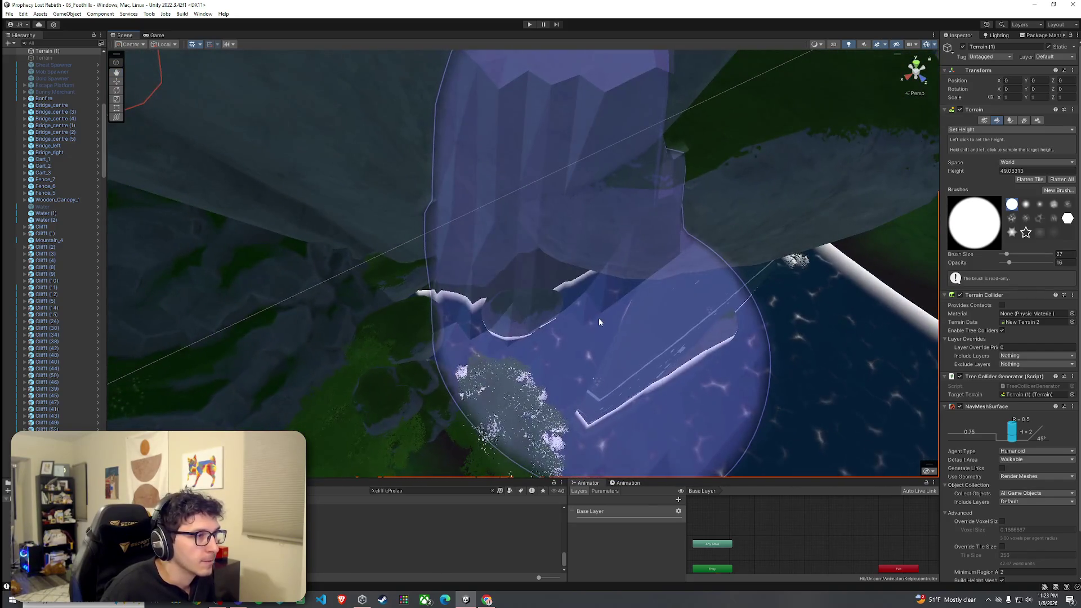
Sample a lower height of 16.70024 and flatten the slope to expose more water, then select Paint Trees
shift+click(599, 296)
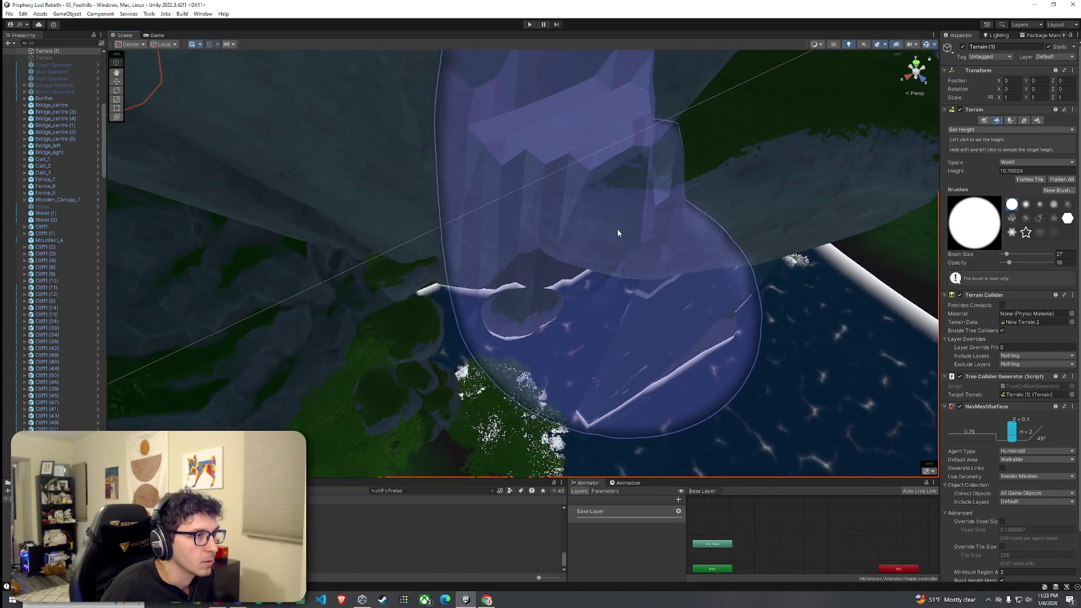
scroll(618, 233, up, 5)
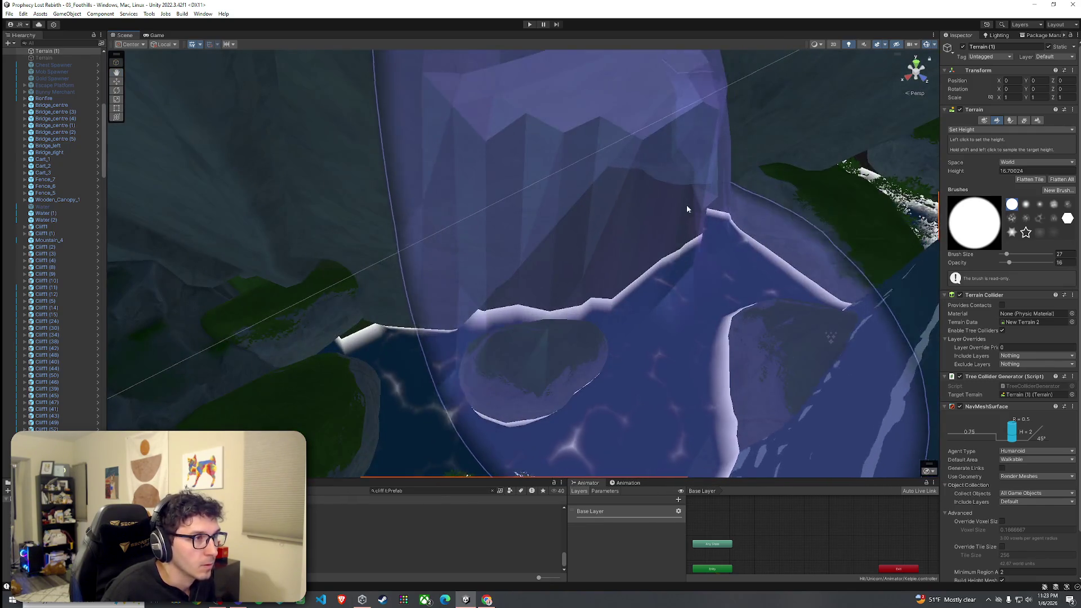
mouse_move(687, 209)
mouse_down()
mouse_move(678, 188)
mouse_move(698, 228)
mouse_move(522, 156)
mouse_move(451, 260)
mouse_move(480, 248)
mouse_move(584, 266)
mouse_move(591, 186)
mouse_move(444, 180)
mouse_move(399, 204)
mouse_move(282, 227)
mouse_move(244, 265)
mouse_move(495, 222)
mouse_up()
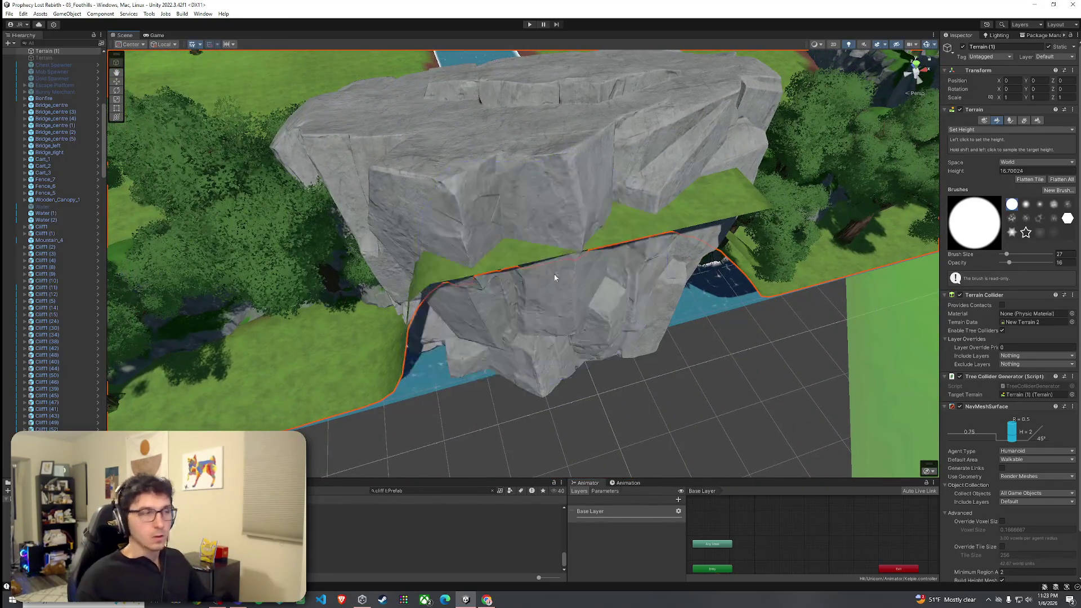
click(979, 176)
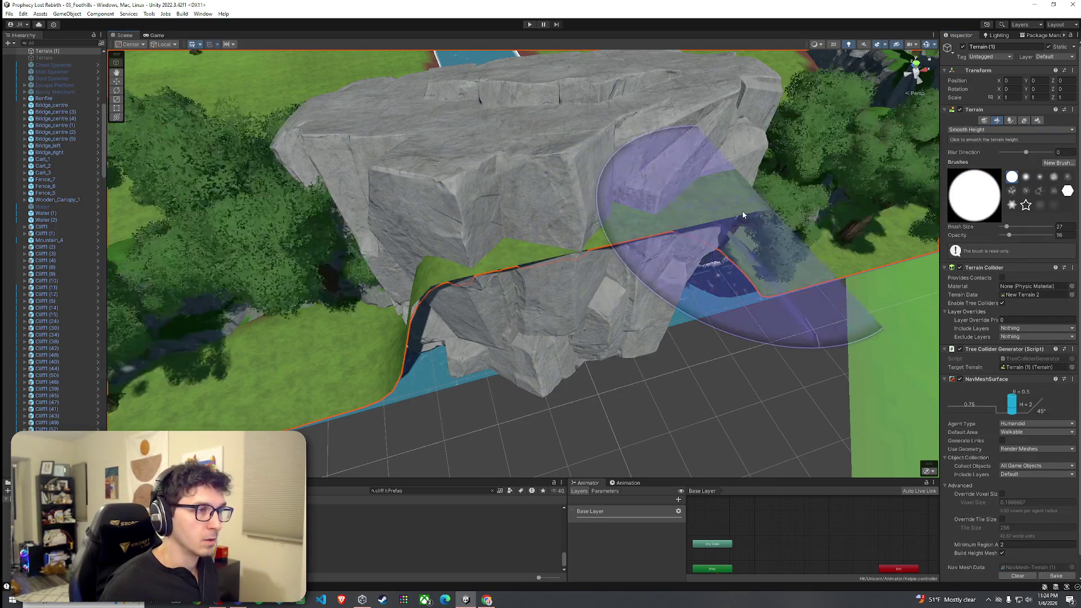
click(1011, 120)
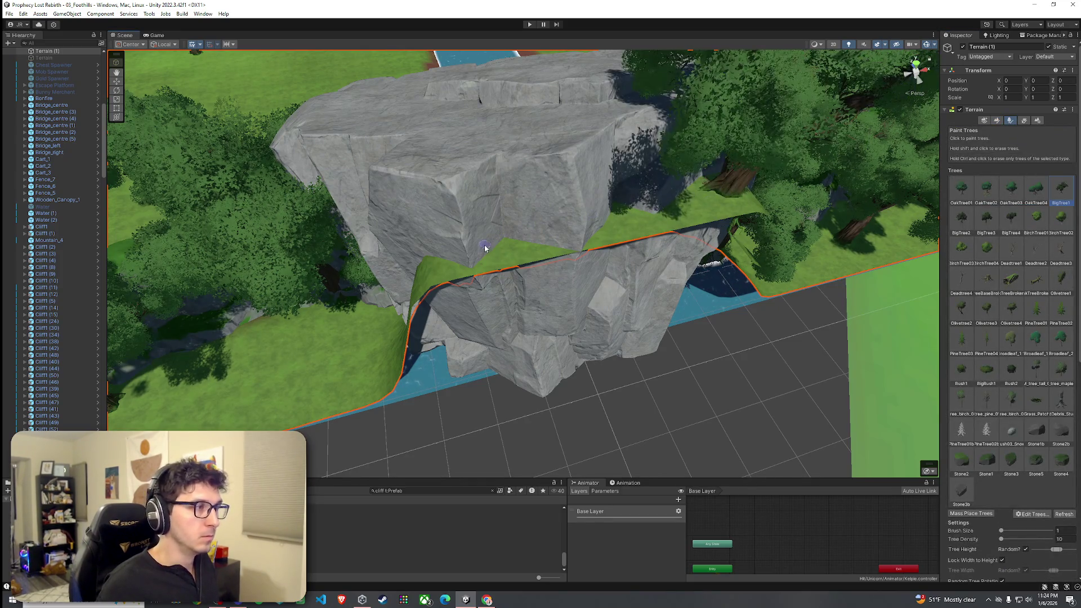
Orbit over the rocks and undo the large trees covering the cliff
mouse_move(485, 248)
mouse_down()
mouse_move(639, 172)
mouse_move(891, 121)
mouse_move(908, 90)
mouse_move(816, 51)
mouse_up()
mouse_move(762, 82)
mouse_down()
mouse_move(550, 183)
mouse_move(623, 229)
mouse_move(591, 205)
mouse_move(591, 186)
mouse_move(651, 180)
mouse_move(630, 239)
mouse_up()
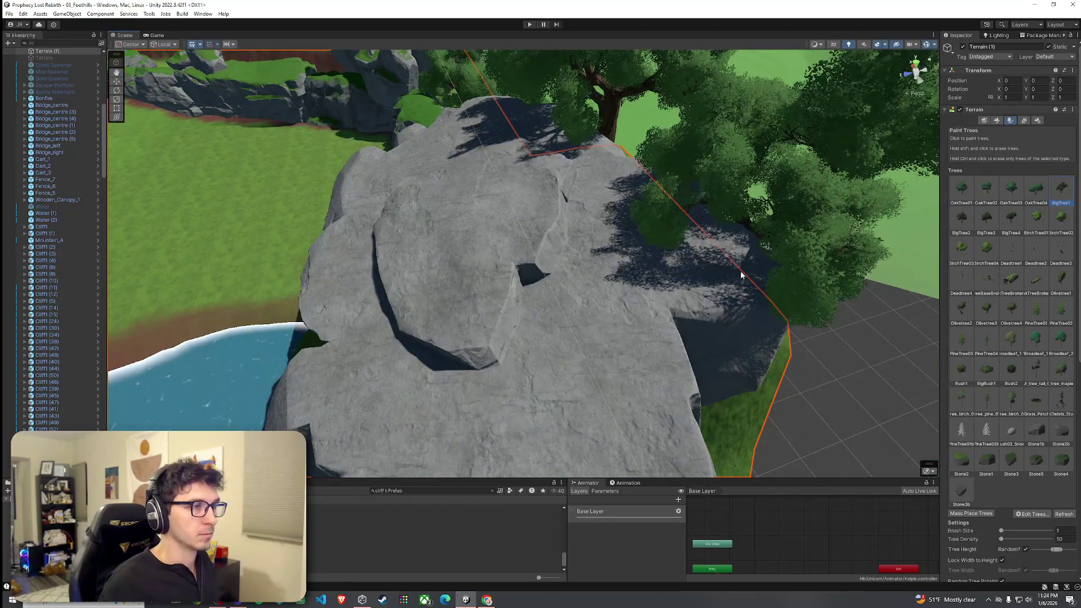
drag(730, 275, 598, 281)
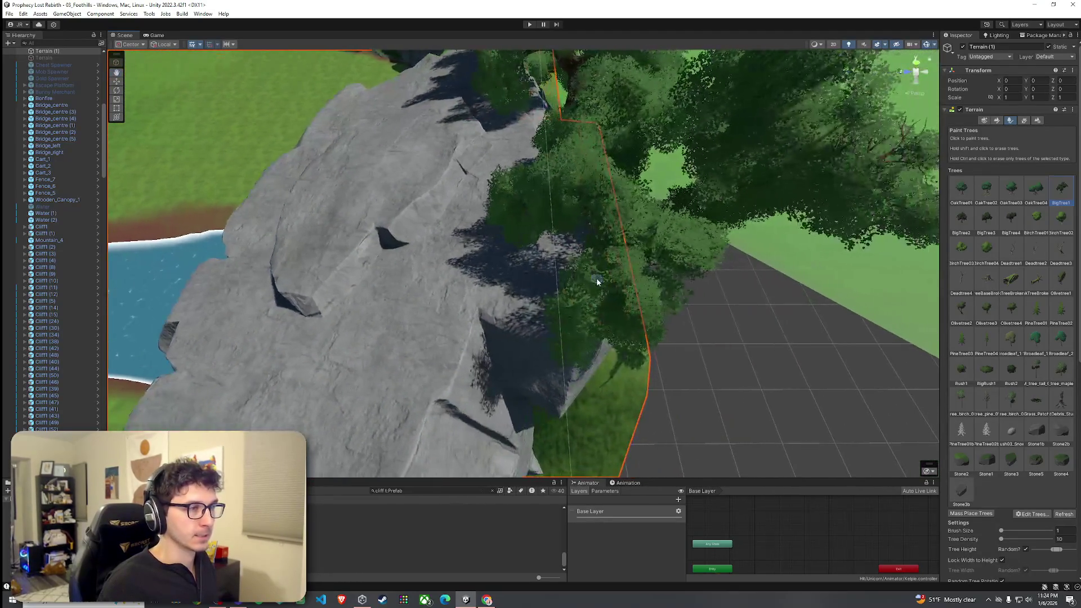
key(ctrl+z)
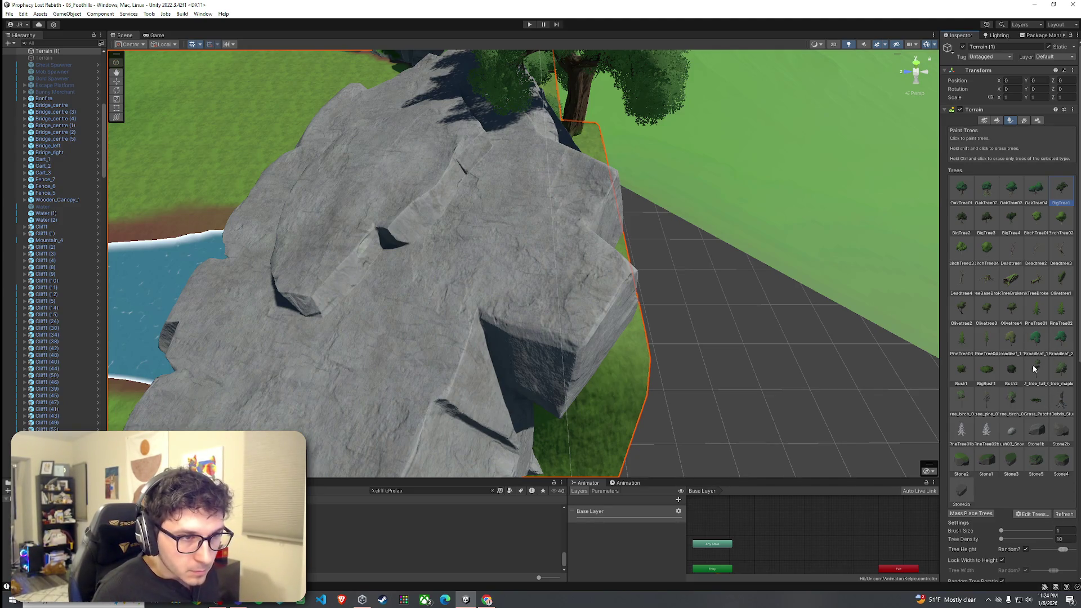
mouse_move(472, 254)
mouse_down()
mouse_move(446, 241)
mouse_move(563, 225)
mouse_move(682, 151)
mouse_move(604, 171)
mouse_move(779, 163)
mouse_move(750, 237)
mouse_move(534, 179)
mouse_up()
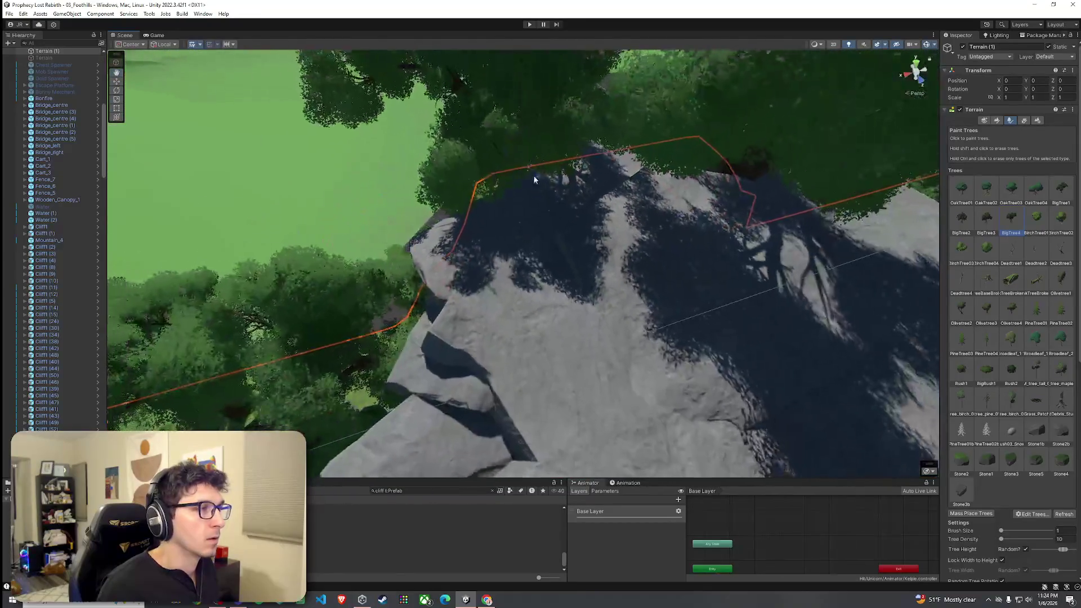
Erase the tree cluster on the cliff top and review the waterfall cliff head-on
shift+click(525, 197)
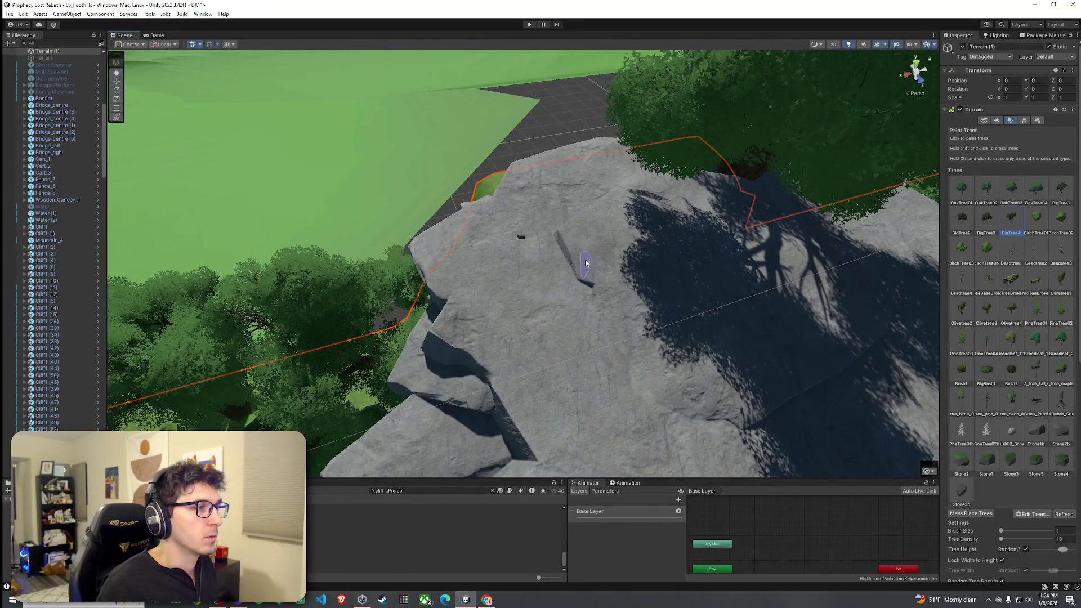
click(585, 262)
mouse_move(604, 264)
mouse_down()
mouse_move(688, 273)
mouse_move(434, 272)
mouse_move(423, 289)
mouse_move(593, 433)
mouse_move(636, 398)
mouse_move(447, 201)
mouse_up()
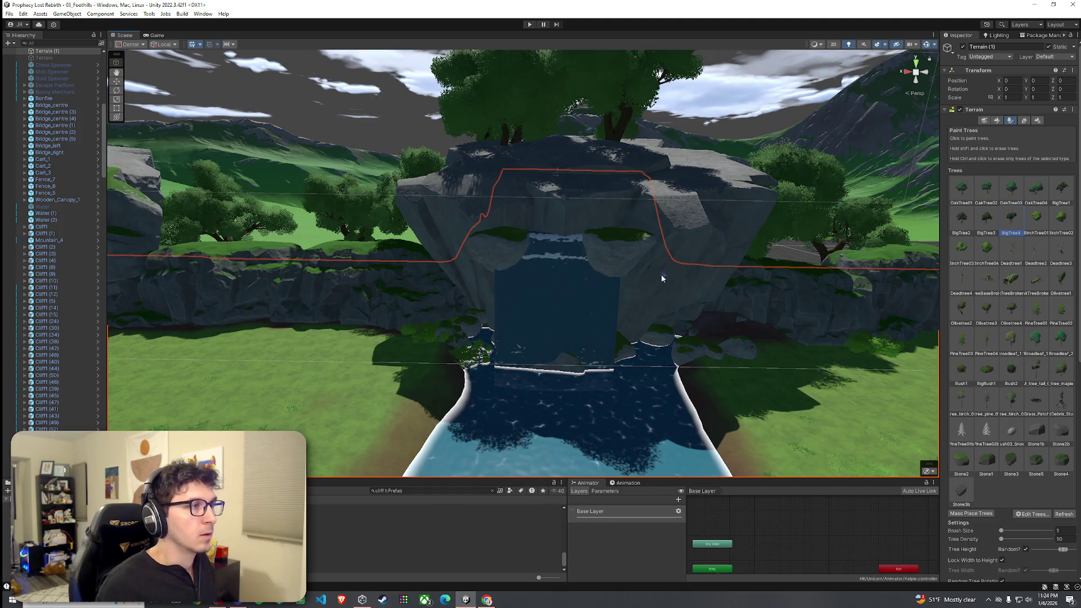
mouse_move(661, 275)
mouse_down()
mouse_move(669, 262)
mouse_move(565, 277)
mouse_move(617, 283)
mouse_move(590, 286)
mouse_up()
mouse_move(523, 285)
mouse_down()
mouse_move(562, 246)
mouse_move(599, 238)
mouse_move(583, 207)
mouse_move(473, 219)
mouse_move(530, 228)
mouse_up()
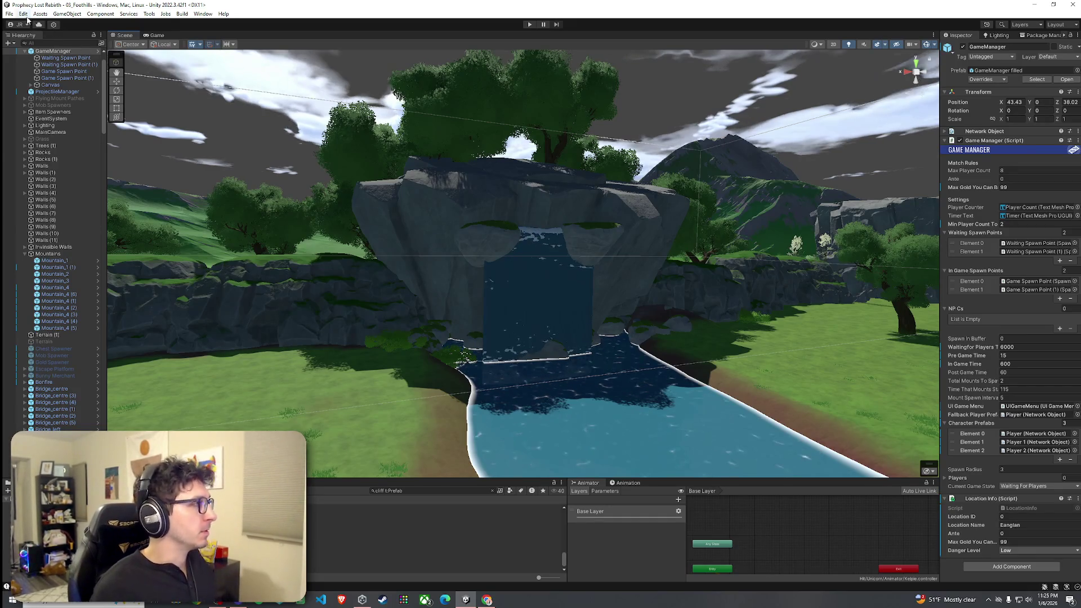
Save the scene with File > Save
click(9, 13)
click(23, 54)
drag(337, 253, 300, 263)
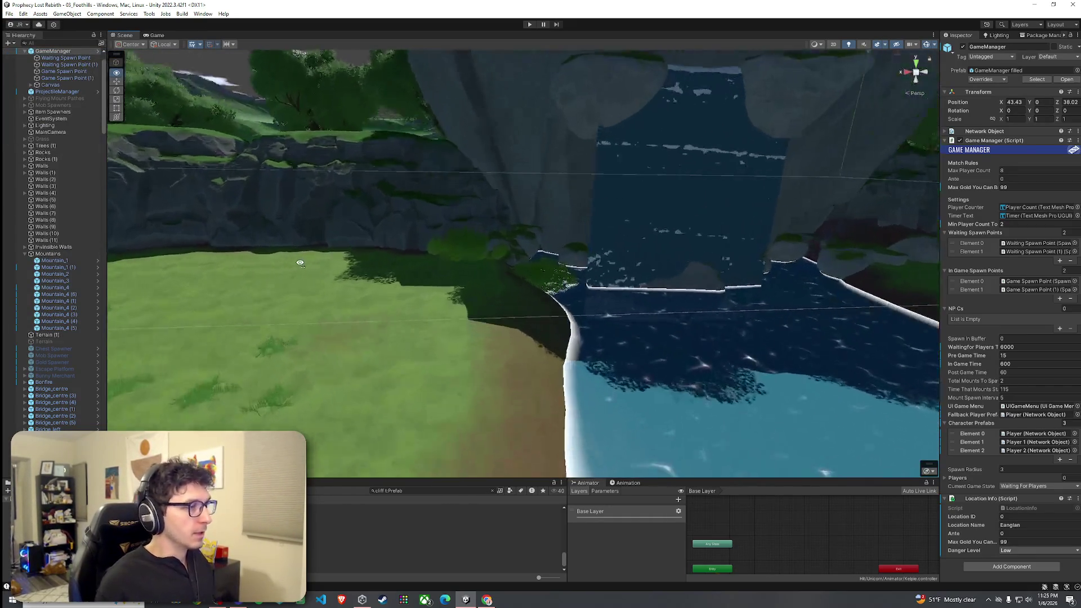
Select the terrain, switch to Paint Details, and paint grass clumps on the riverbank
click(540, 377)
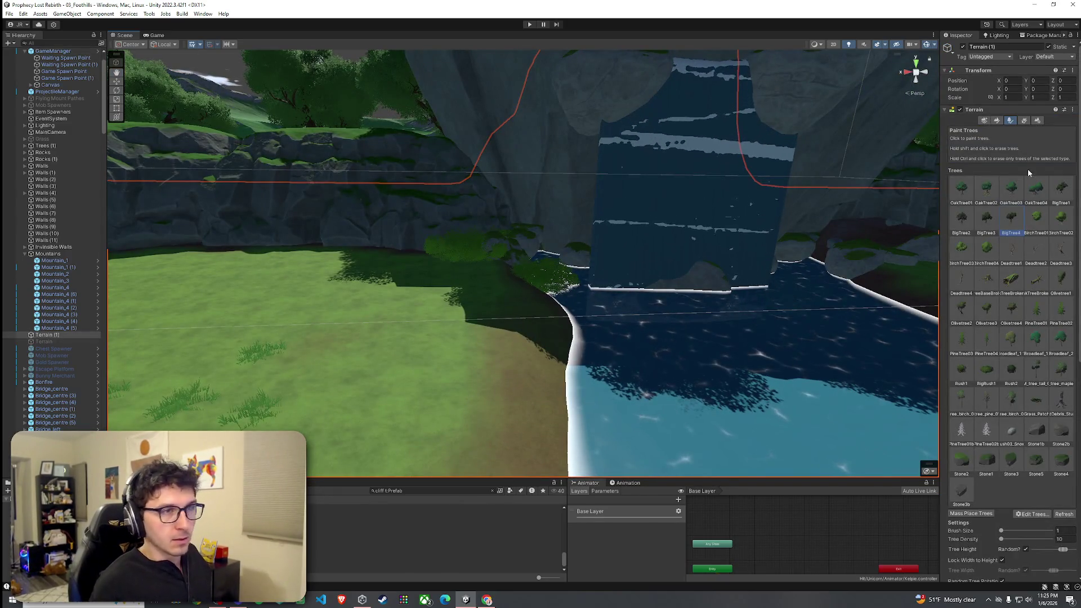
click(1023, 121)
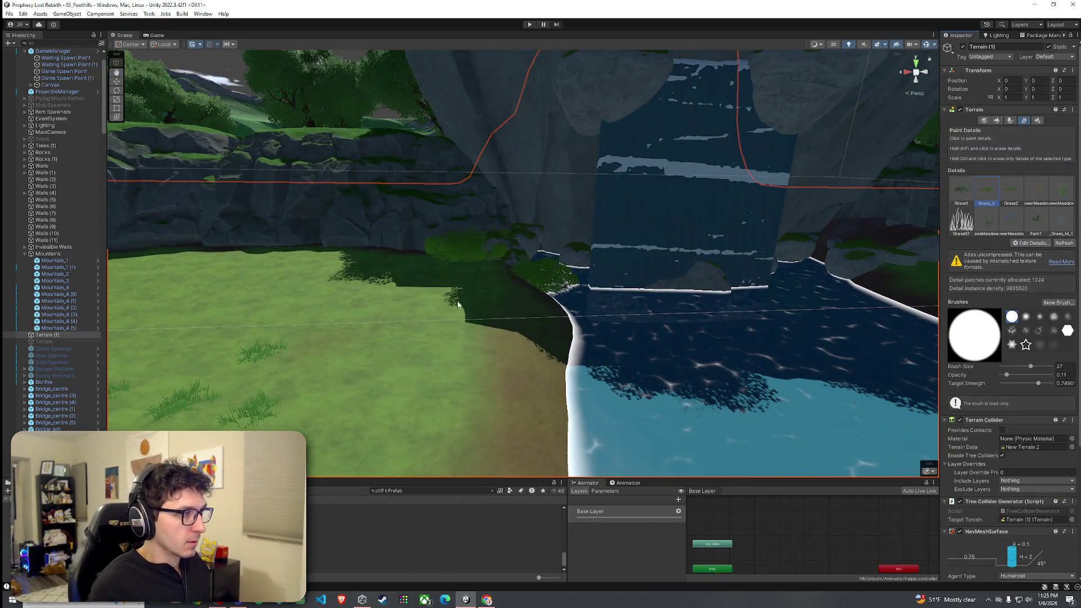
mouse_move(458, 305)
mouse_down()
mouse_move(473, 309)
mouse_move(401, 290)
mouse_up()
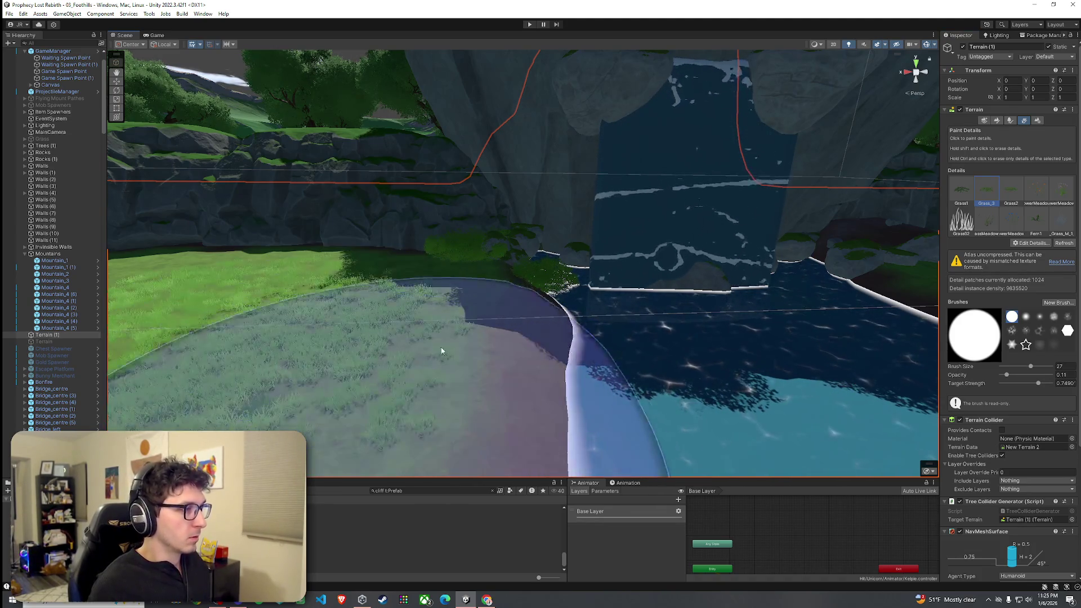
drag(446, 365, 410, 366)
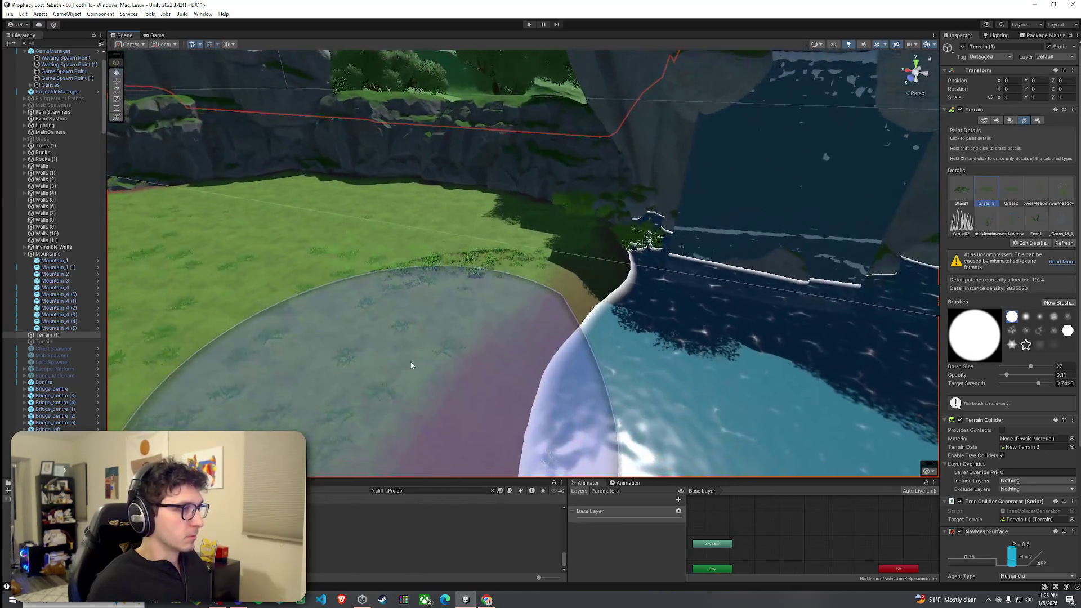
mouse_move(283, 327)
mouse_down()
mouse_move(588, 235)
mouse_move(577, 247)
mouse_move(471, 225)
mouse_move(546, 198)
mouse_move(593, 193)
mouse_move(611, 250)
mouse_move(600, 265)
mouse_move(601, 212)
mouse_move(668, 235)
mouse_move(617, 212)
mouse_move(590, 293)
mouse_move(353, 208)
mouse_up()
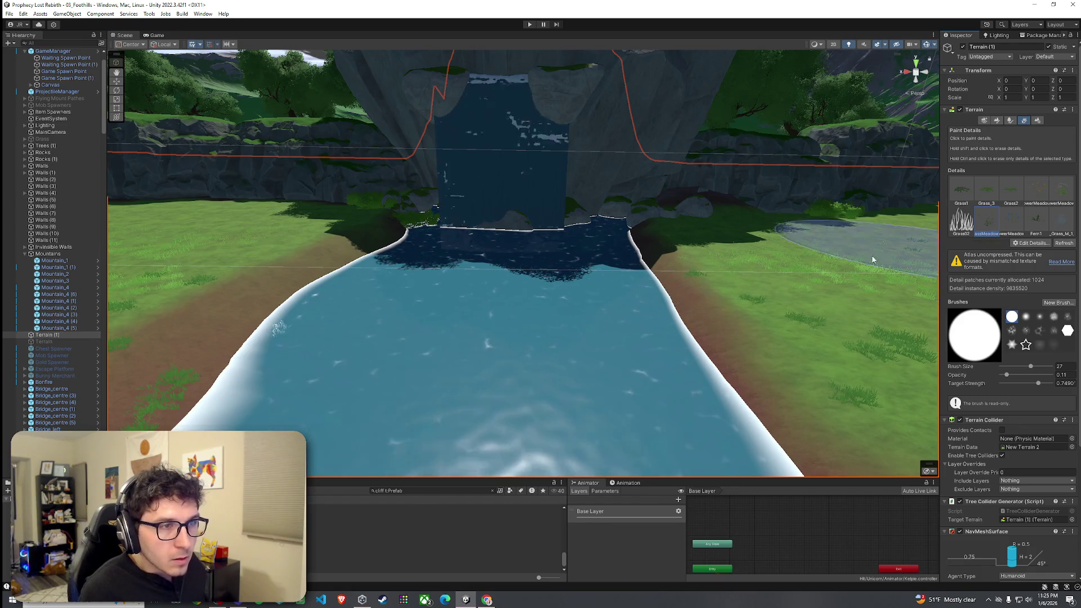
drag(513, 320, 500, 330)
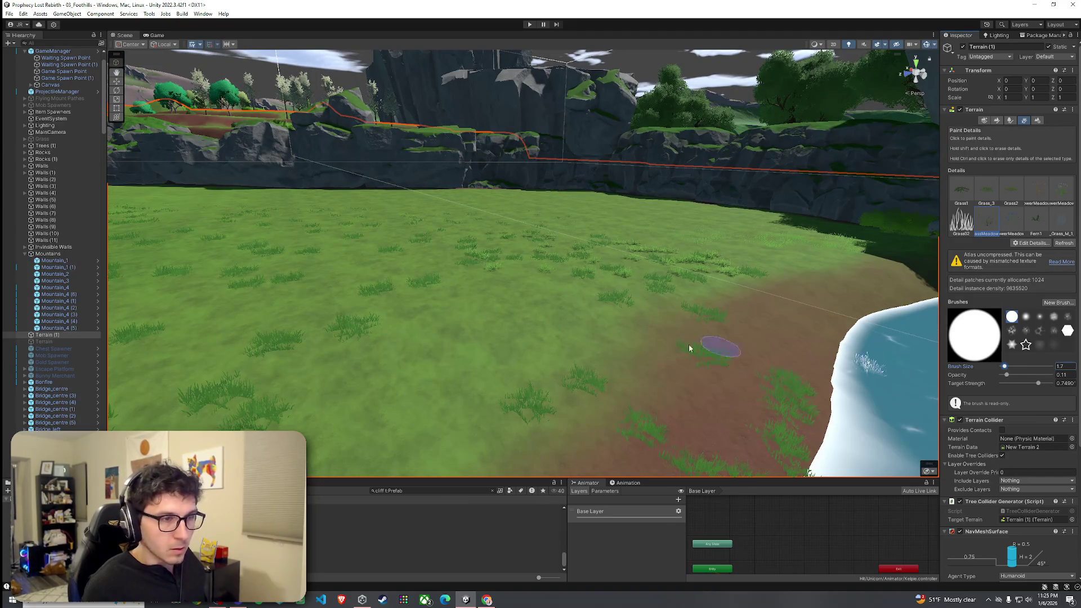
drag(529, 359, 674, 355)
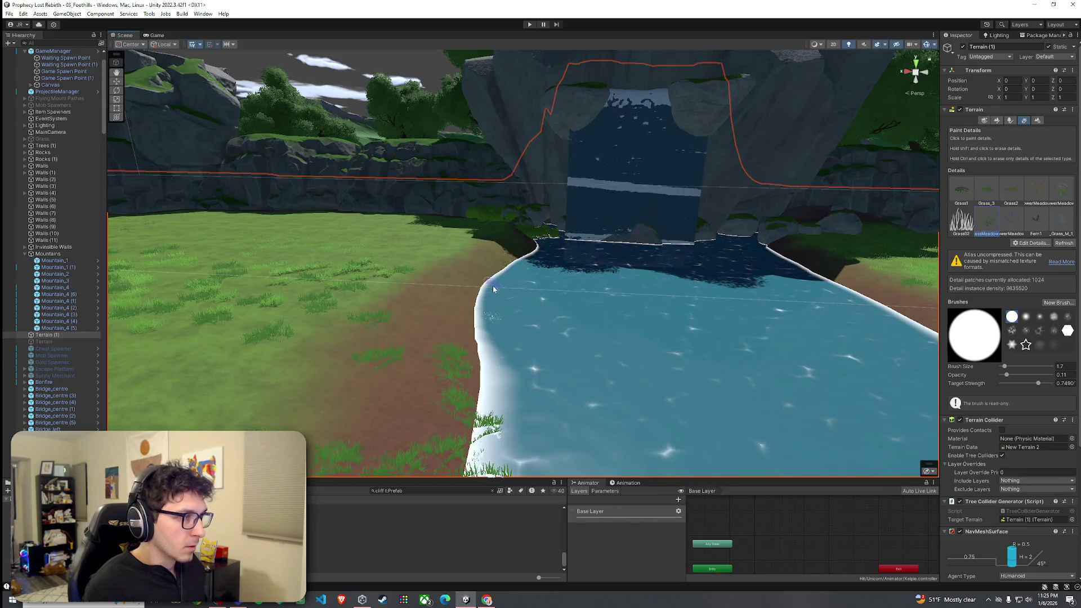
drag(511, 287, 522, 287)
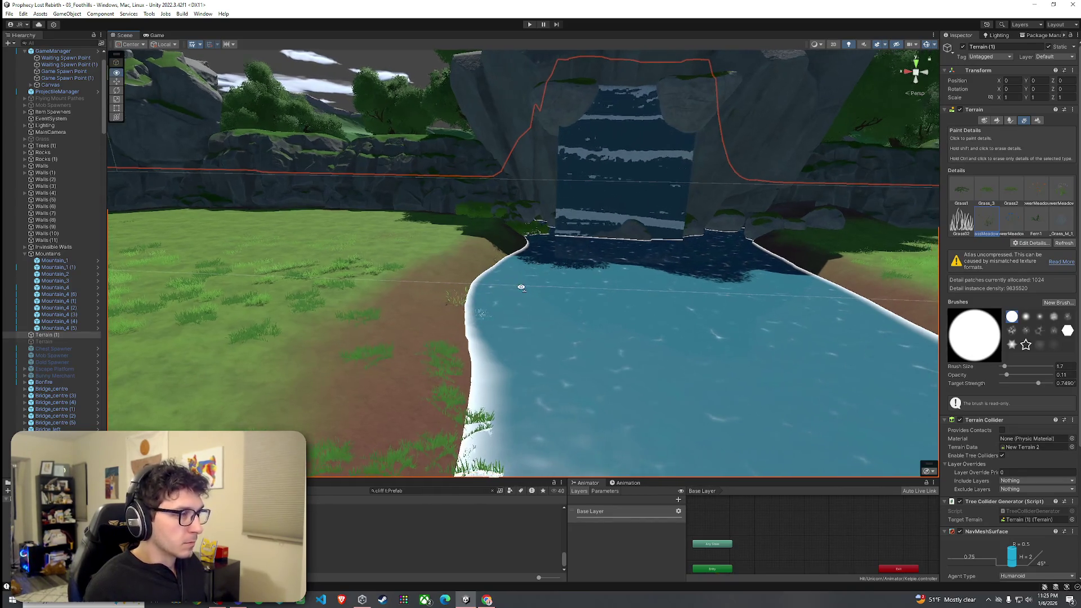
Add a small grass tuft at 0.178 opacity at the river's edge beside the waterfall pool
scroll(524, 313, up, 5)
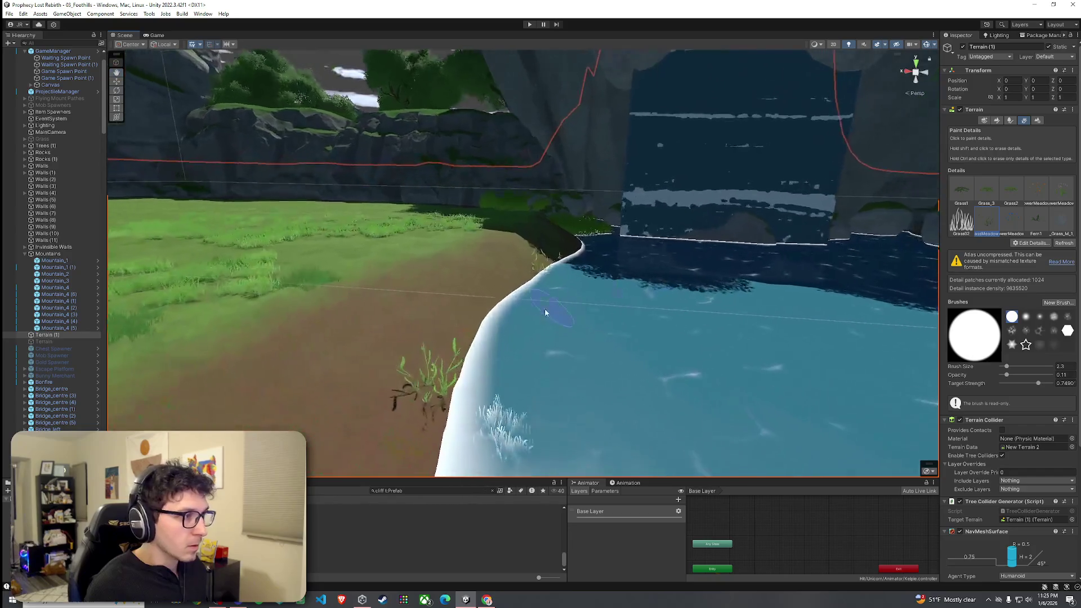
scroll(550, 242, up, 5)
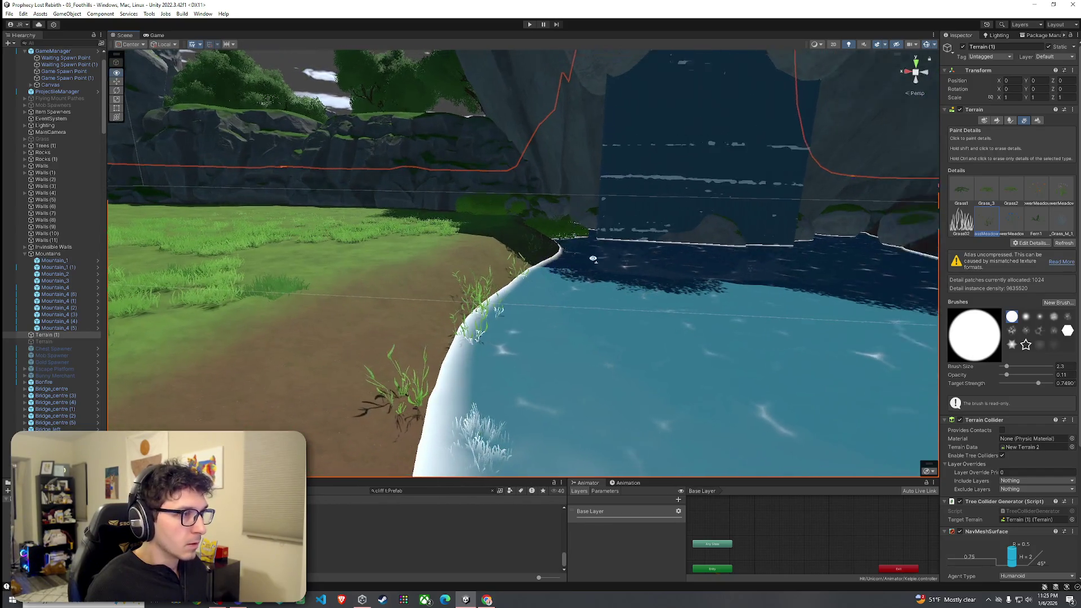
drag(455, 424, 561, 427)
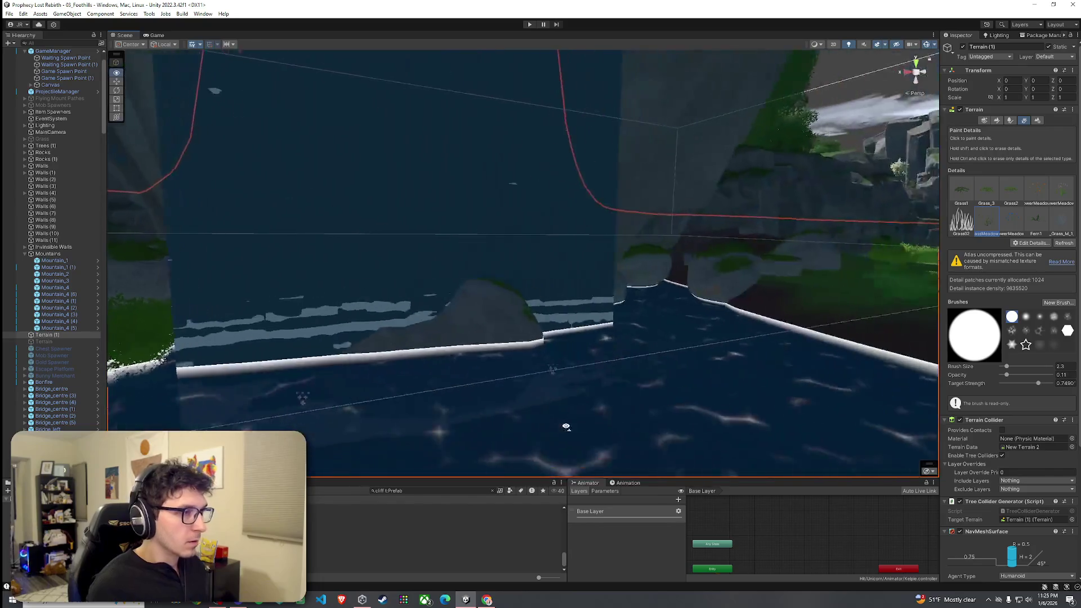
scroll(588, 291, up, 3)
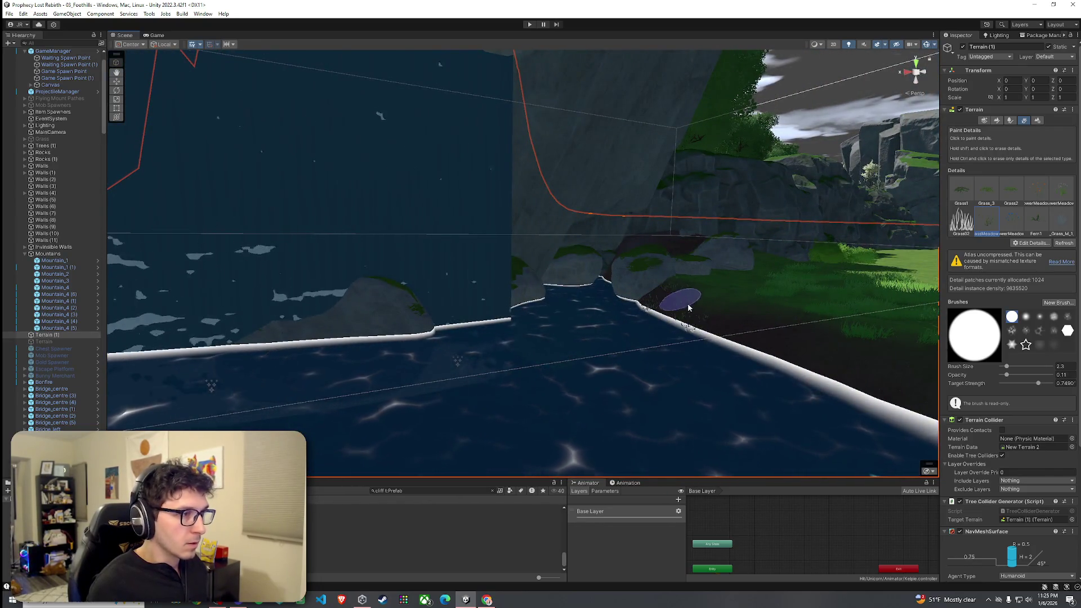
mouse_move(724, 339)
mouse_down()
mouse_move(743, 374)
mouse_move(626, 373)
mouse_up()
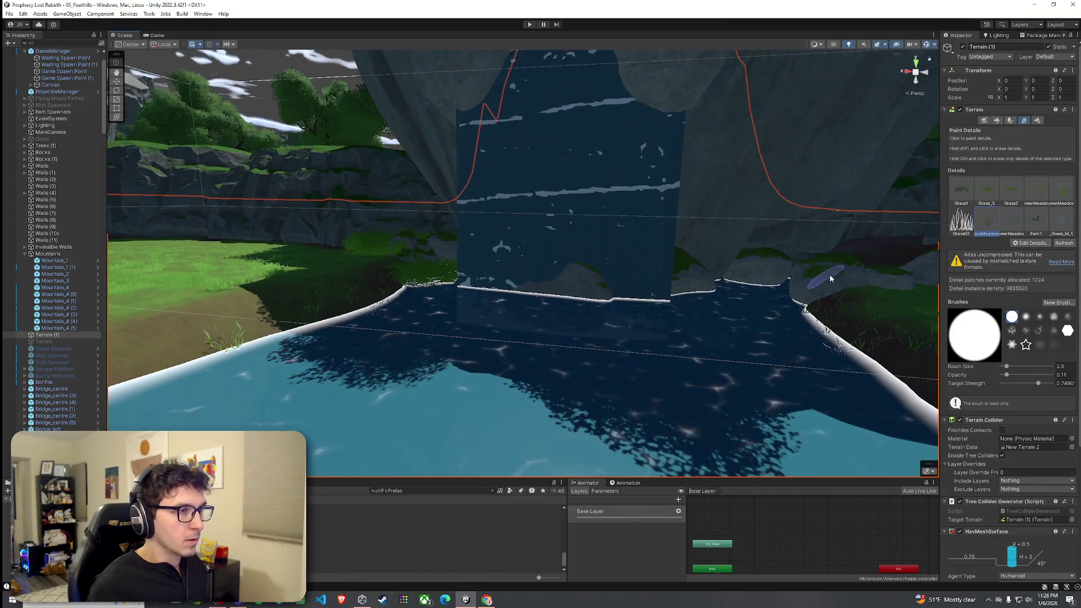
mouse_move(844, 266)
mouse_down()
mouse_move(849, 243)
mouse_move(813, 275)
mouse_move(825, 312)
mouse_up()
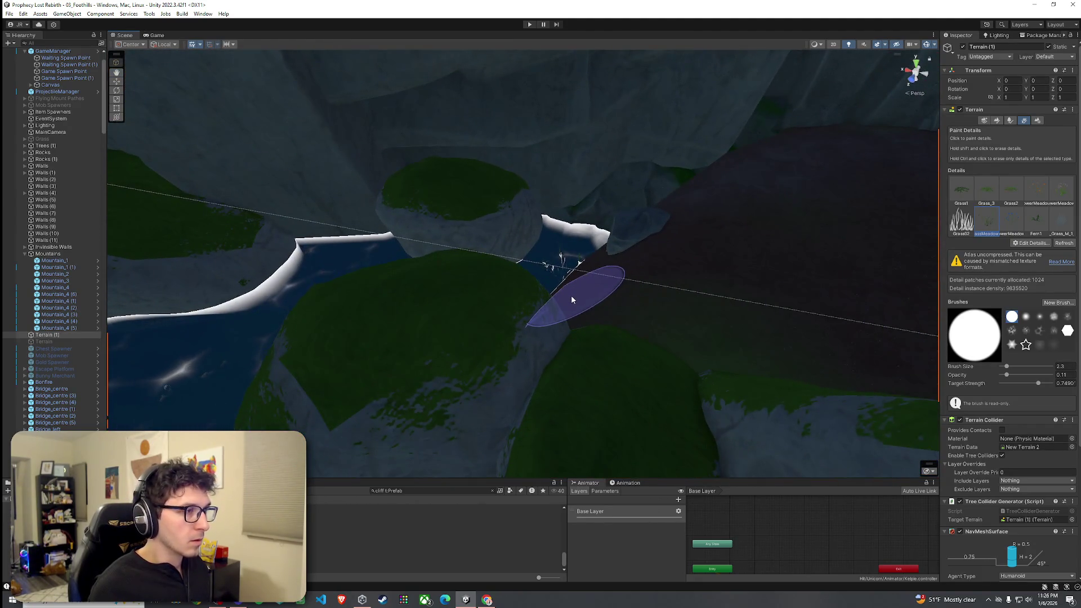
mouse_move(641, 260)
mouse_down()
mouse_move(659, 234)
mouse_move(666, 273)
mouse_move(555, 301)
mouse_up()
drag(614, 208, 549, 296)
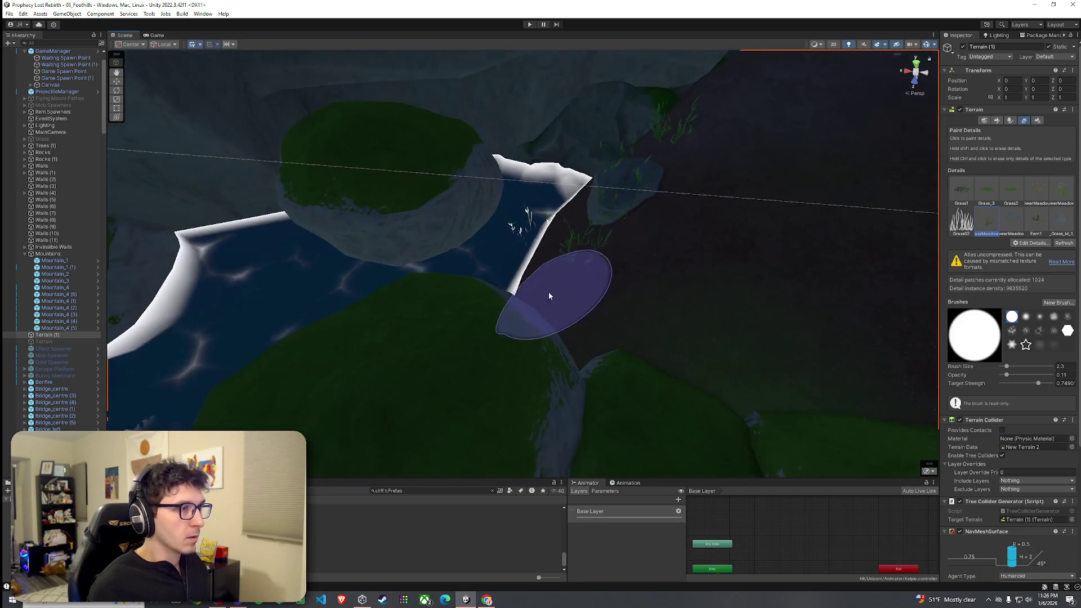
scroll(579, 289, down, 10)
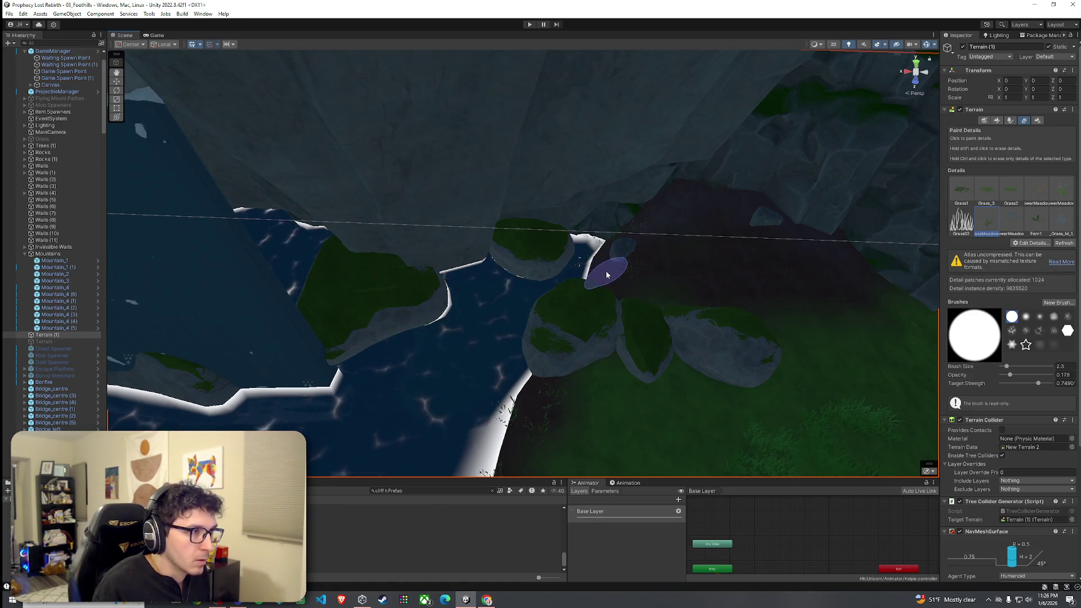
mouse_move(606, 274)
mouse_down()
mouse_move(529, 277)
mouse_move(590, 268)
mouse_up()
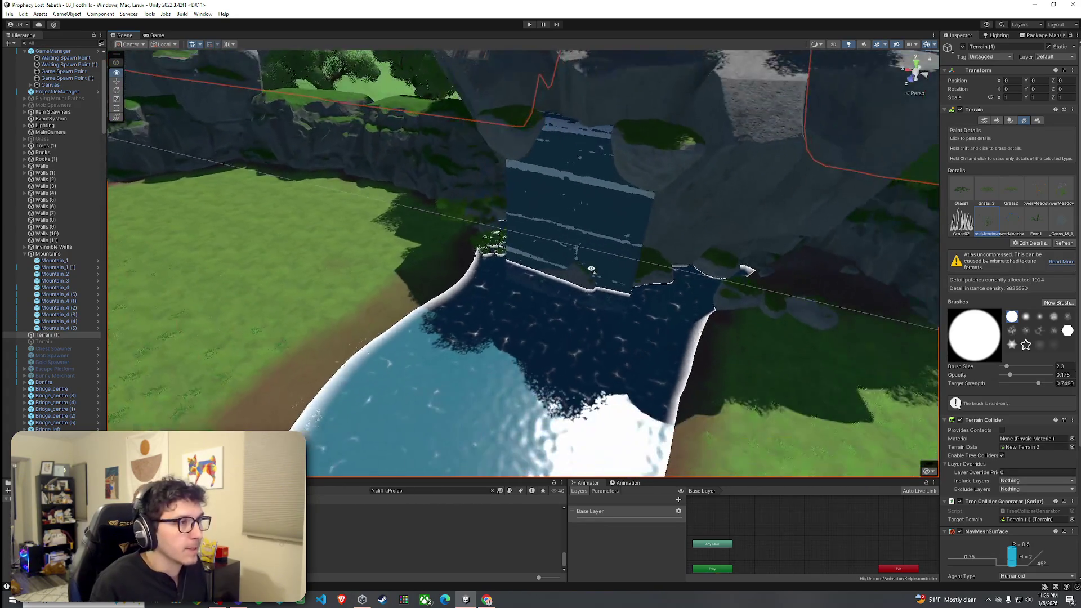
scroll(591, 269, down, 10)
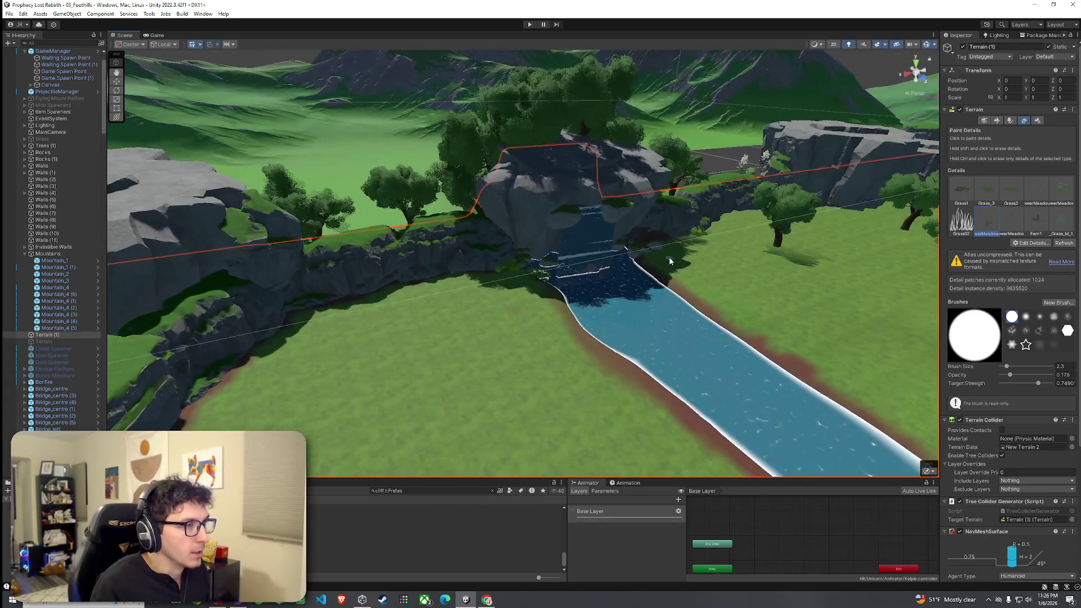
Select Waiting Spawn Point and frame both it and Waiting Spawn Point (1) beside the river
click(11, 15)
click(365, 241)
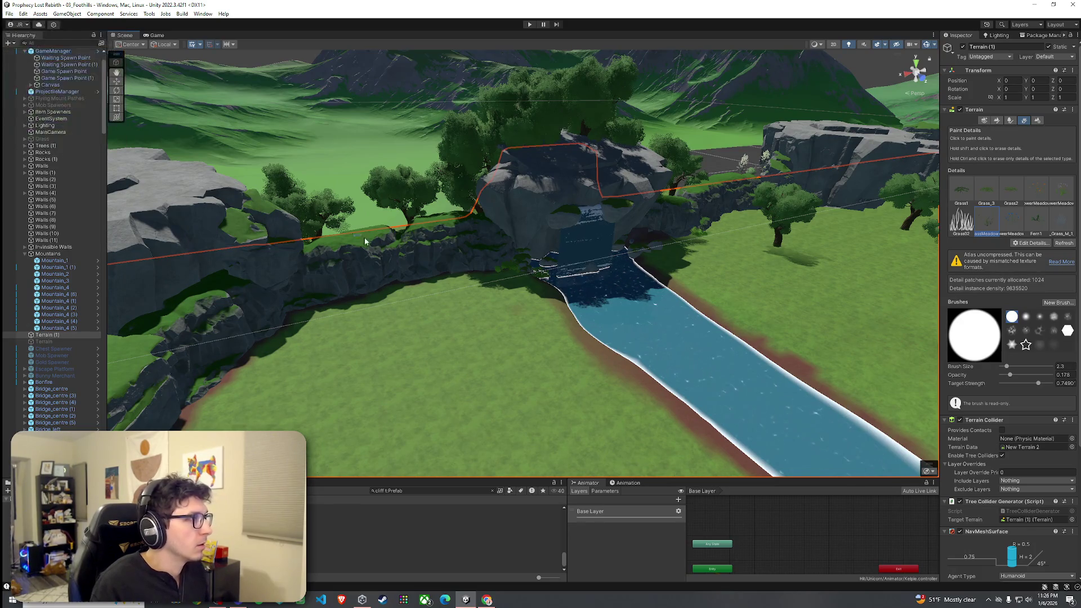
drag(441, 265, 424, 304)
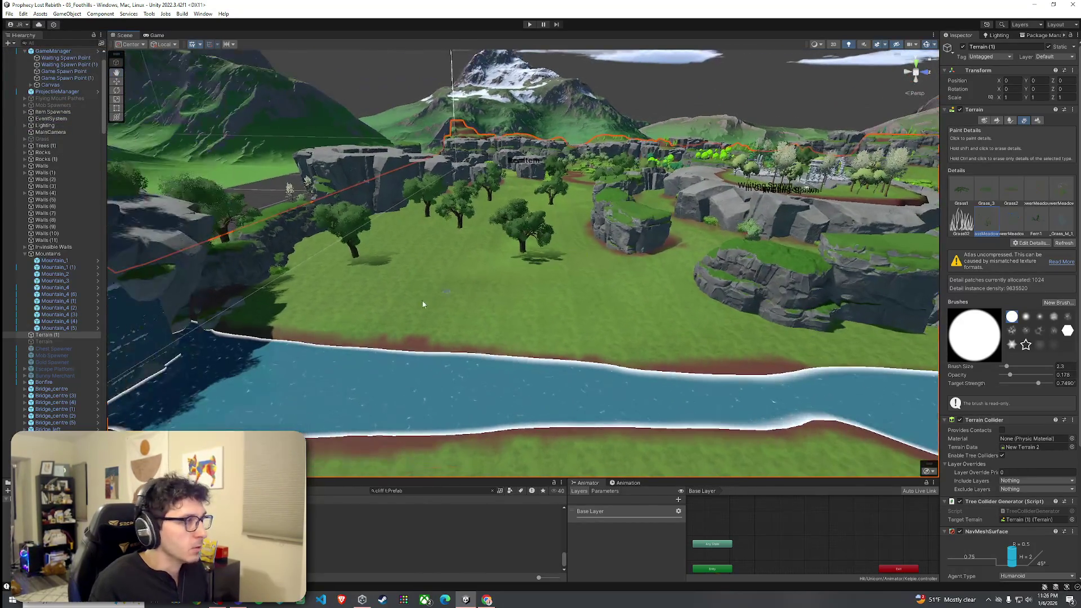
scroll(77, 242, up, 3)
click(58, 92)
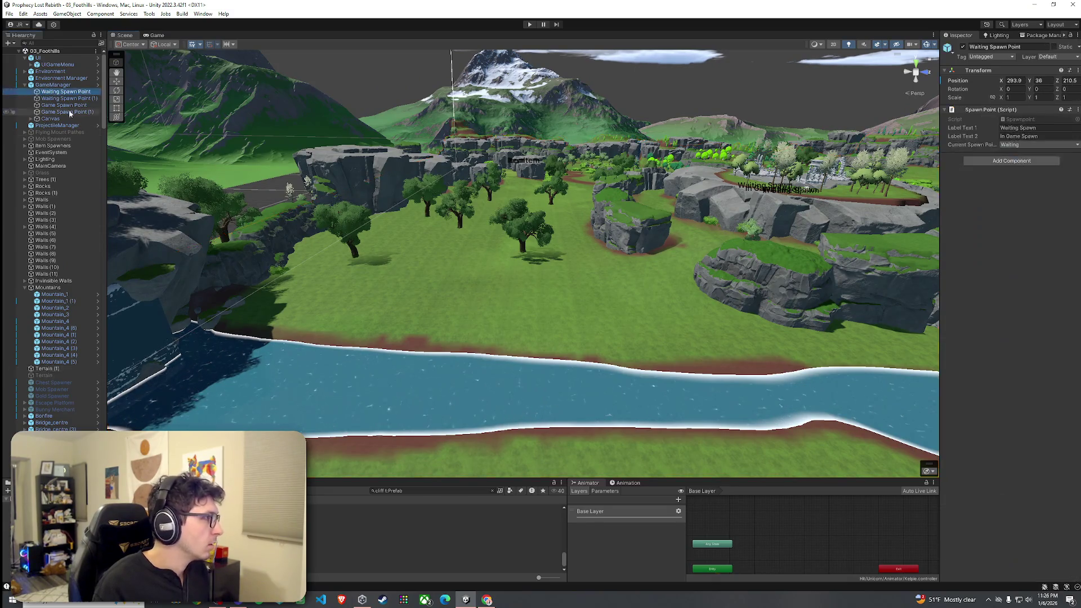
drag(479, 256, 598, 293)
double_click(66, 91)
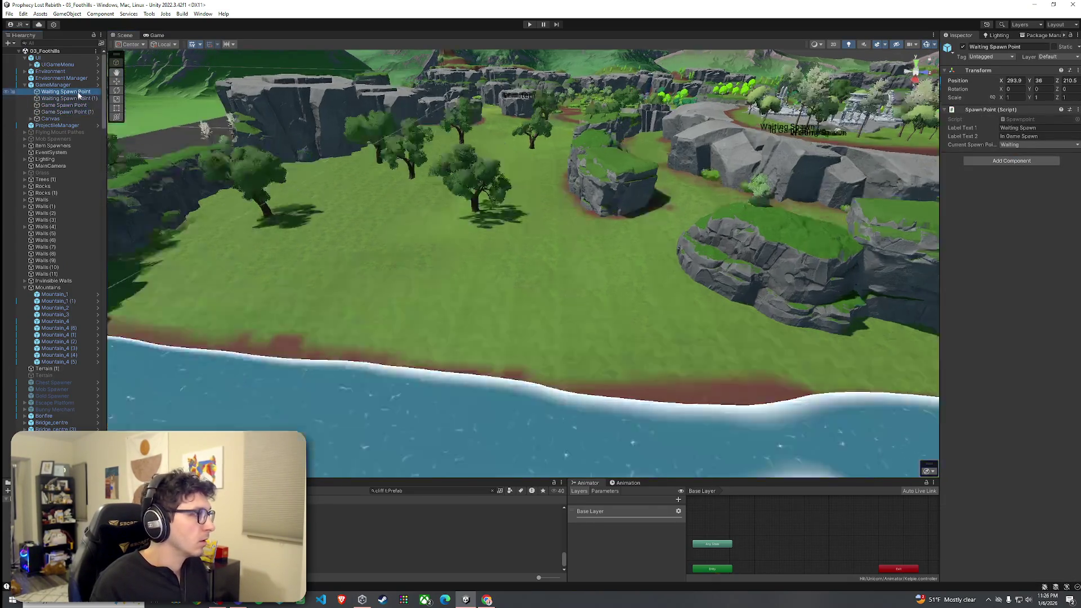
scroll(262, 222, down, 5)
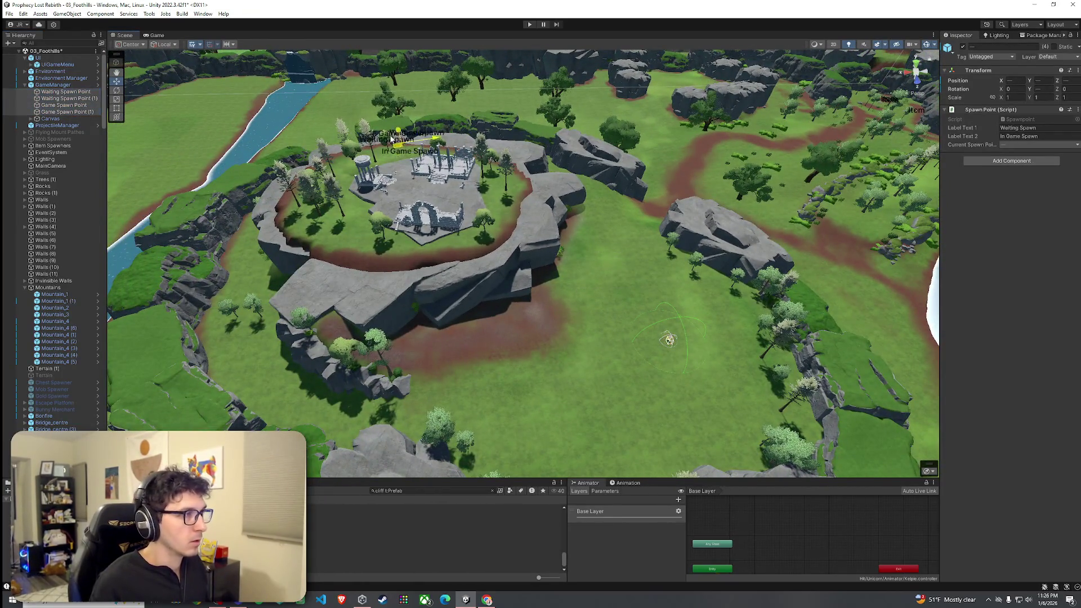
double_click(67, 98)
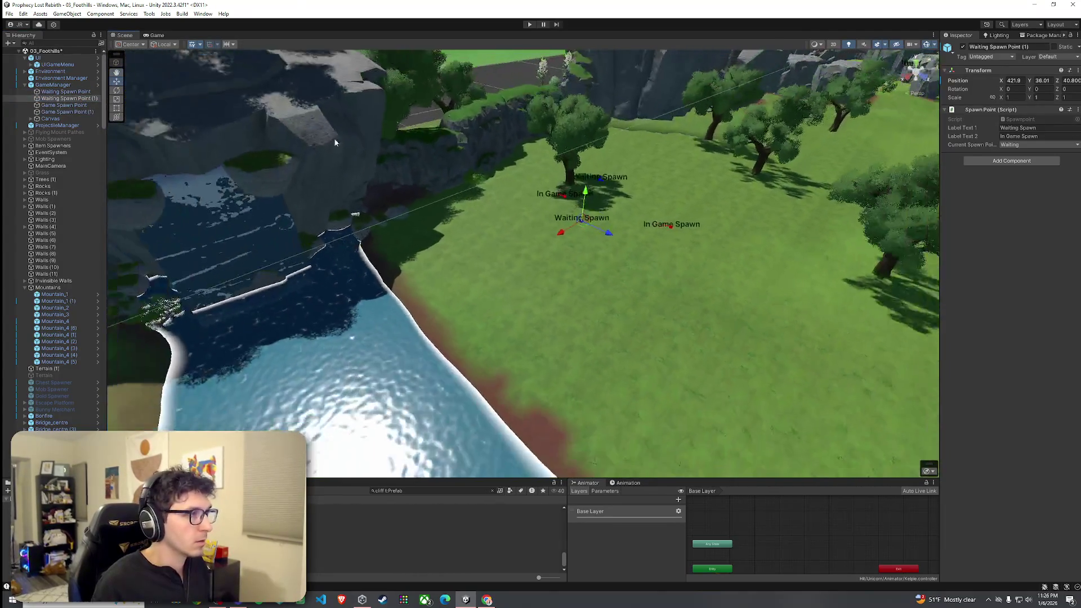
Enter Play mode to test the level
click(8, 14)
key(Escape)
key(ctrl+p)
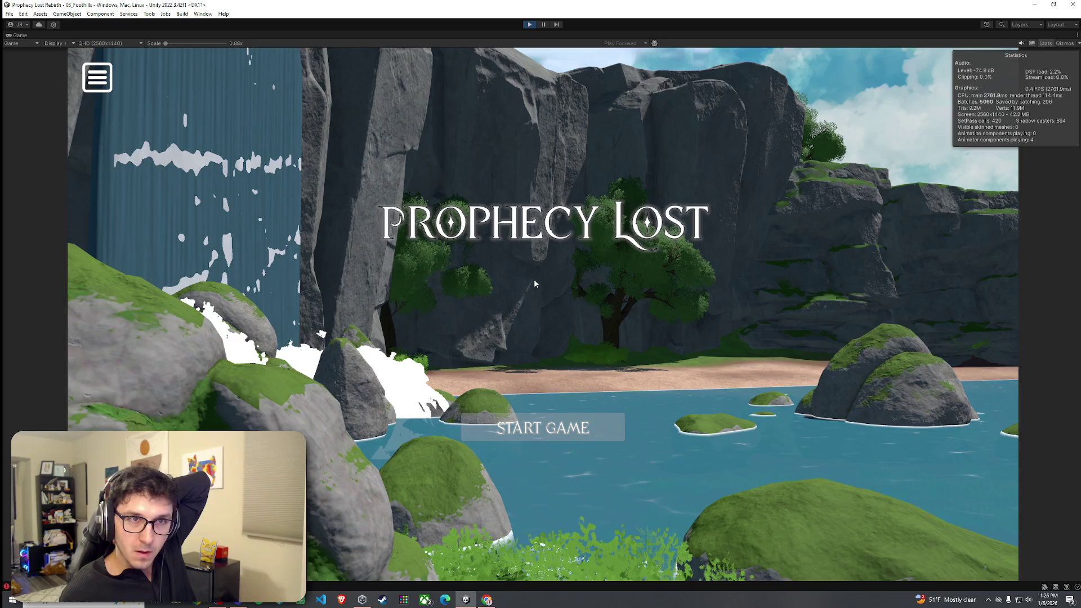
Start the game, run the character to the waterfall's edge, then stop Play mode and restore the layout
click(546, 417)
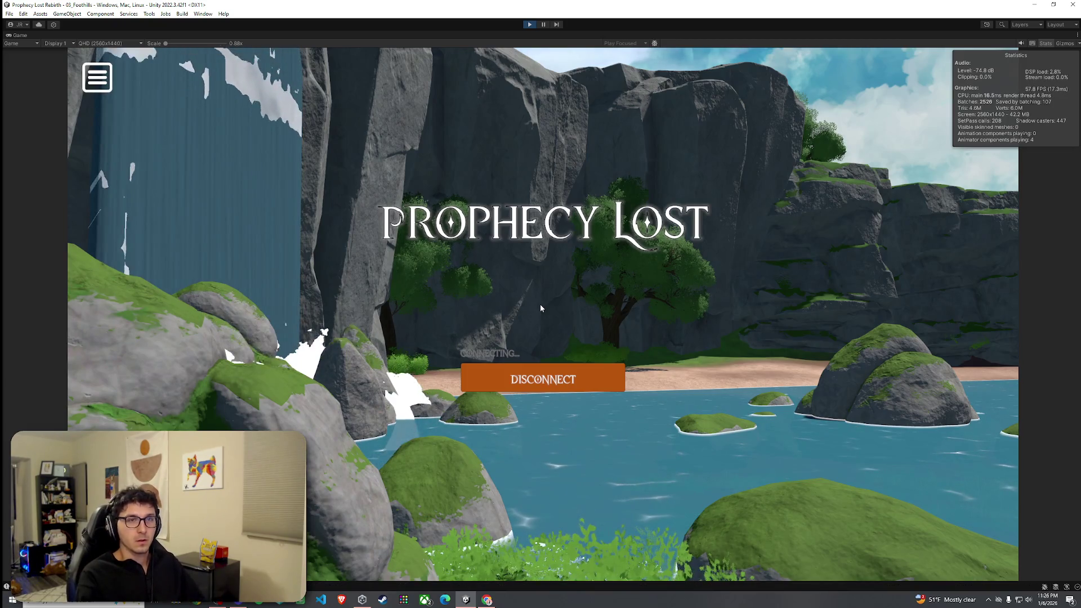
key(w)
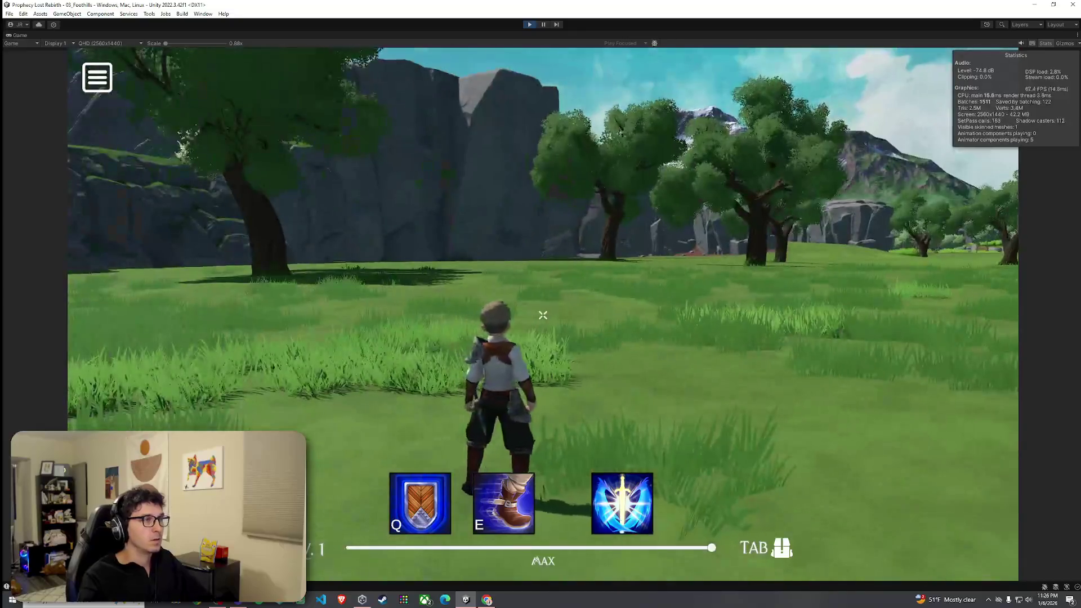
key(w)
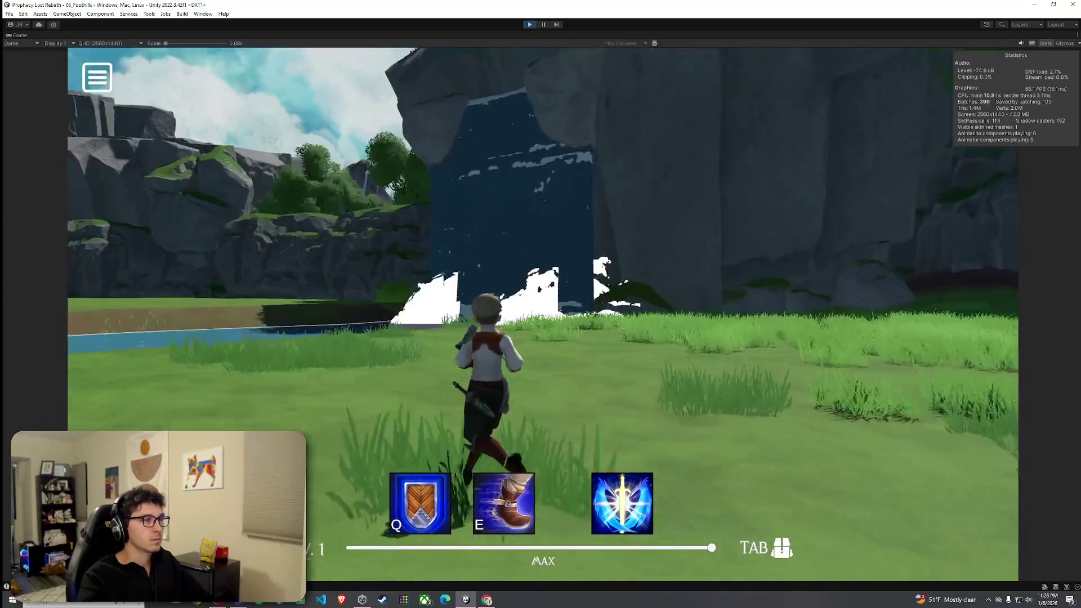
key(w)
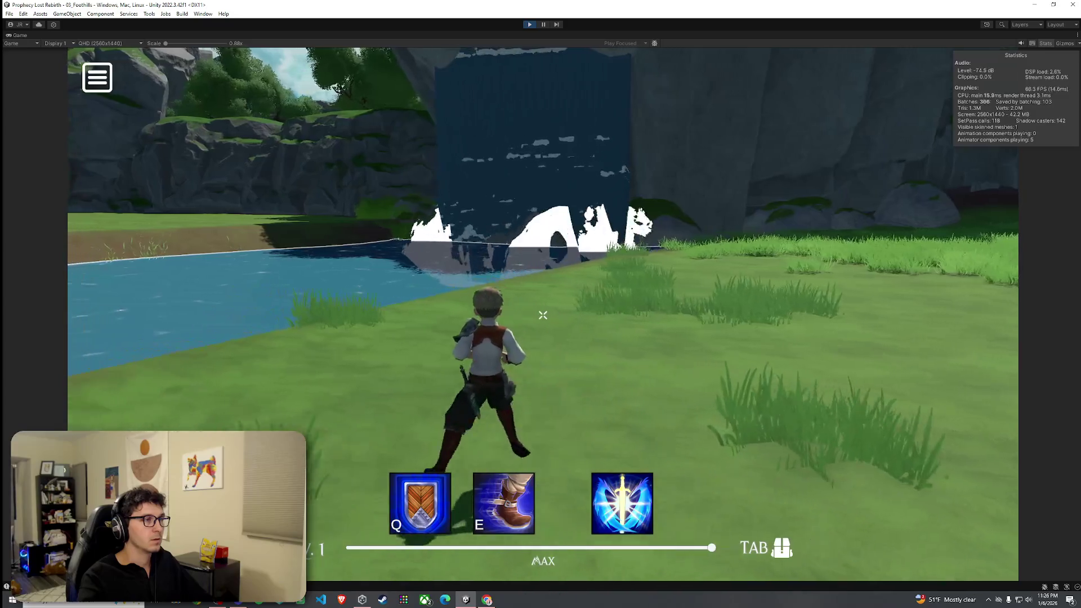
key(w)
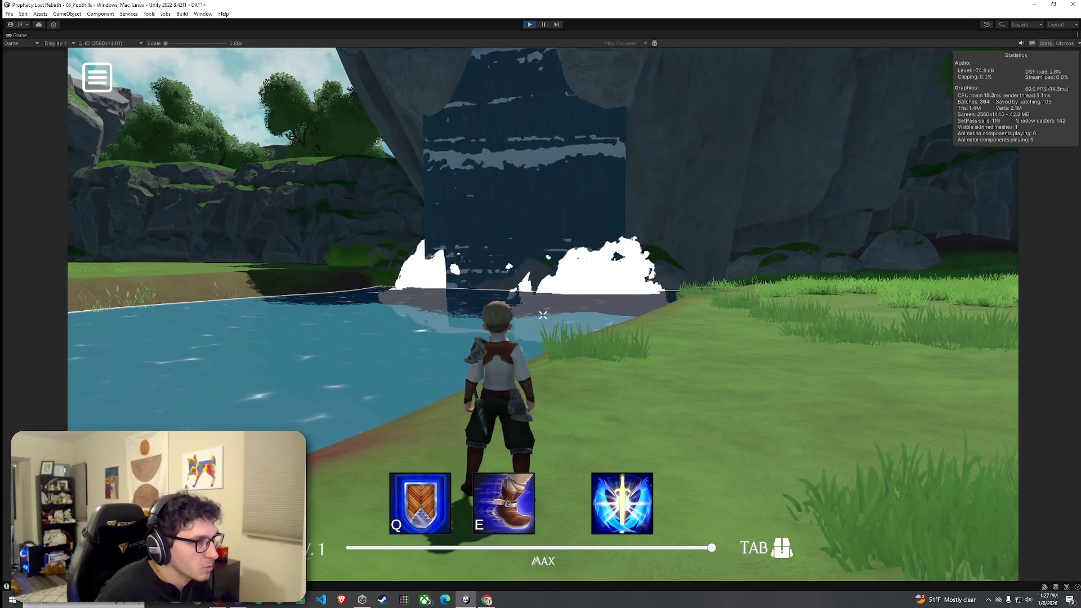
click(530, 24)
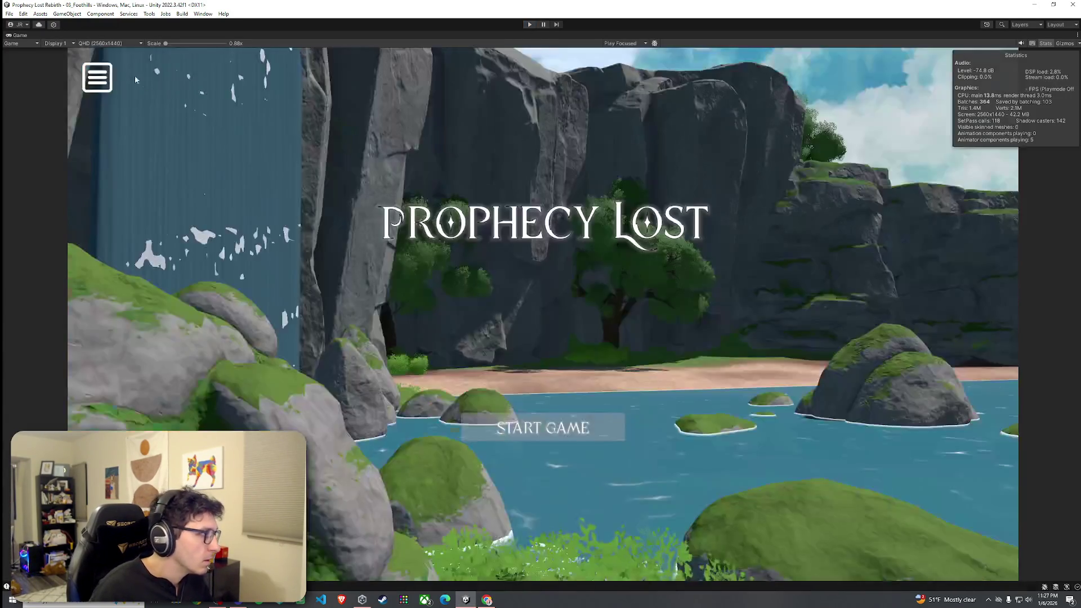
double_click(20, 35)
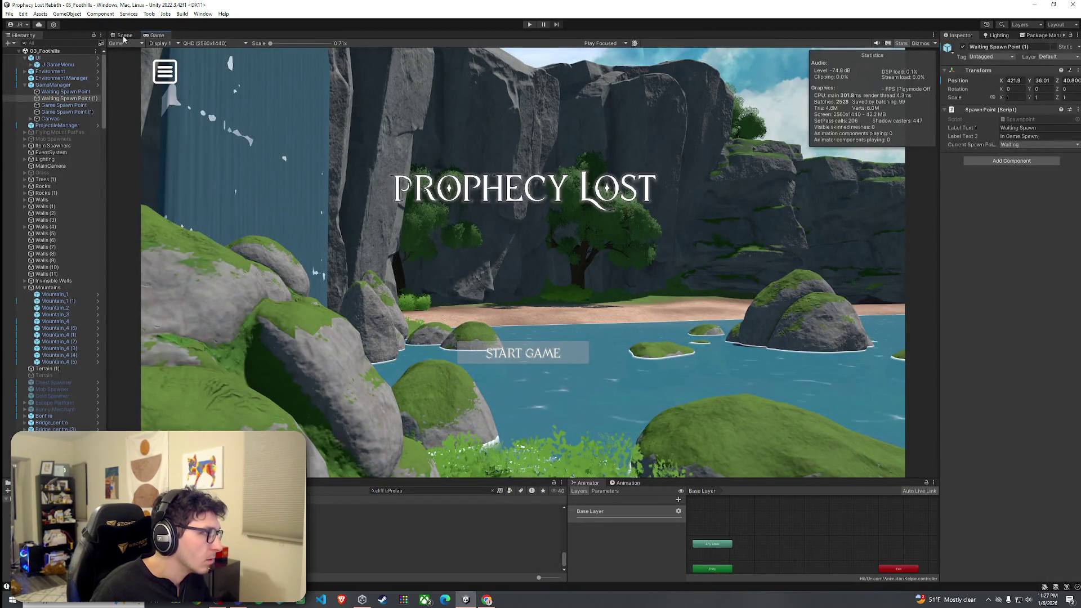
Select the WaterFall_Cloud (4) and (5) mist effects and move (5) closer to the waterfall base
click(124, 36)
mouse_move(338, 225)
mouse_down()
mouse_move(393, 207)
mouse_move(309, 345)
mouse_move(387, 334)
mouse_move(410, 309)
mouse_move(422, 326)
mouse_move(409, 349)
mouse_move(429, 340)
mouse_up()
click(310, 346)
key(r)
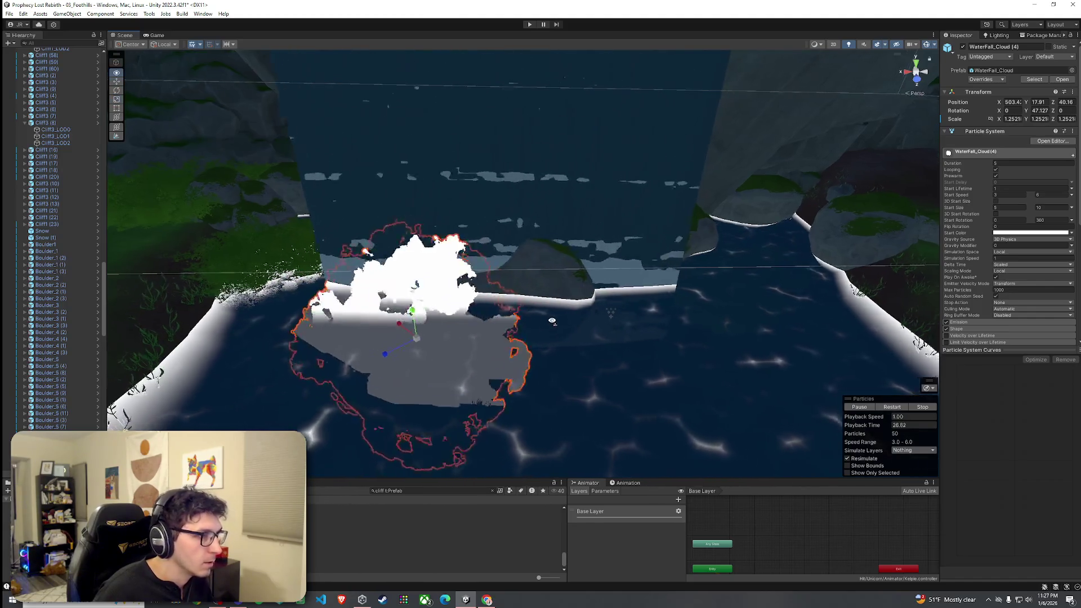
click(567, 315)
key(w)
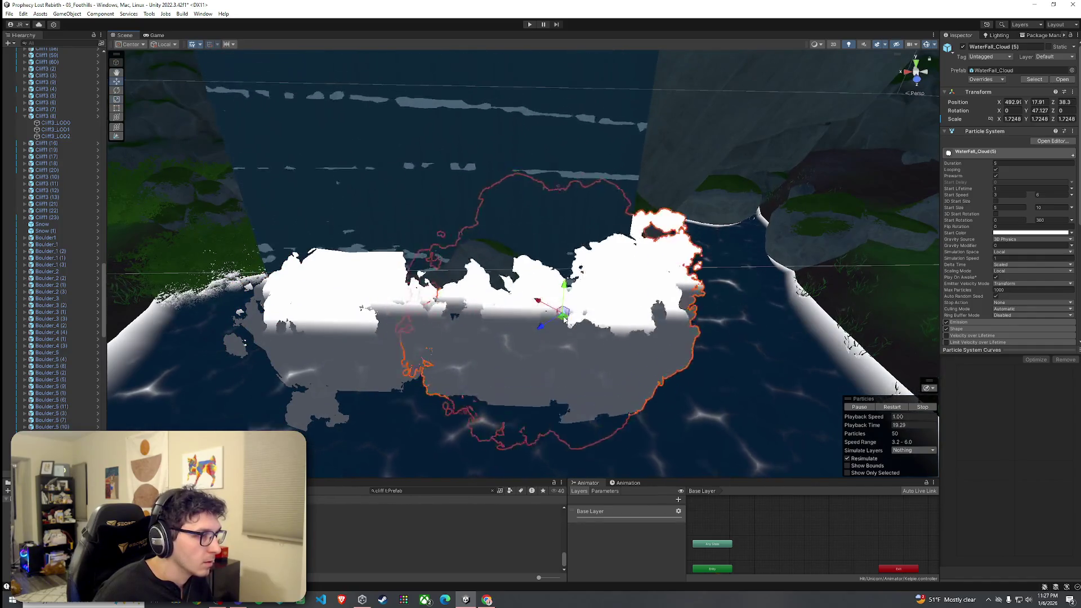
mouse_move(564, 319)
mouse_down()
mouse_move(566, 340)
mouse_move(555, 342)
mouse_up()
key(r)
key(w)
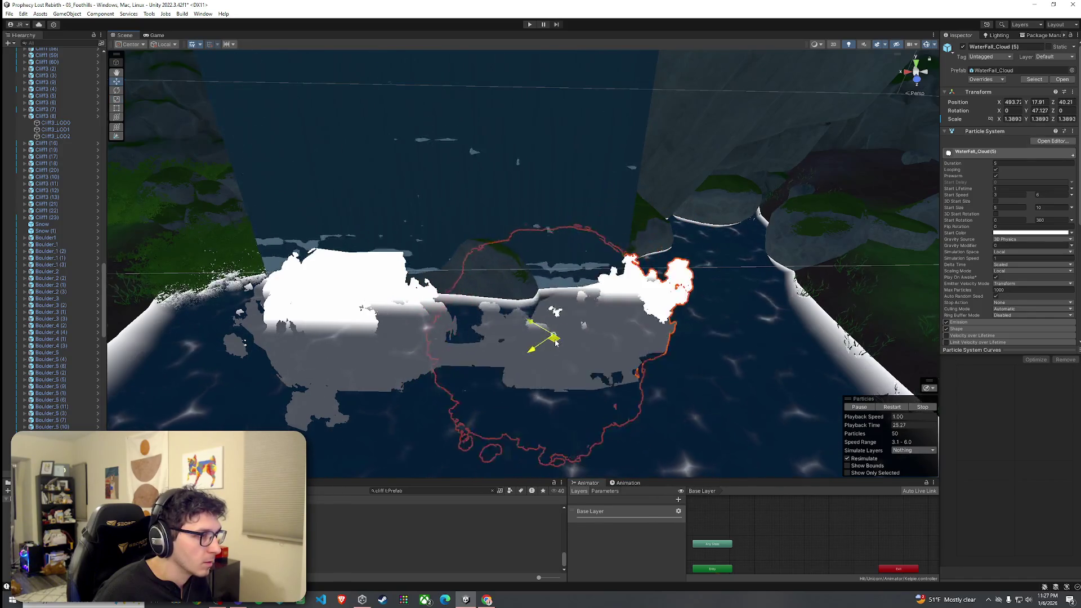
Shrink WaterFall_Cloud (5) to about 1.09 scale
click(472, 365)
click(557, 337)
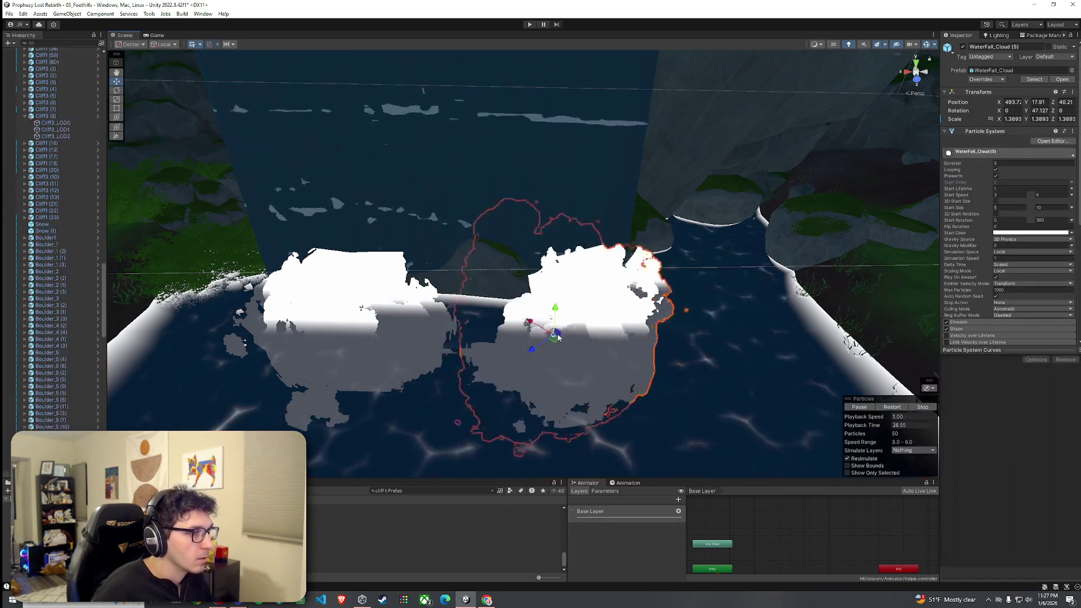
key(r)
mouse_move(554, 338)
mouse_down()
mouse_move(545, 339)
mouse_move(602, 330)
mouse_up()
click(363, 344)
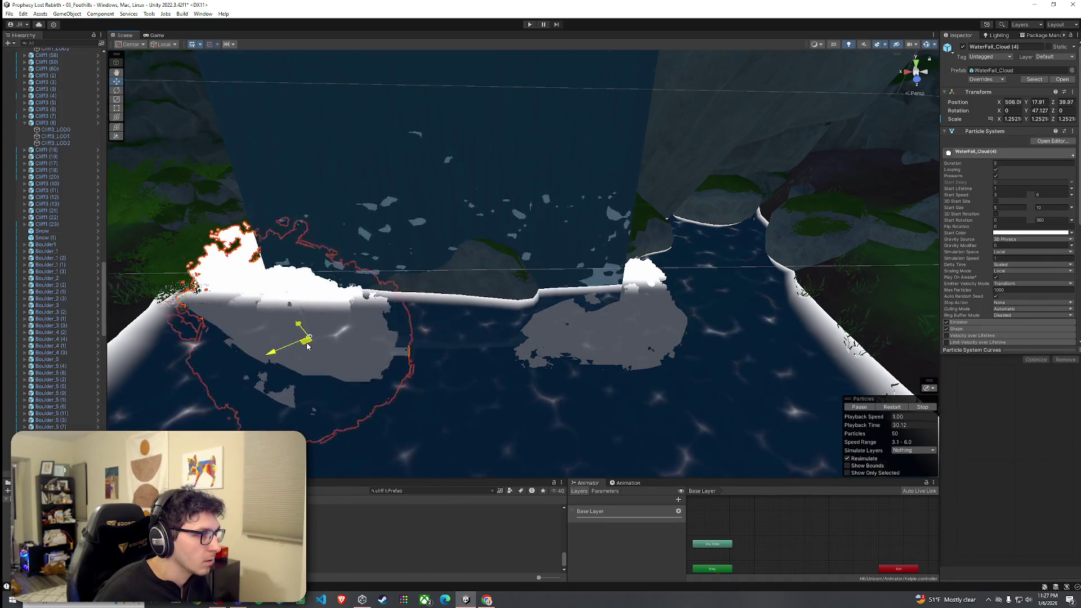
click(570, 356)
click(600, 334)
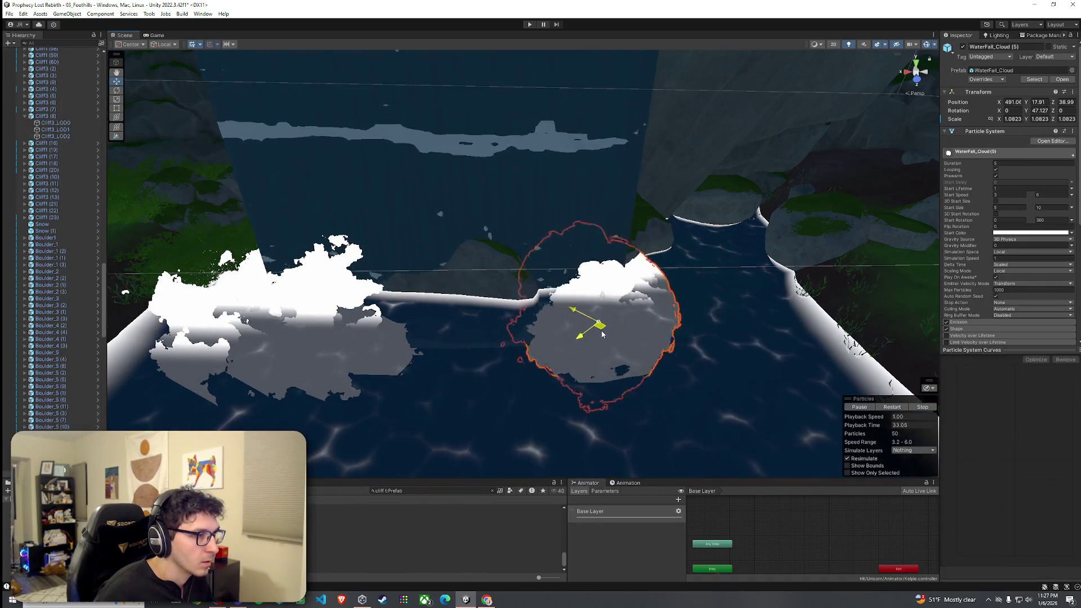
Duplicate the right cloud and slide the copy left across the waterfall base
key(ctrl+d)
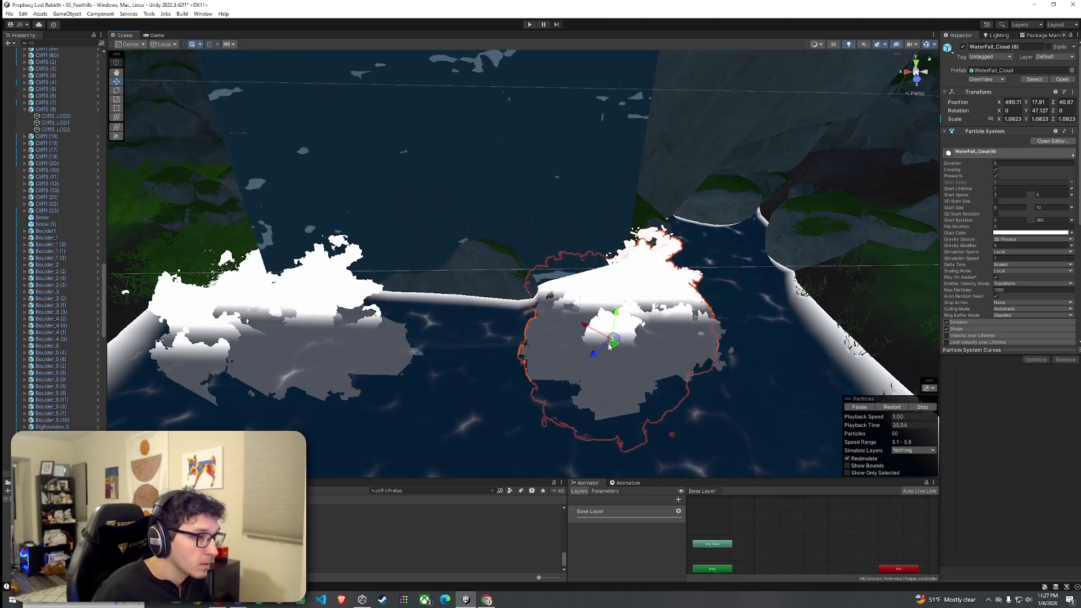
drag(614, 350, 457, 344)
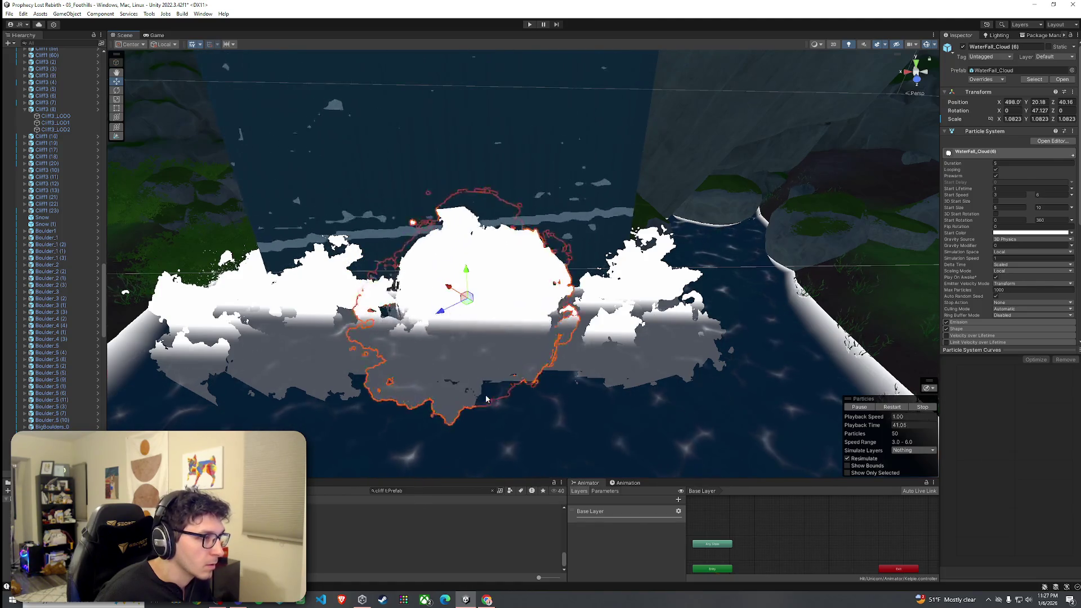
mouse_move(487, 399)
mouse_down()
mouse_move(497, 281)
mouse_move(473, 284)
mouse_up()
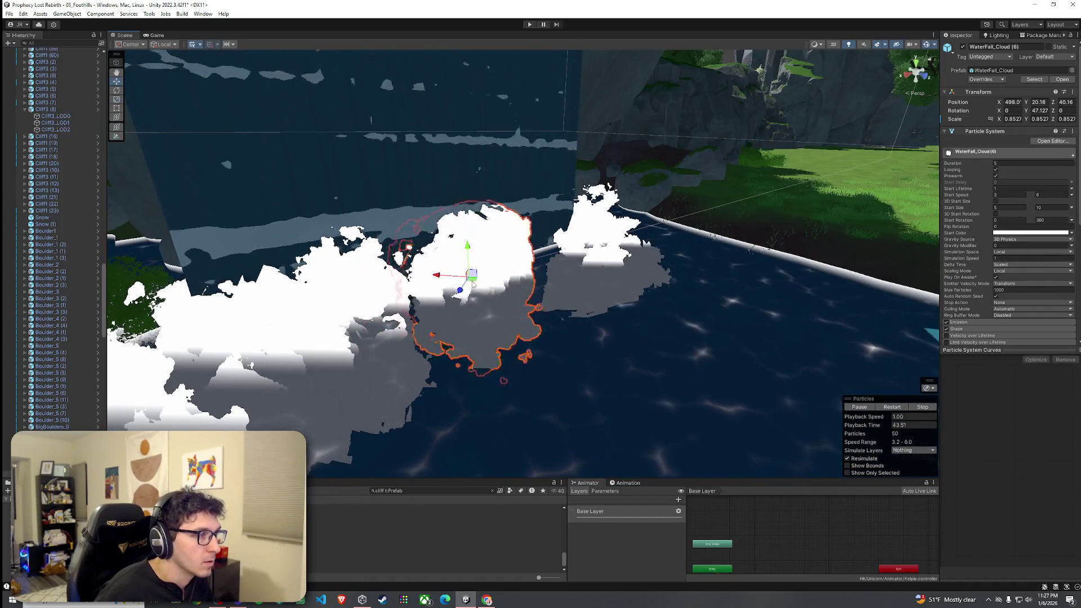
key(ctrl+z)
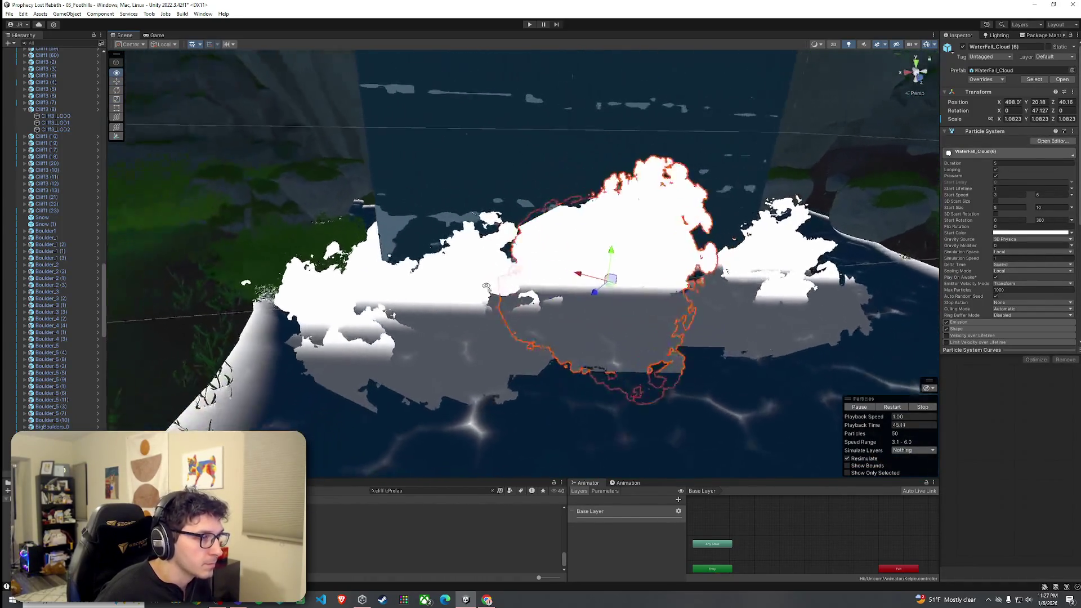
drag(532, 286, 468, 284)
key(r)
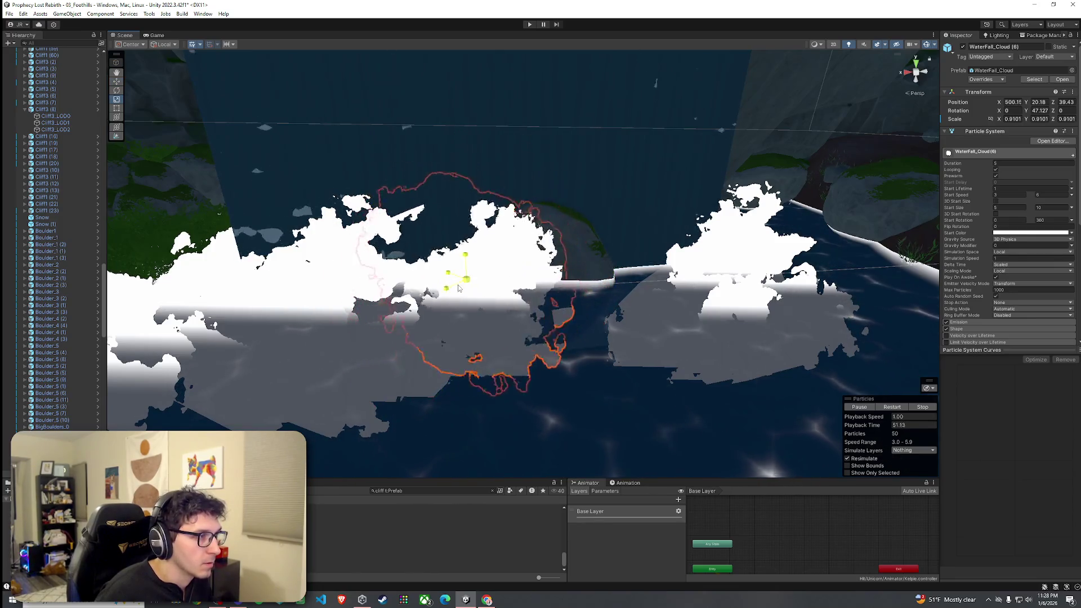
scroll(468, 293, down, 5)
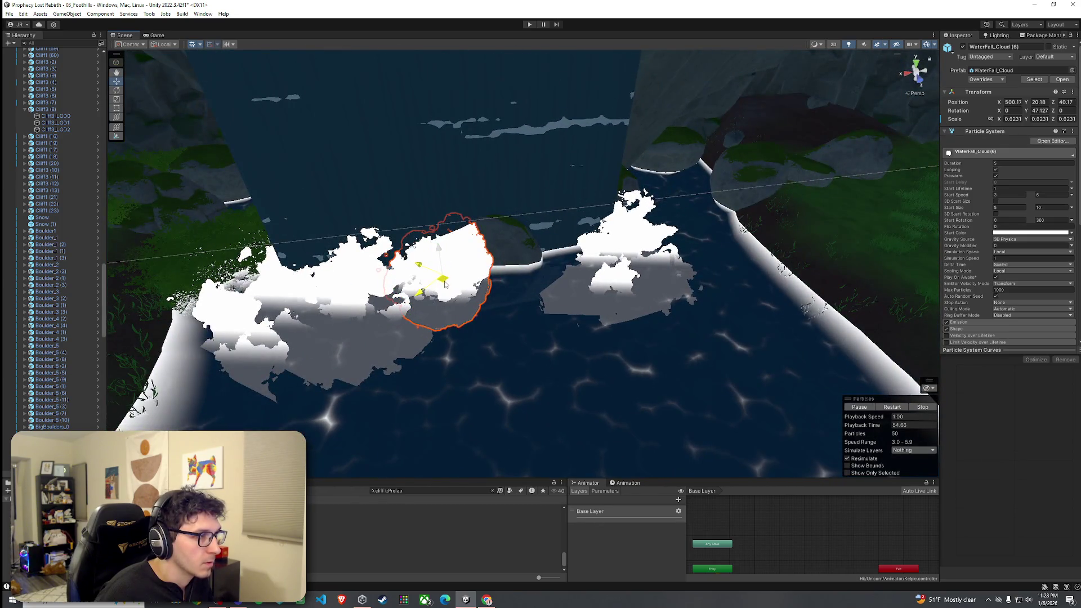
Select WaterFall_Cloud (7), frame it, and orbit around to check its placement
click(648, 291)
click(597, 284)
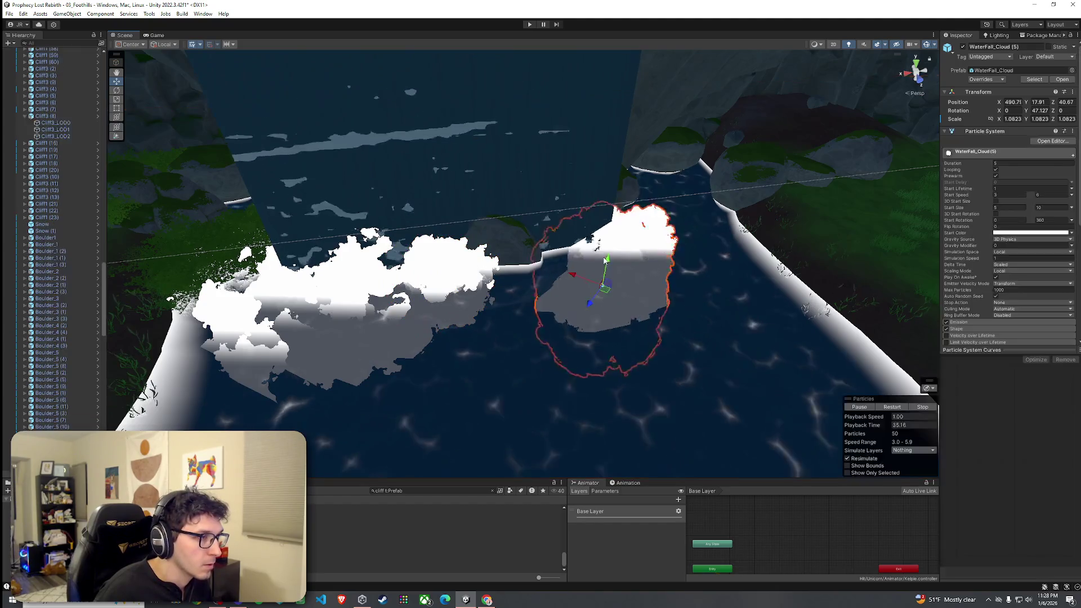
click(457, 282)
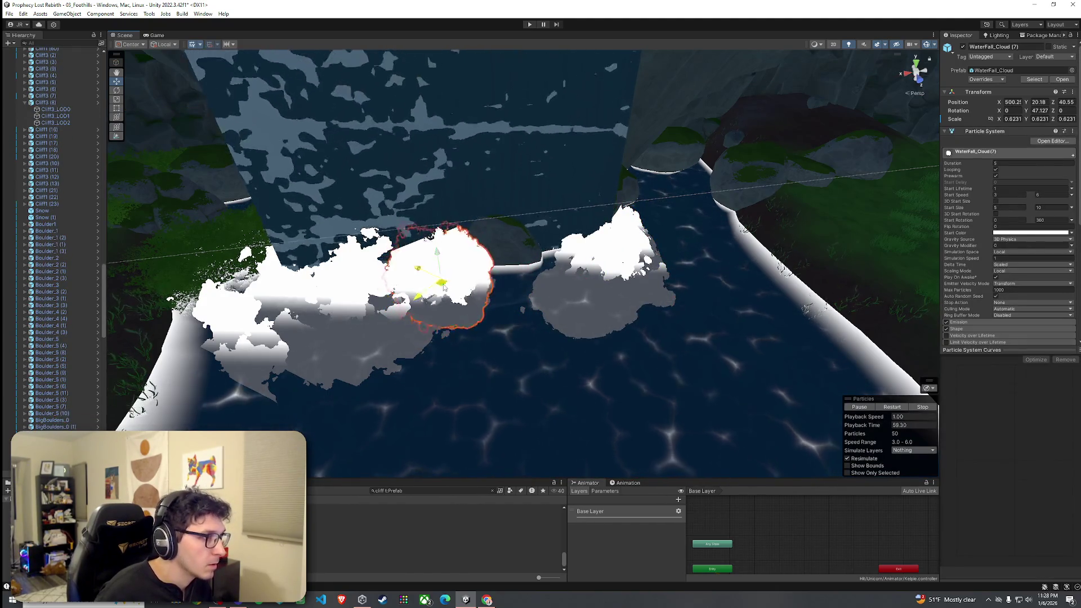
click(685, 327)
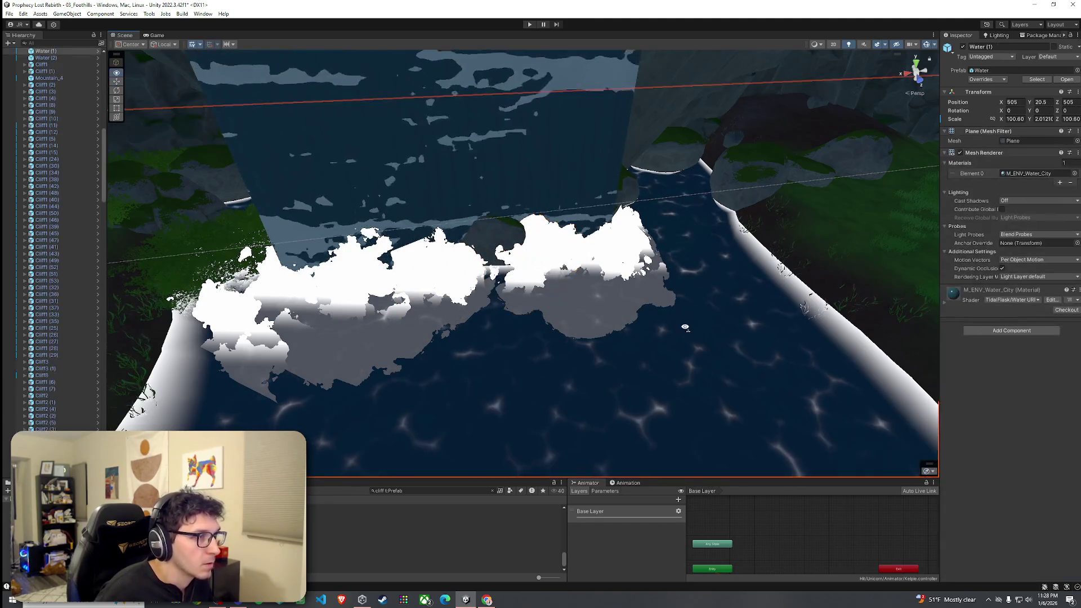
click(597, 270)
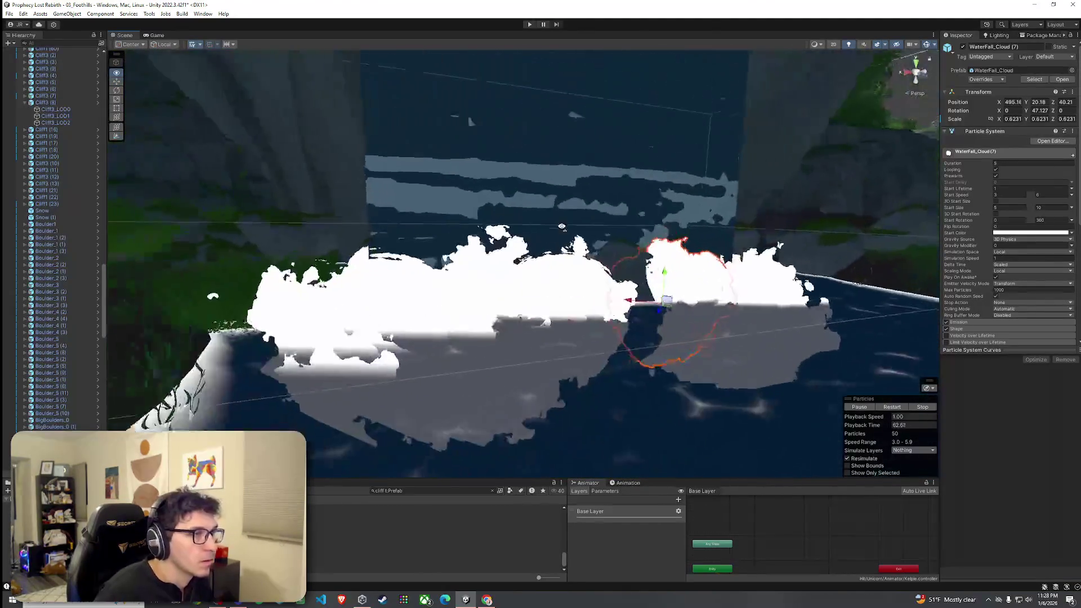
key(f)
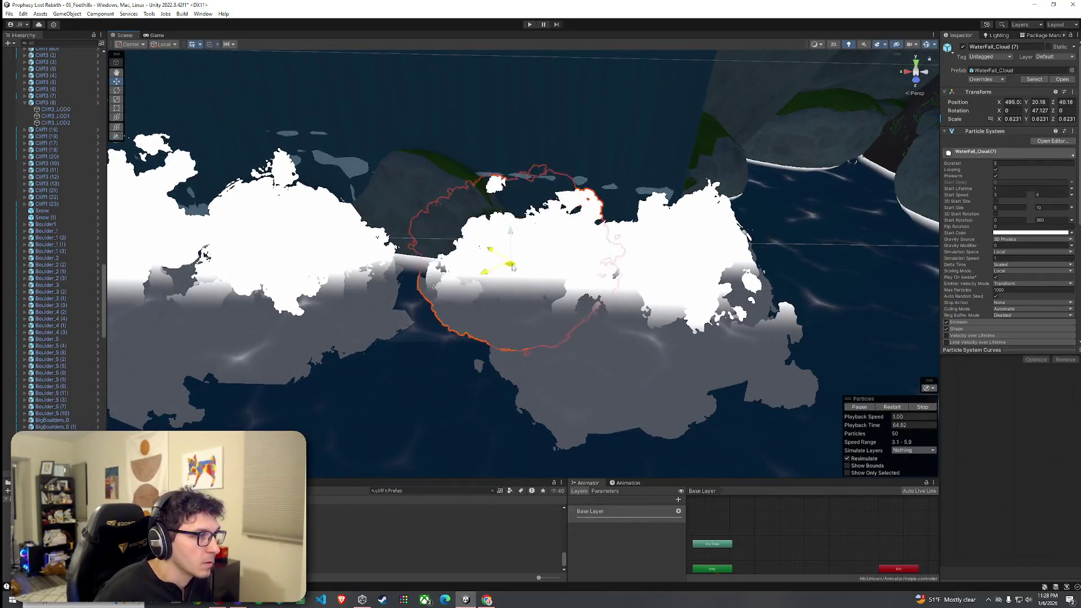
mouse_move(512, 267)
mouse_down()
mouse_move(468, 293)
mouse_move(546, 292)
mouse_move(382, 236)
mouse_up()
scroll(474, 284, down, 5)
click(436, 296)
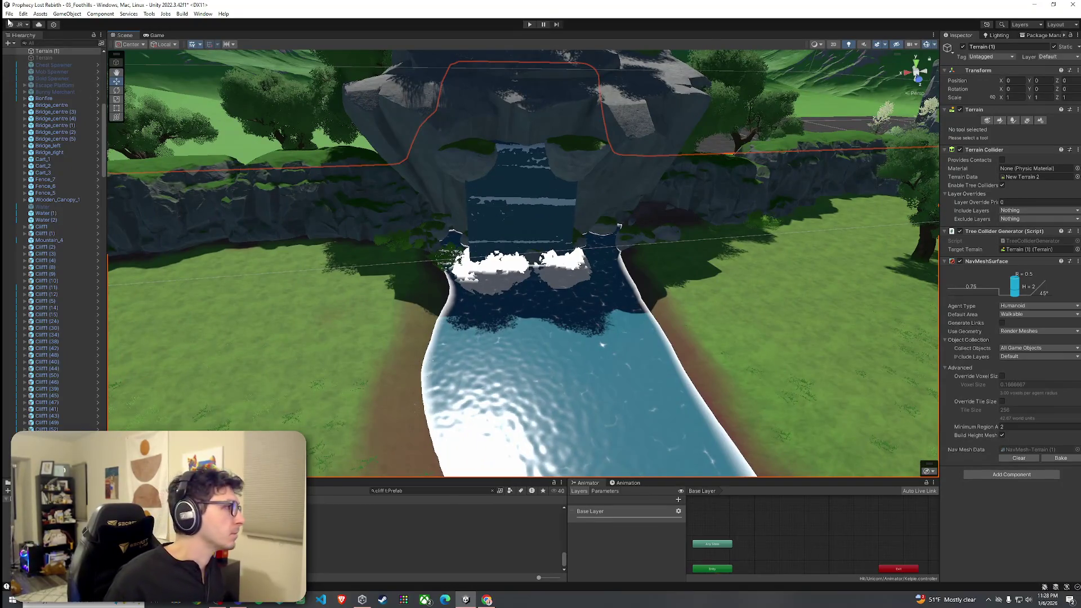
Save the Foothills scene, run it in Play mode maximized, then restore the normal editor layout
click(9, 13)
click(25, 55)
key(shift+space)
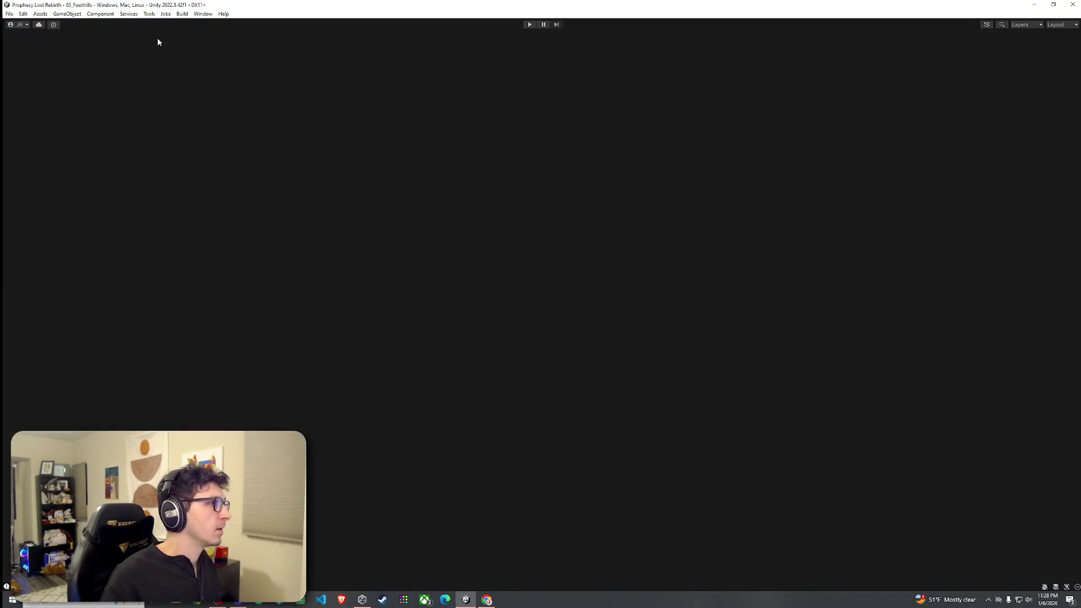
click(529, 25)
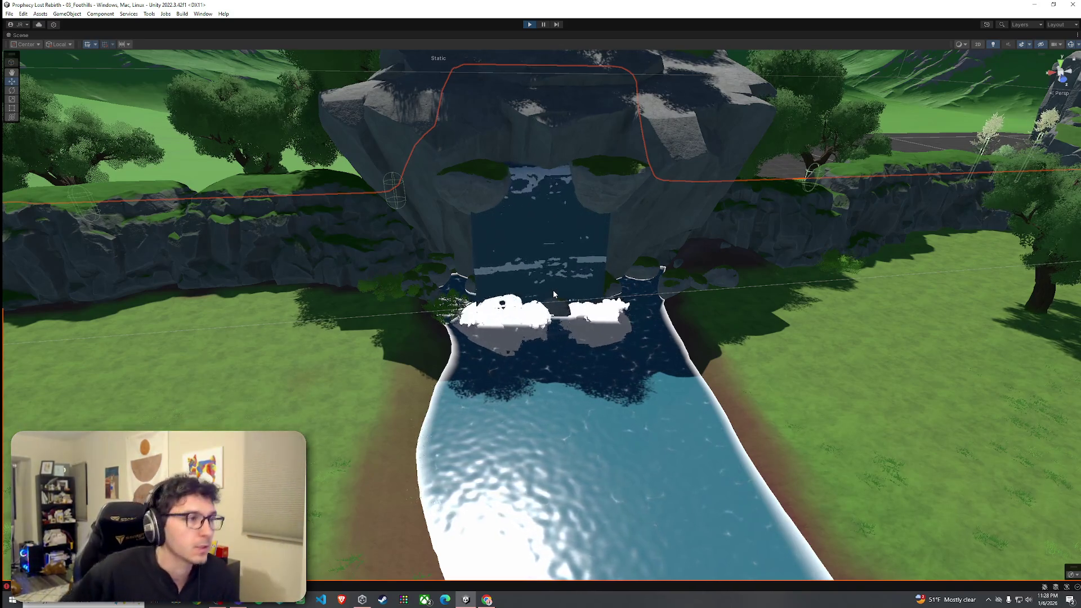
double_click(21, 35)
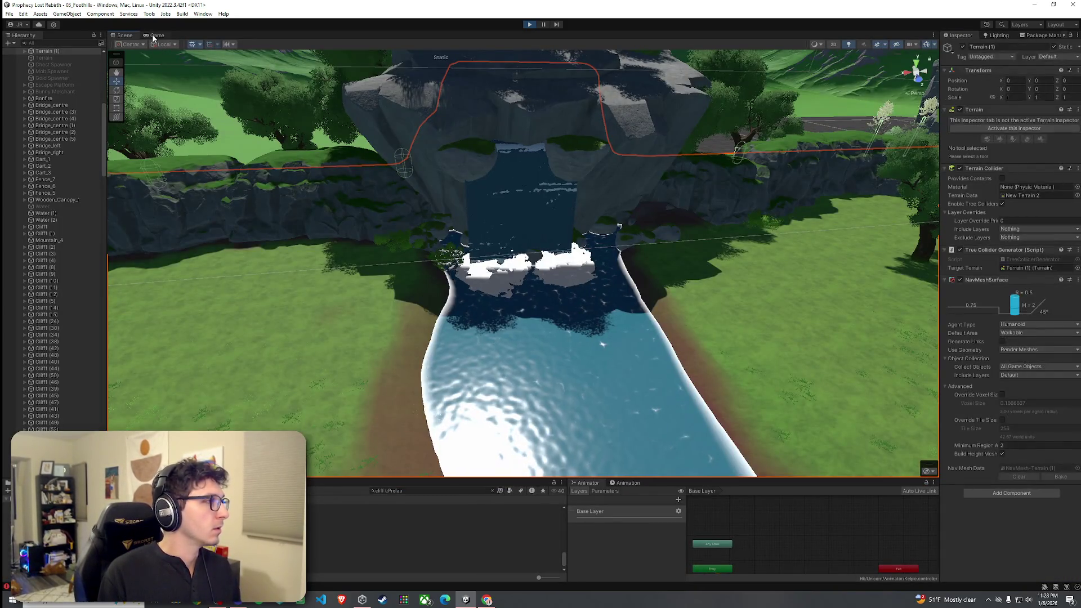
double_click(156, 36)
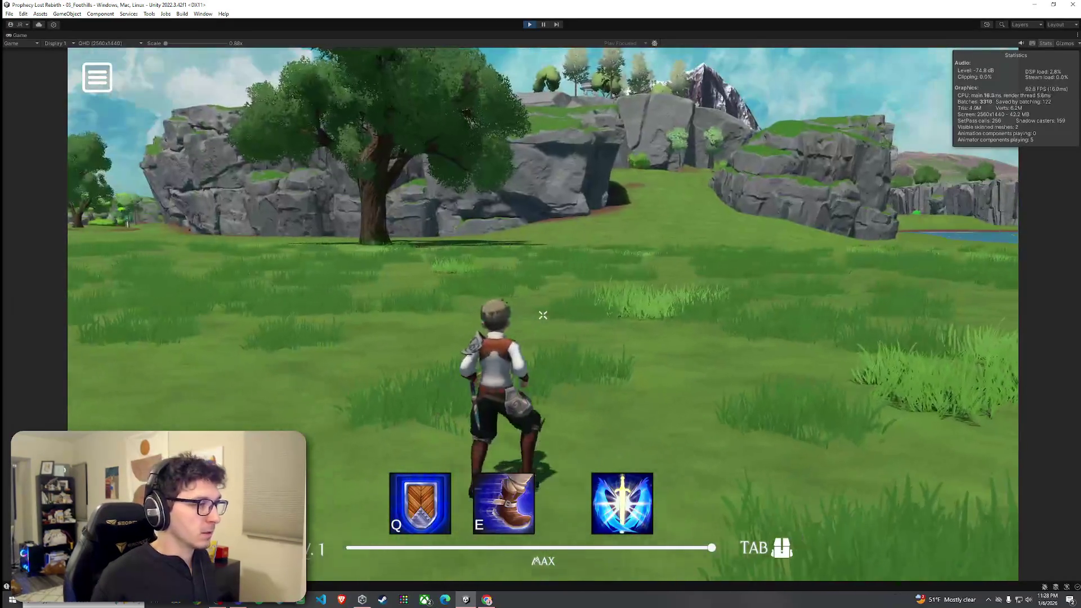
Run and jump the character through the shallows and along the shore toward the waterfall
key(w)
key(space)
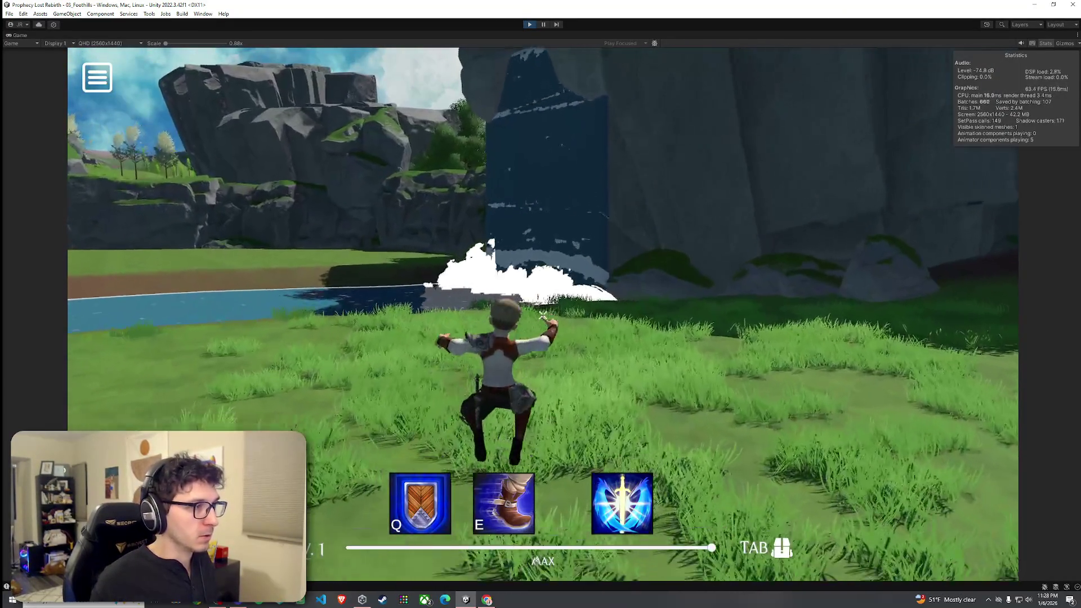
key(space)
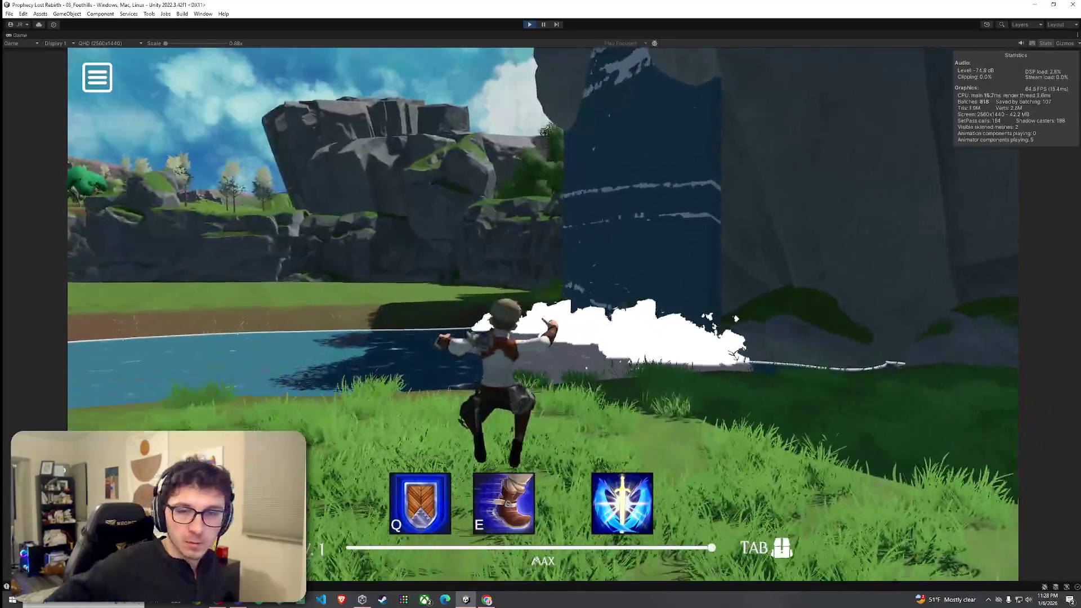
key(w)
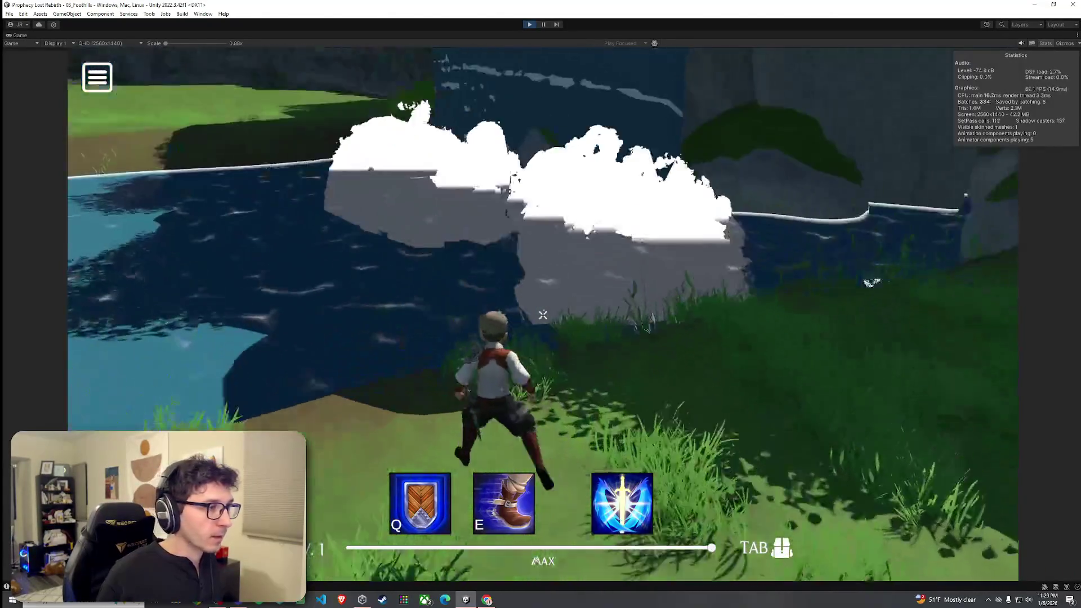
key(w)
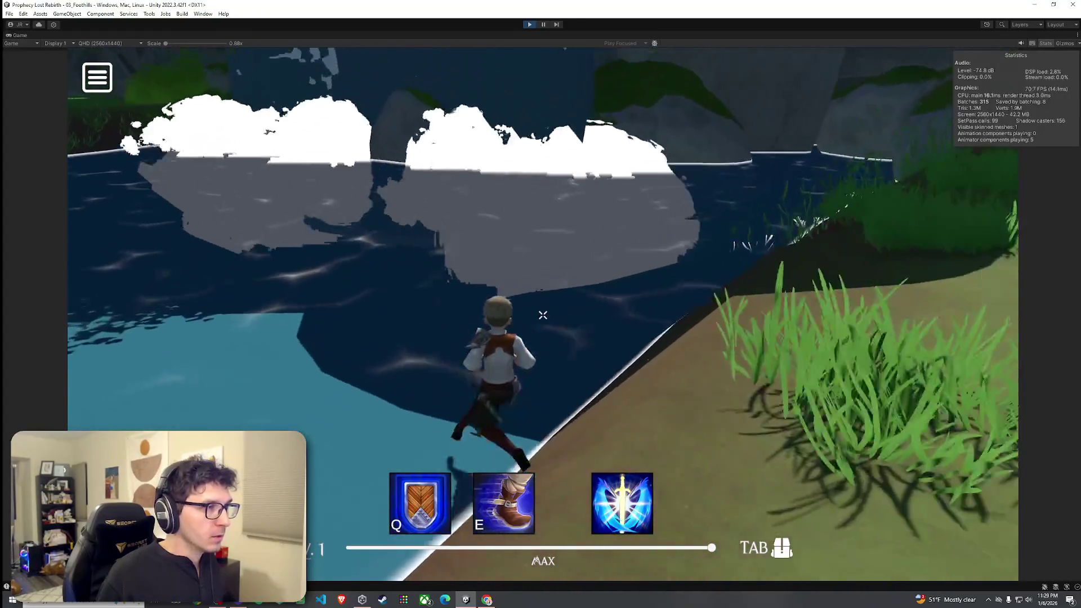
key(space)
key(w)
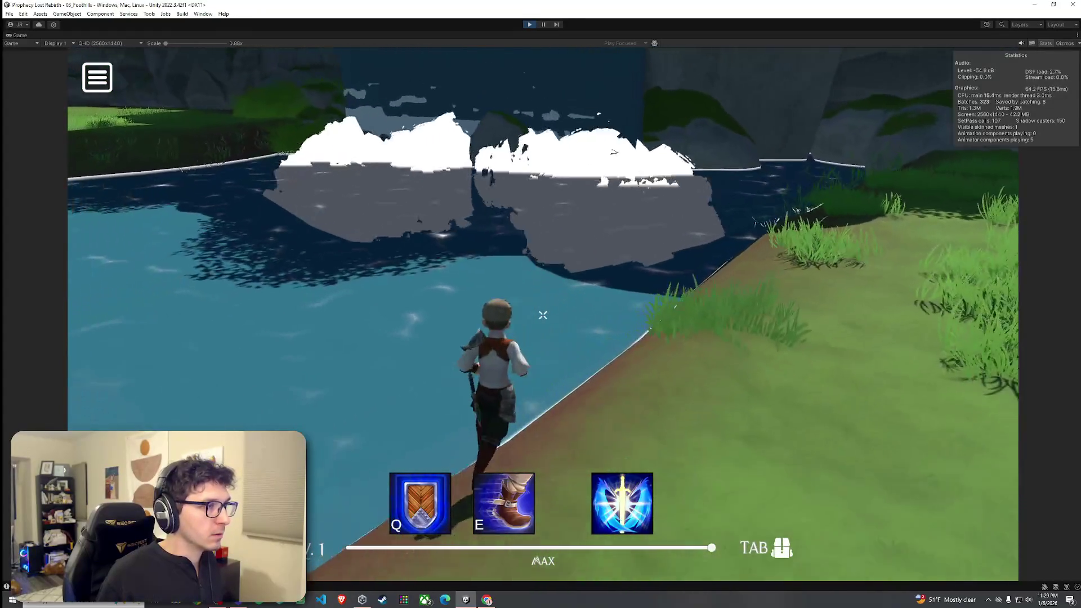
key(w)
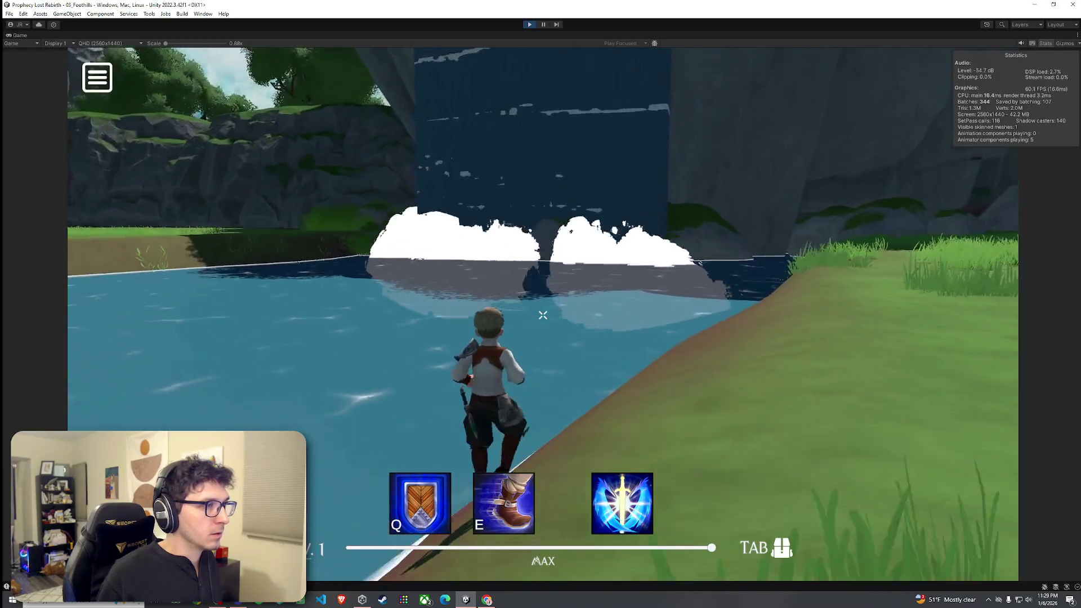
Swim across the pond, climb the dirt slope under the waterfall, and swim to the grassy bank
key(w)
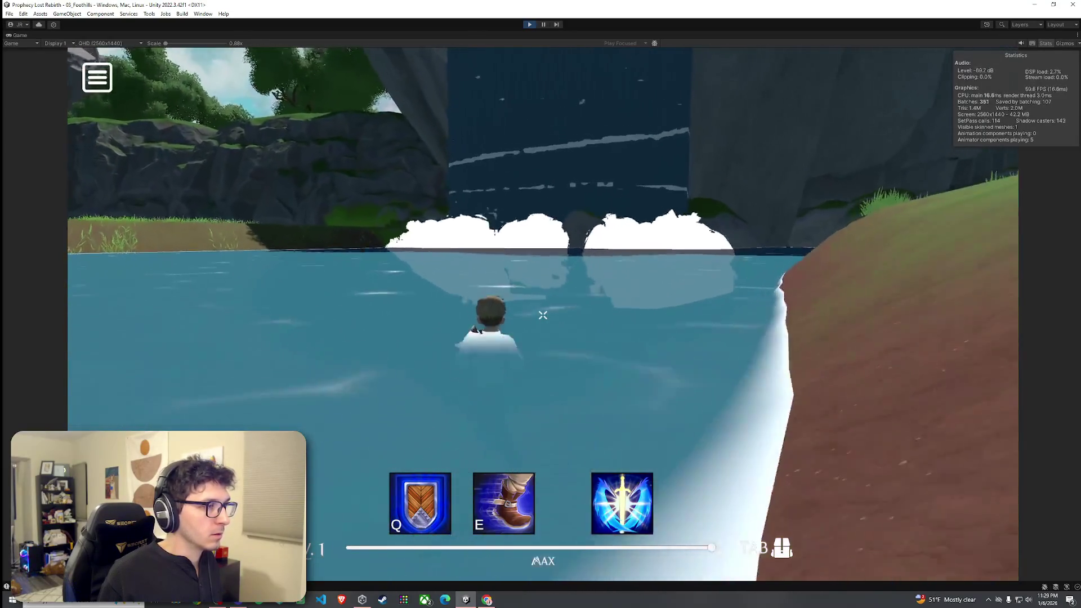
key(w)
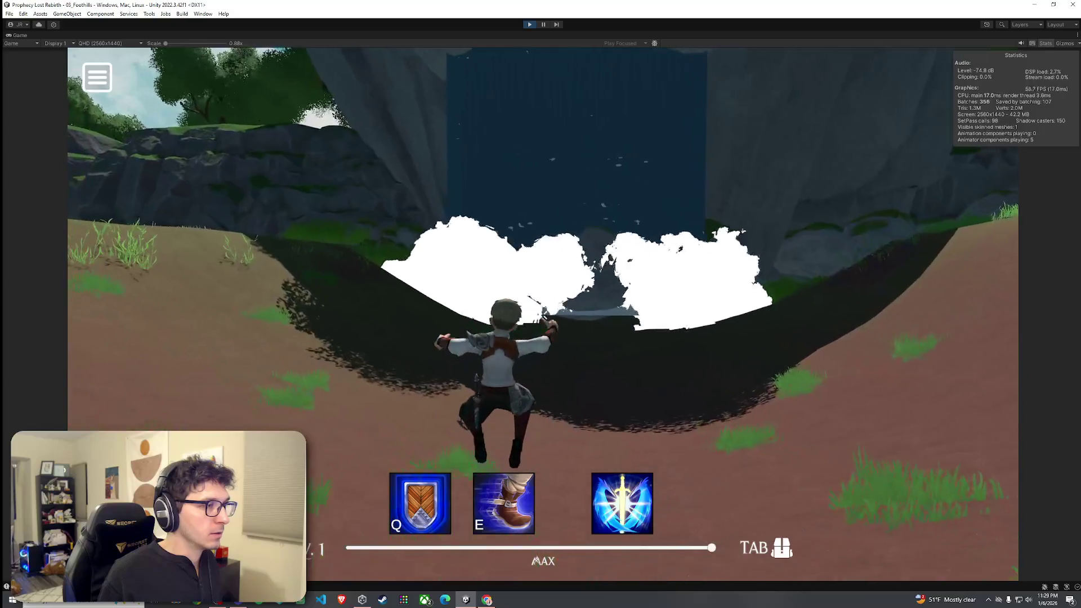
key(w)
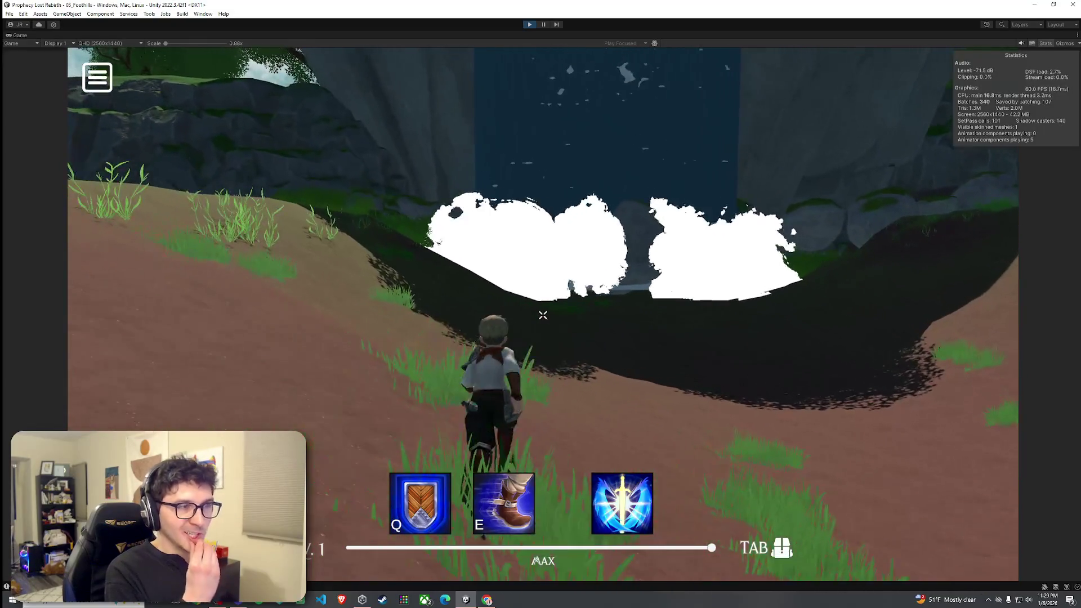
key(w)
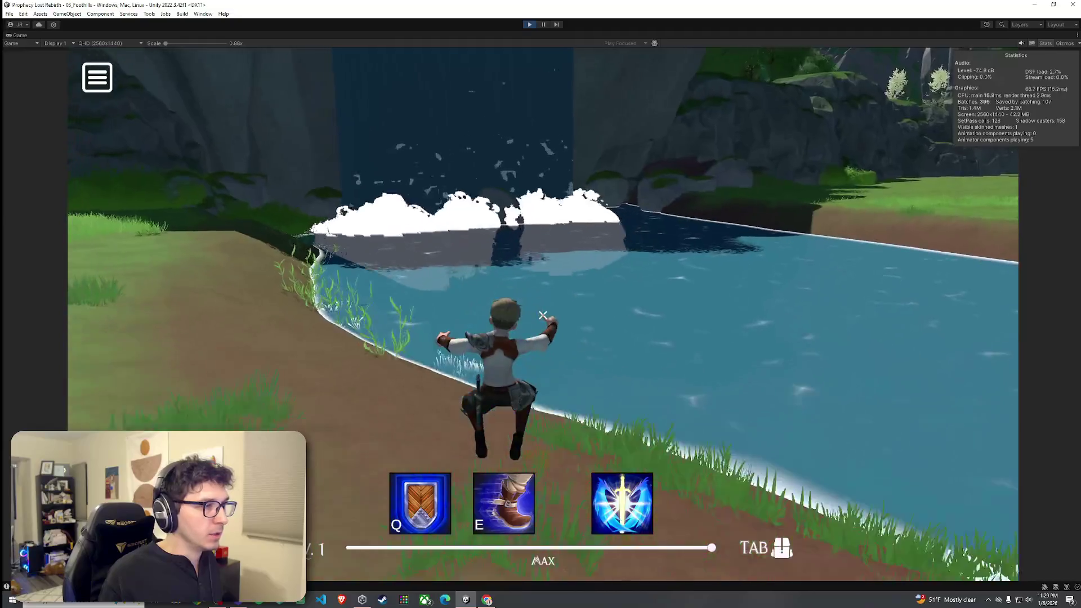
Stop Play mode and restore the normal editor layout
key(Escape)
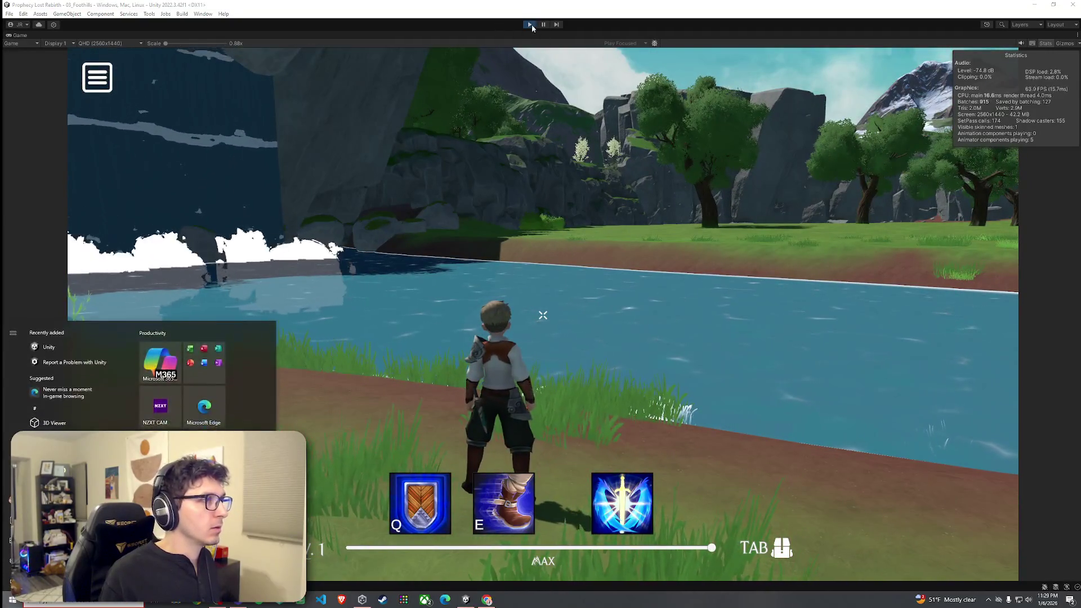
key(ctrl+p)
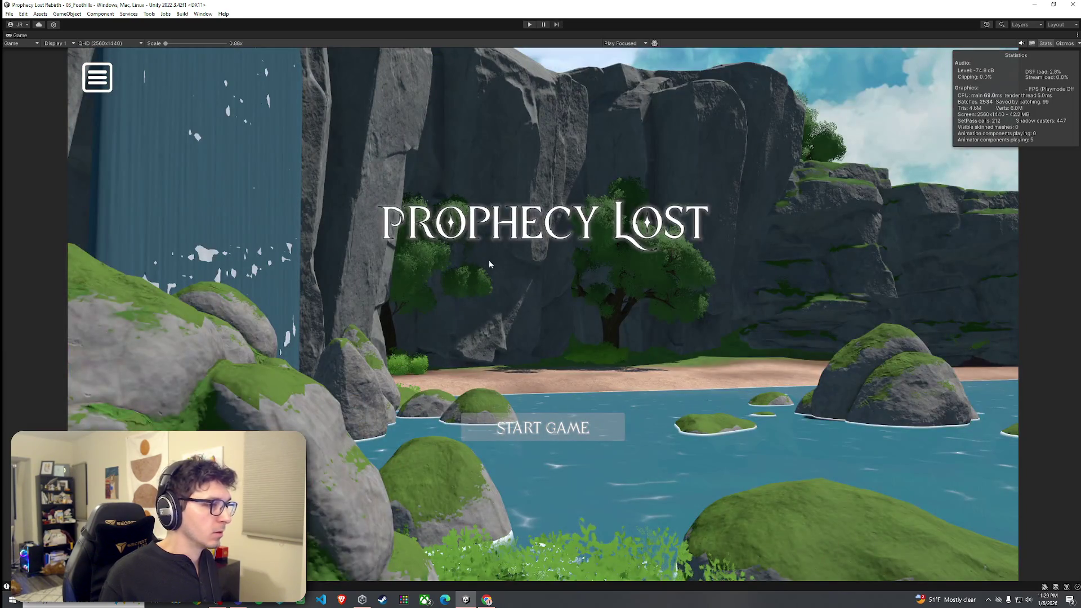
double_click(21, 36)
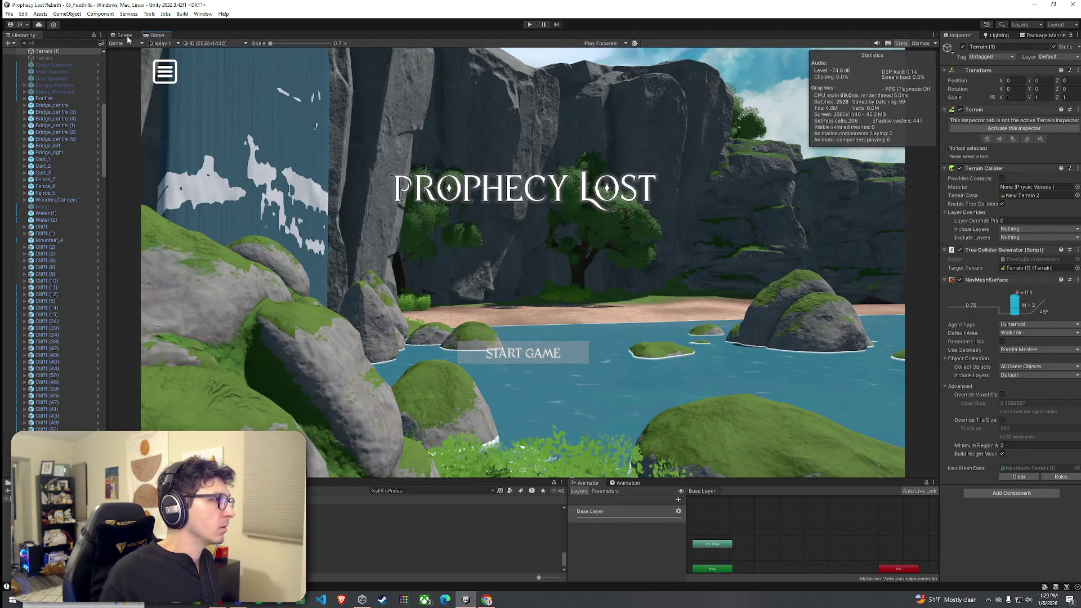
In the Scene view, frame and inspect the Waiting and Game Spawn Points by the river
click(125, 35)
drag(102, 128, 97, 86)
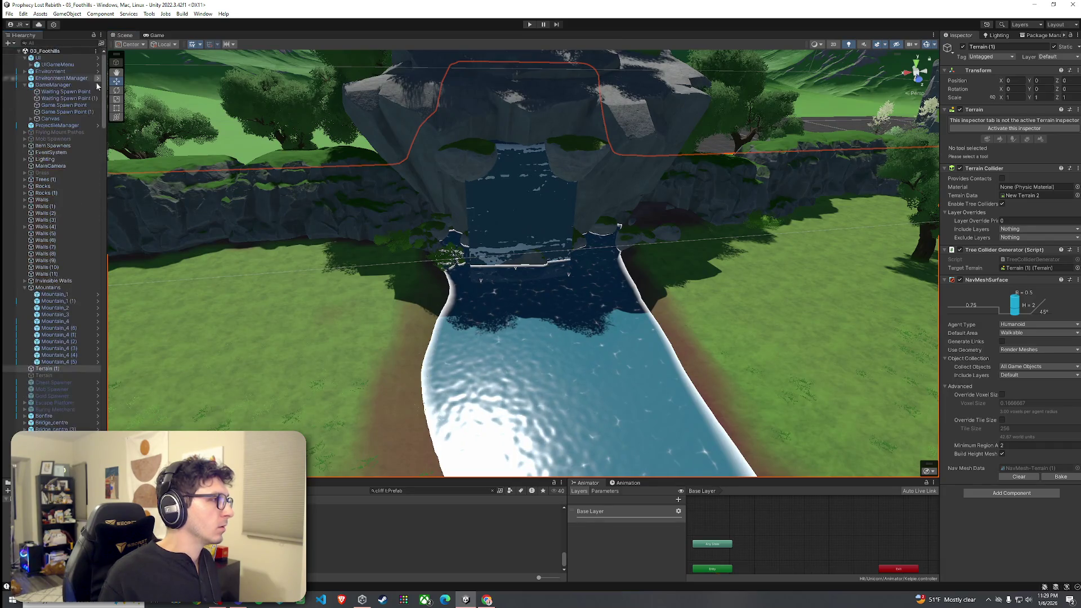
double_click(65, 92)
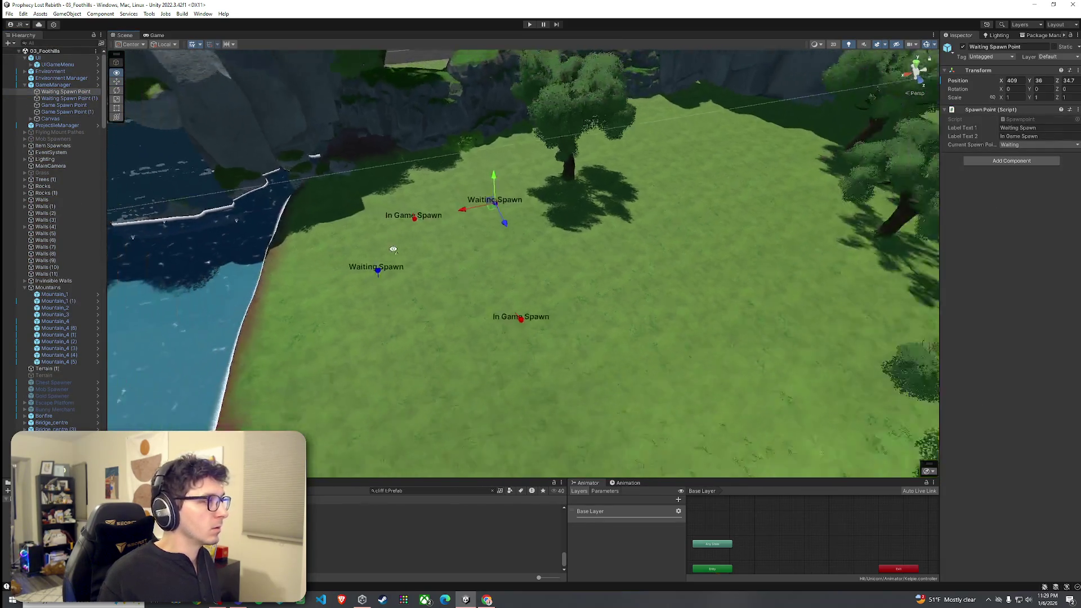
drag(417, 268, 289, 254)
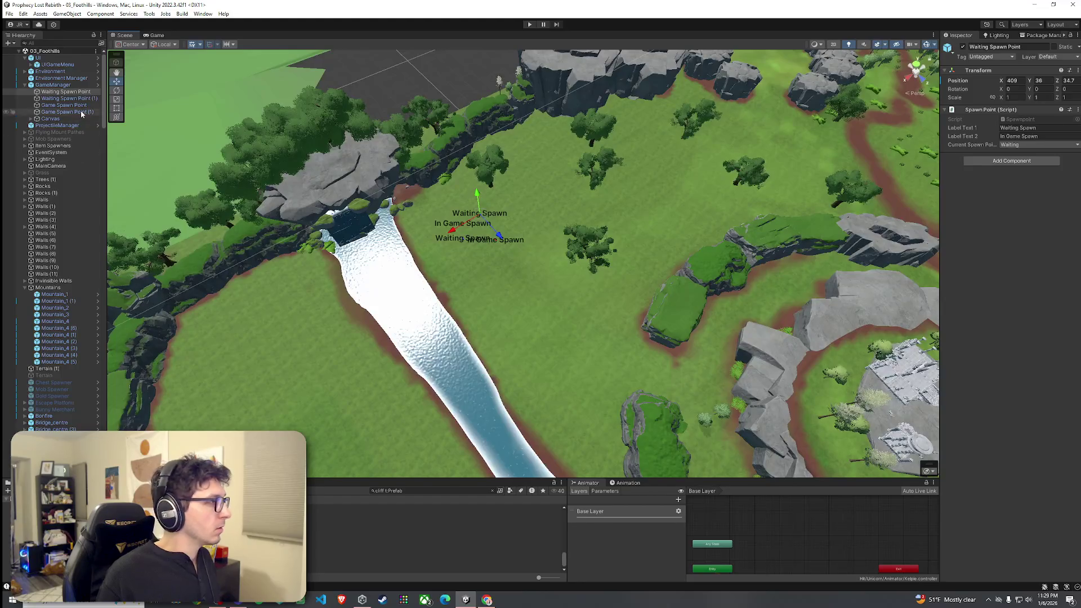
drag(272, 215, 322, 349)
drag(562, 318, 788, 178)
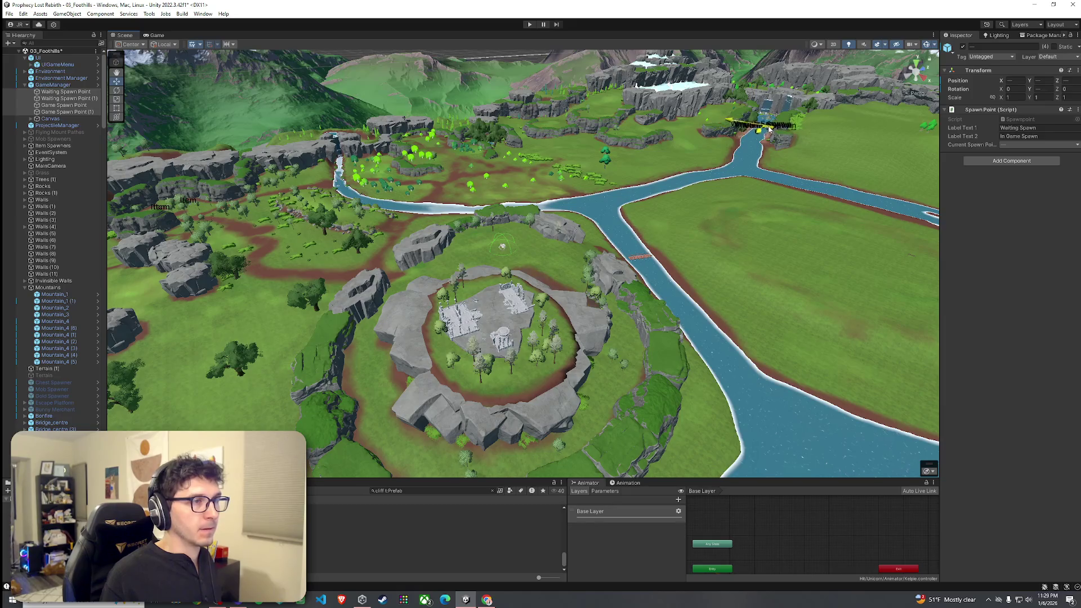
double_click(83, 107)
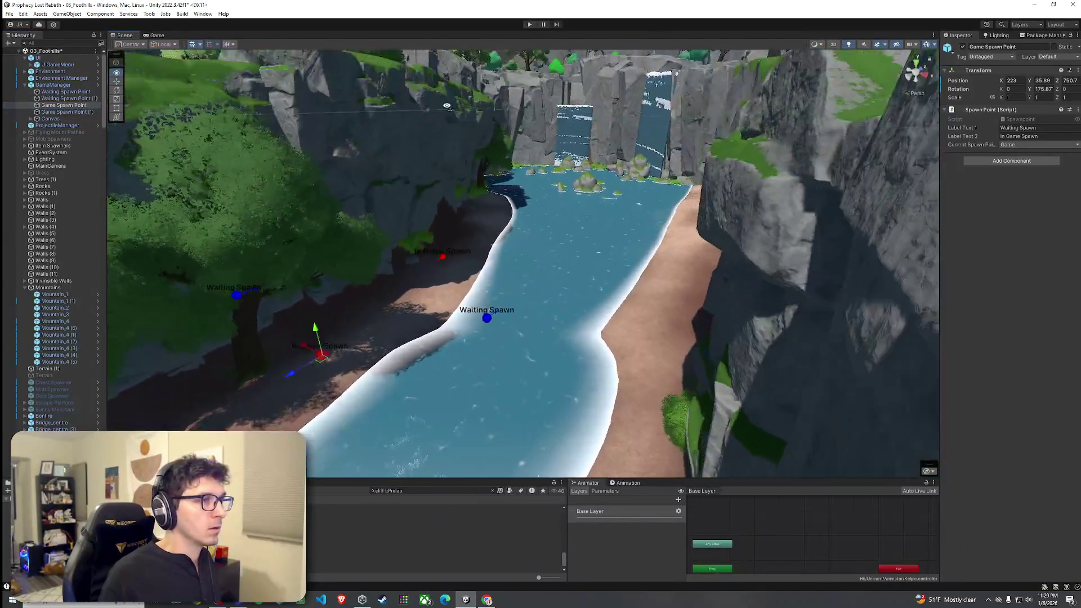
mouse_move(446, 105)
mouse_down()
mouse_move(446, 116)
mouse_move(335, 61)
mouse_up()
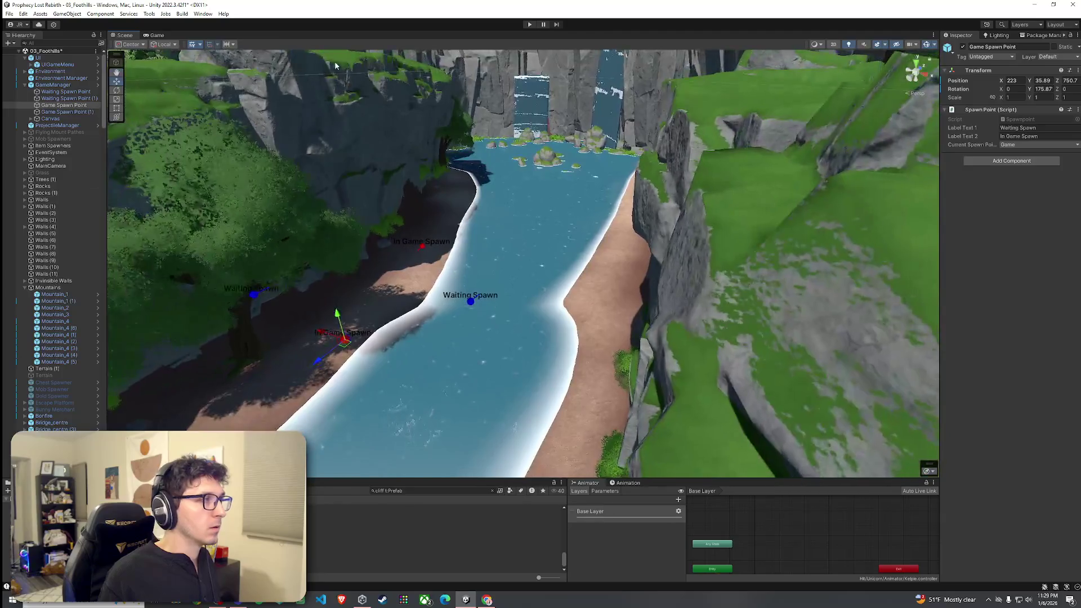
Save the Foothills scene and start Play mode again
click(157, 34)
click(9, 13)
click(22, 54)
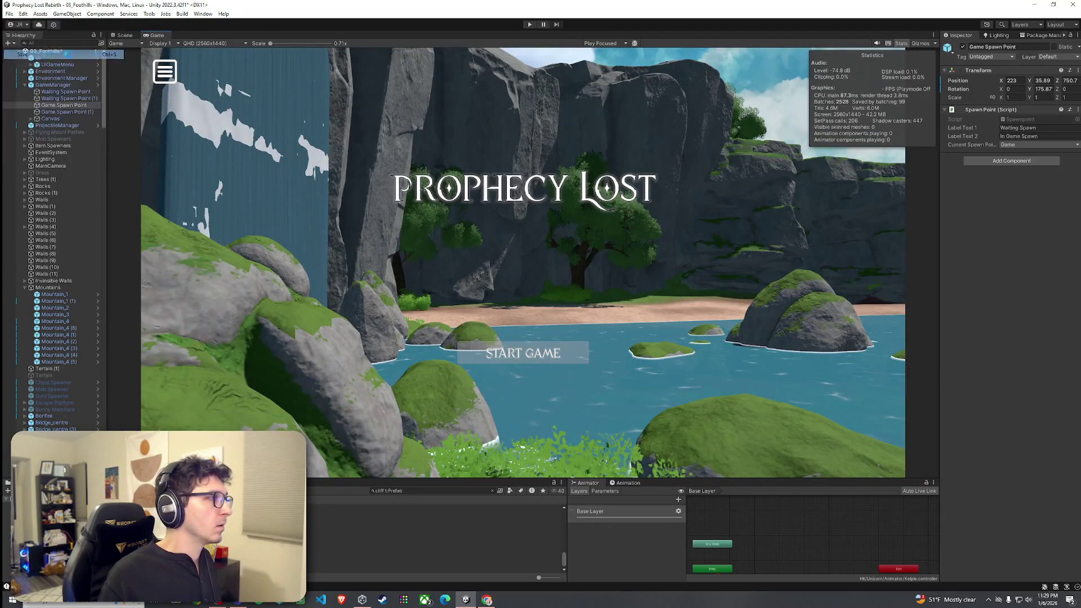
click(530, 25)
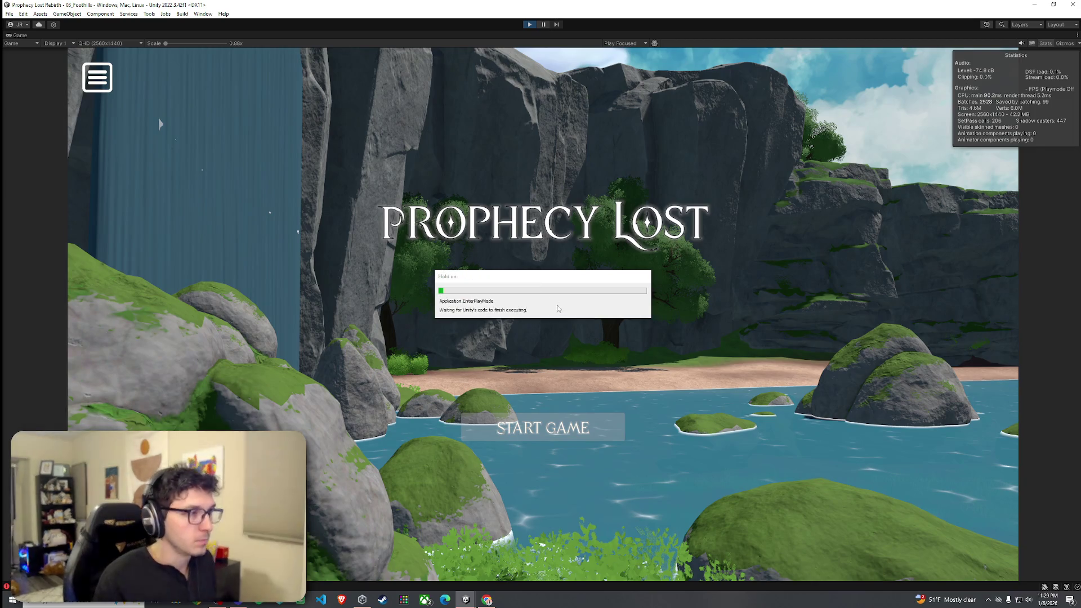
Start the game from the Prophecy Lost title screen and run and jump along the beach
click(538, 428)
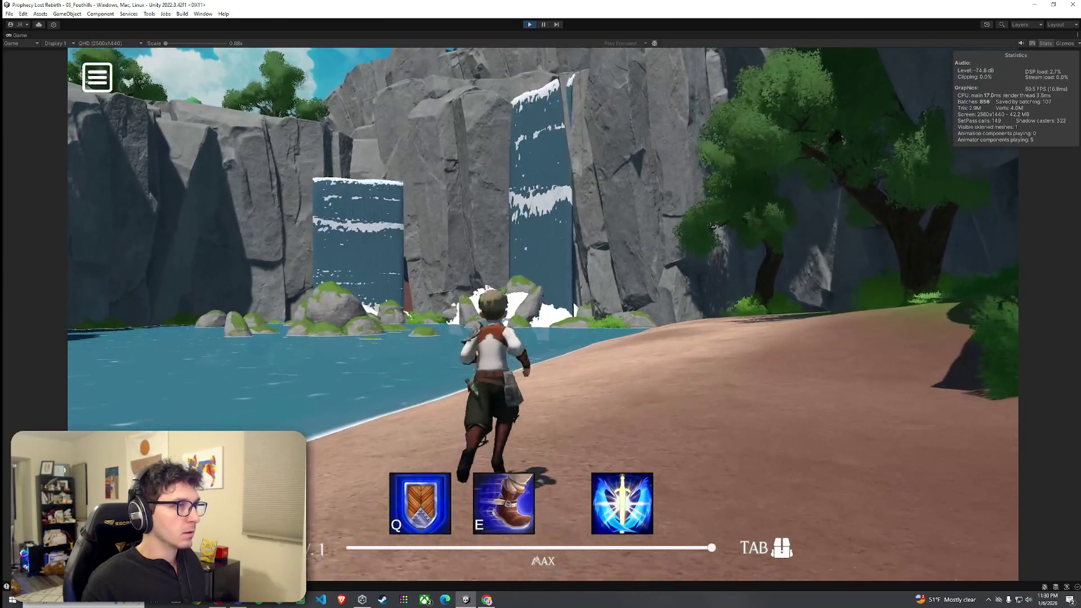
key(w)
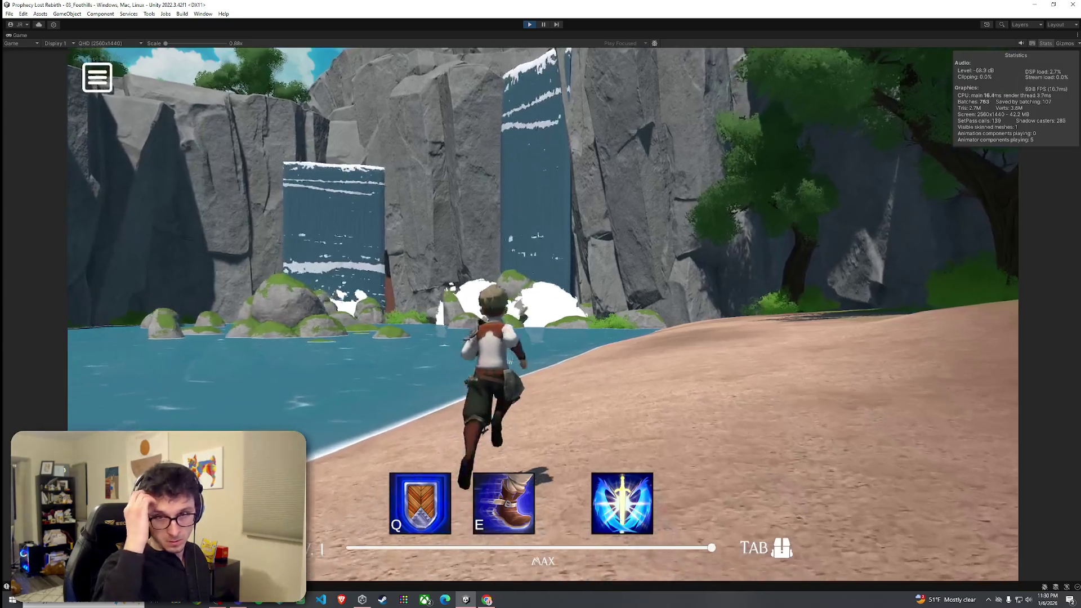
key(w)
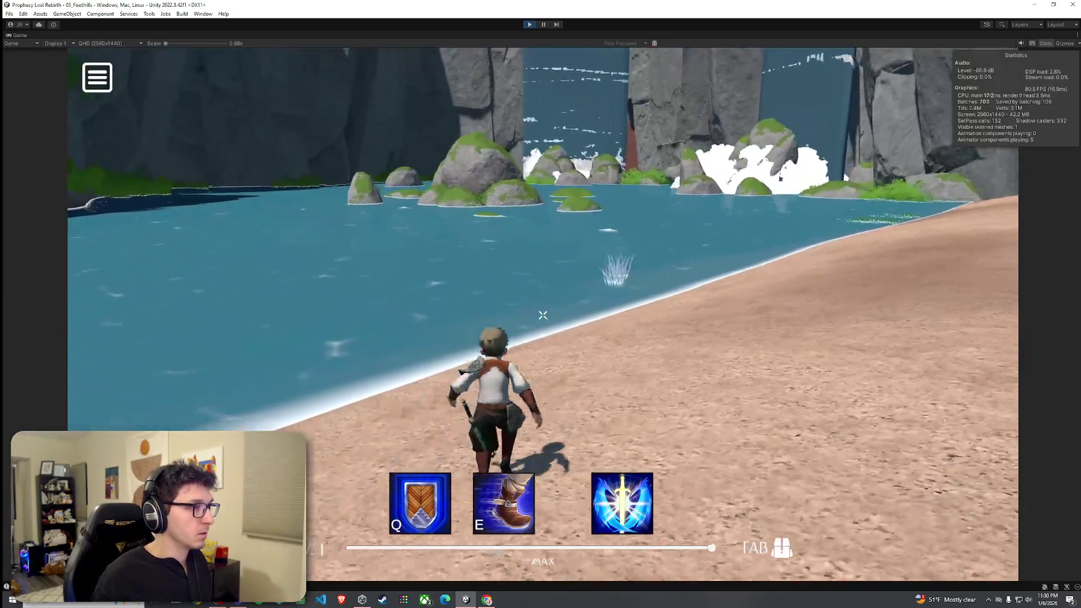
key(space)
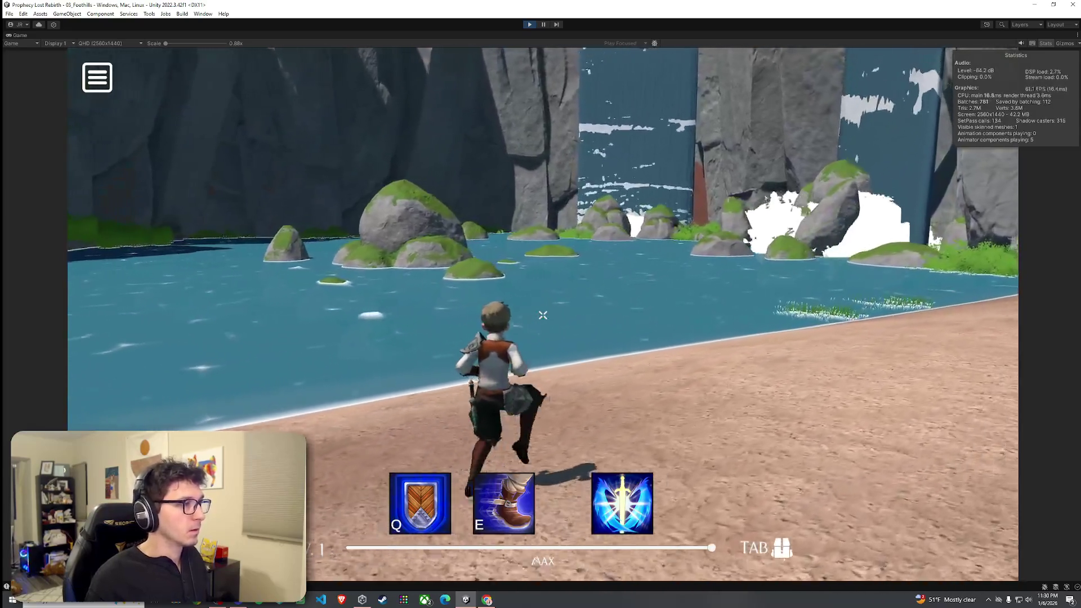
key(w)
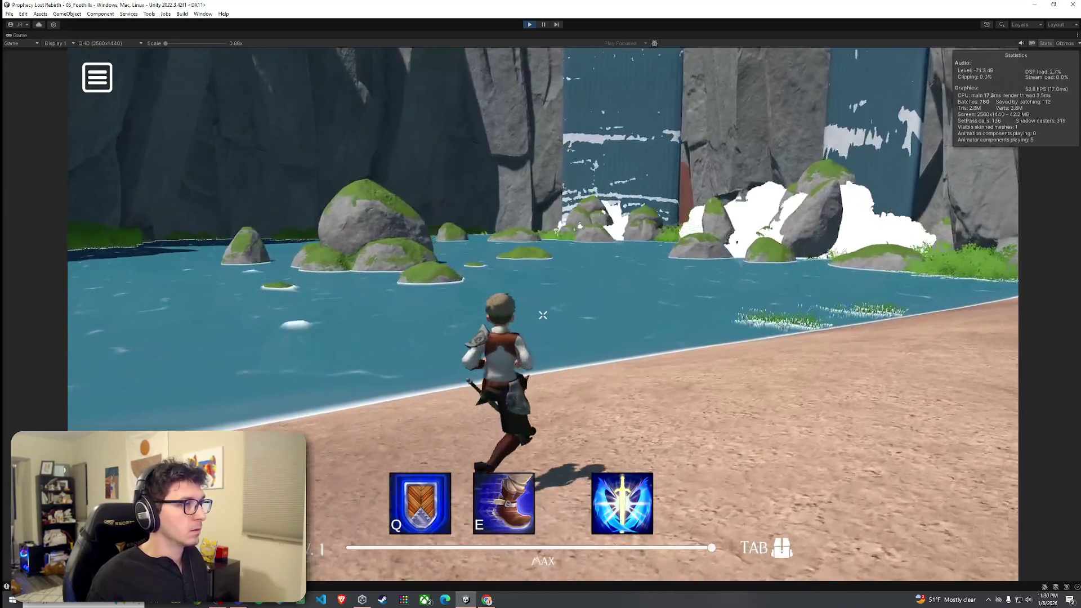
Run through the shoreline grass toward the waterfall, then stop Play mode and restore the layout
key(w)
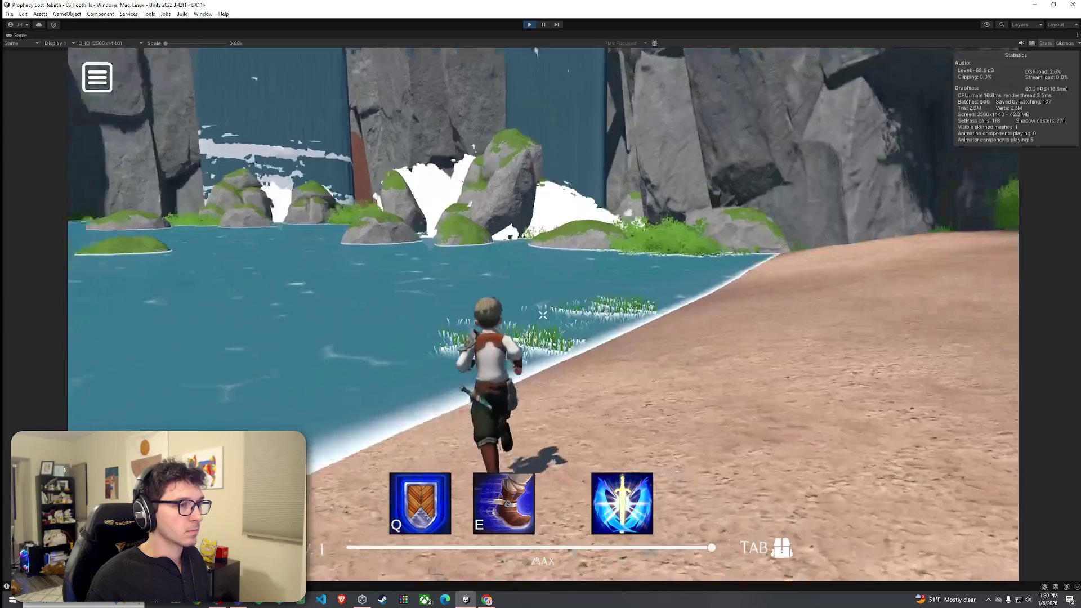
key(w)
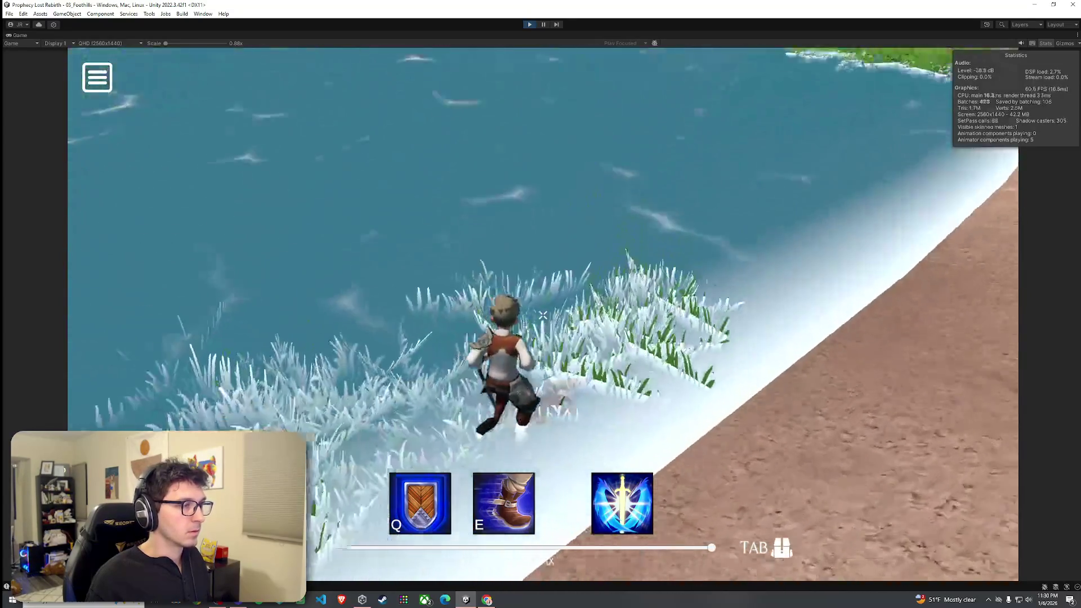
key(w)
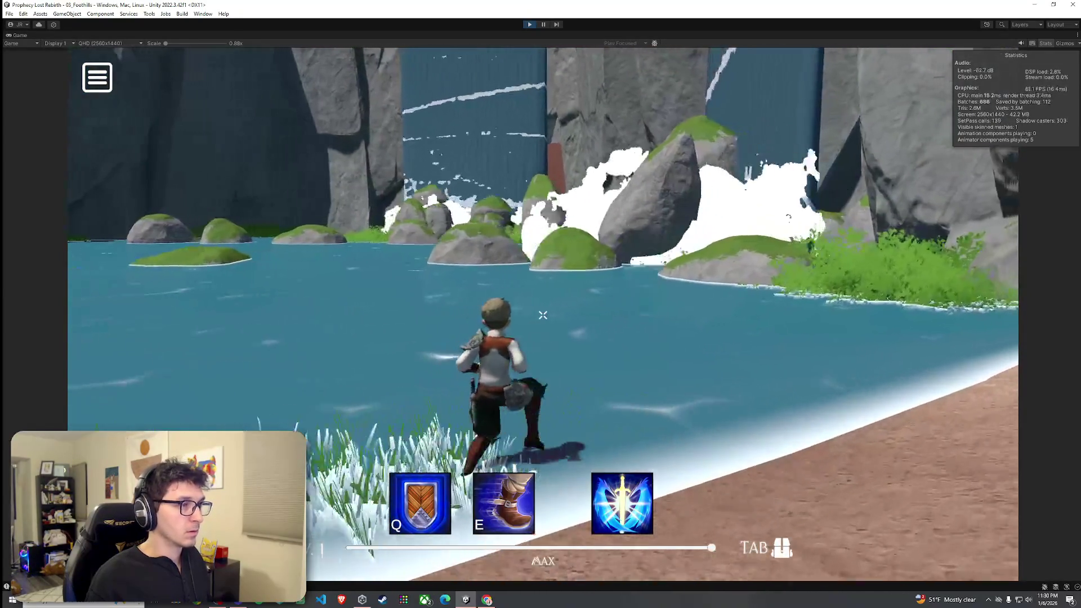
key(w)
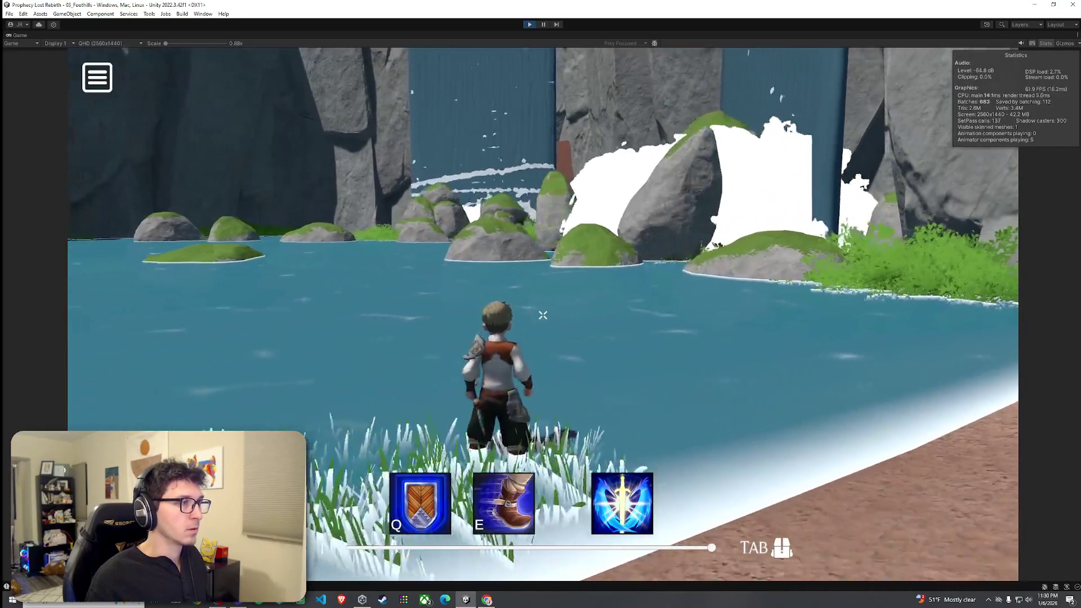
key(ctrl+p)
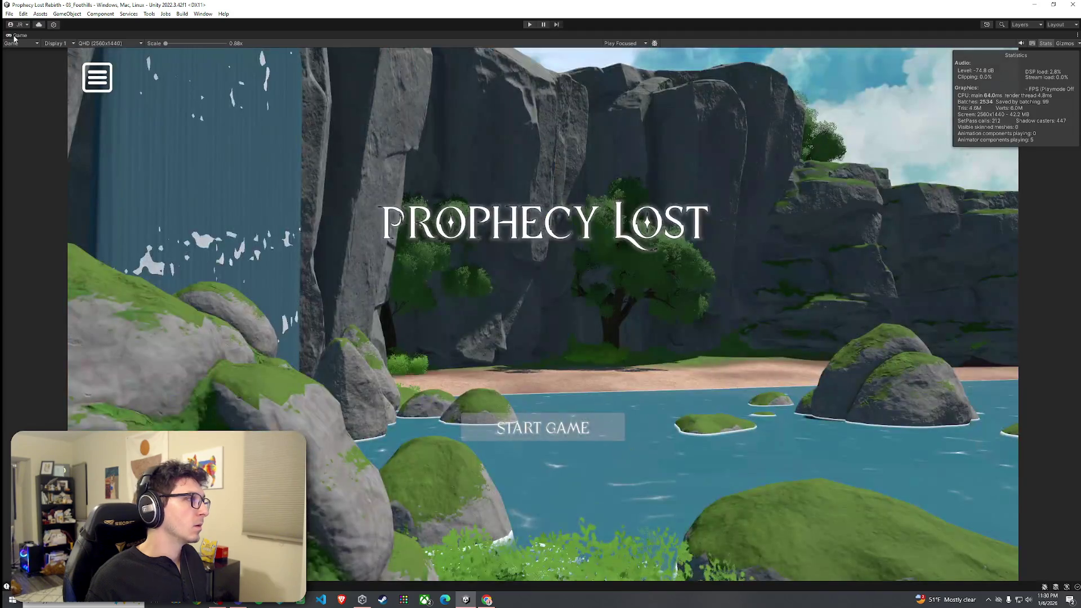
double_click(17, 35)
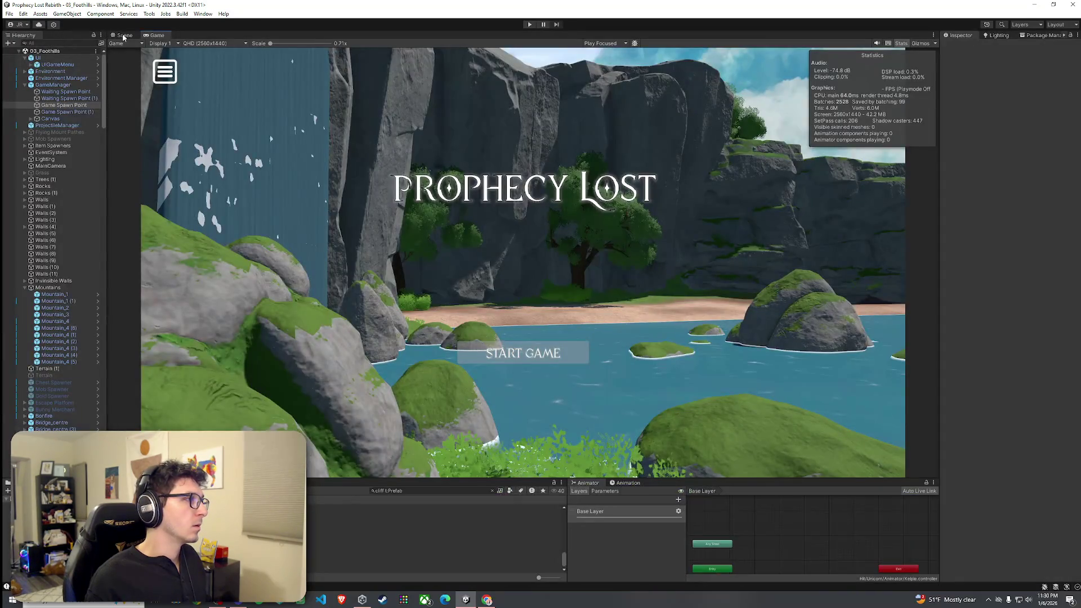
Fly to the waterfall in the Scene view, select Boulder_5 (40), and drag it to a new position
click(125, 36)
mouse_move(444, 234)
mouse_down()
mouse_move(1077, 165)
mouse_move(11, 158)
mouse_move(68, 171)
mouse_move(96, 205)
mouse_move(171, 236)
mouse_move(480, 272)
mouse_up()
key(w)
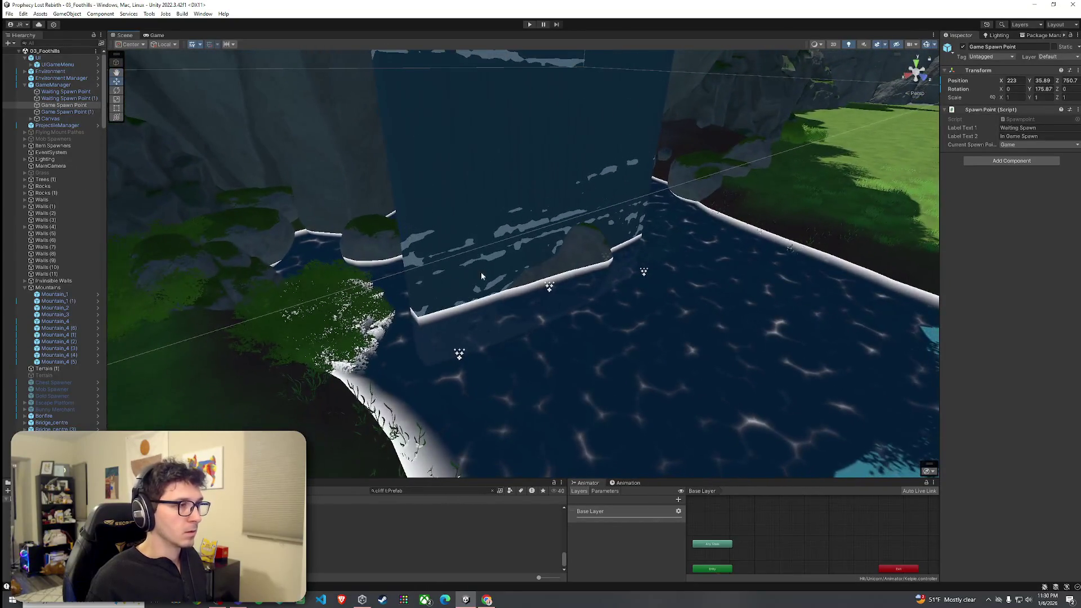
click(600, 258)
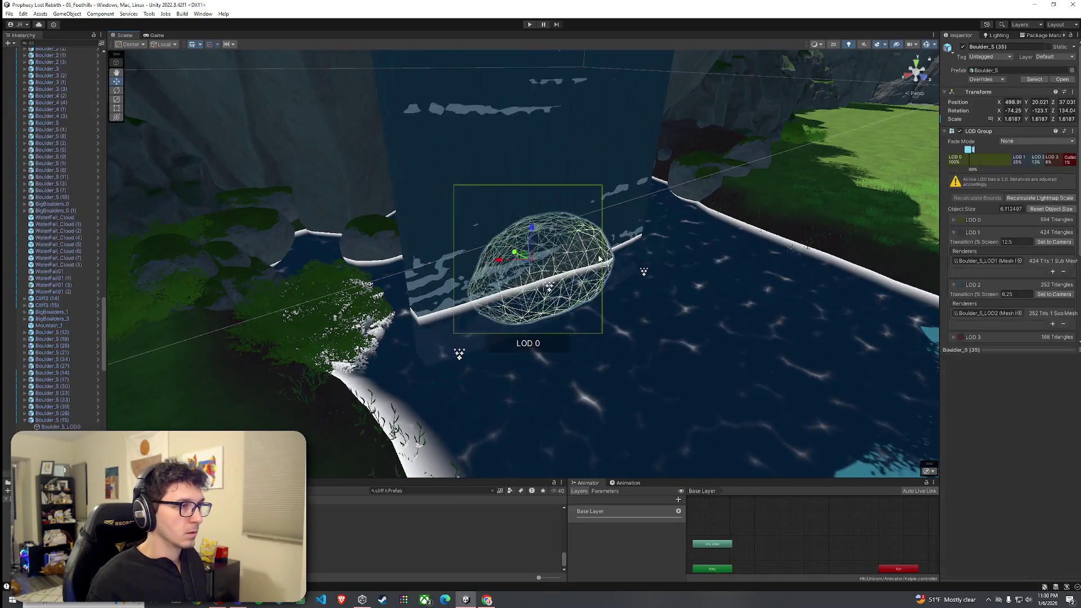
click(528, 264)
drag(527, 264, 493, 275)
scroll(68, 311, down, 5)
scroll(59, 318, down, 10)
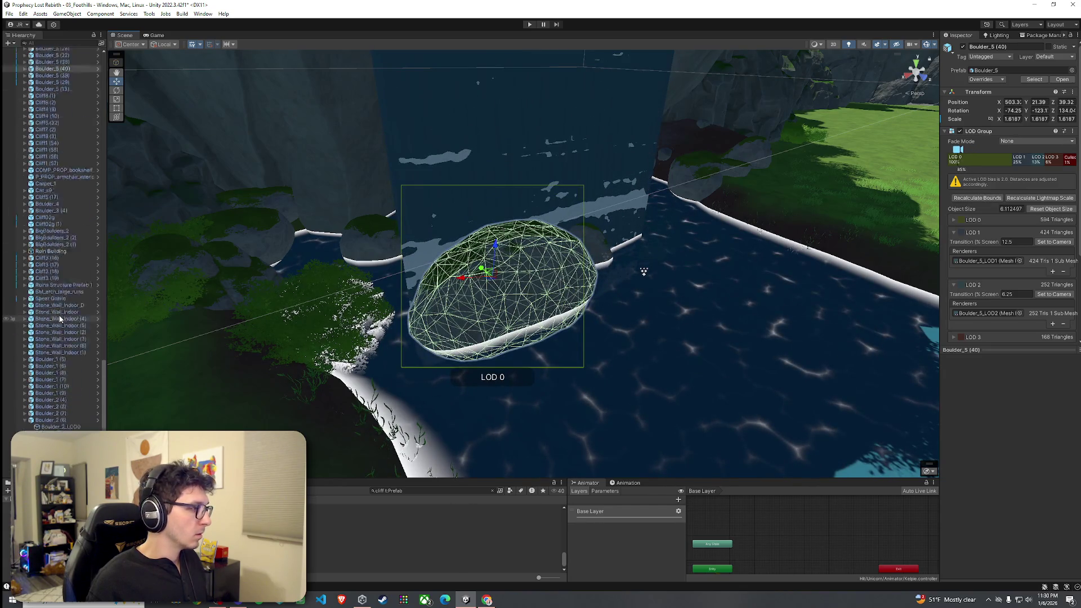
scroll(62, 323, up, 10)
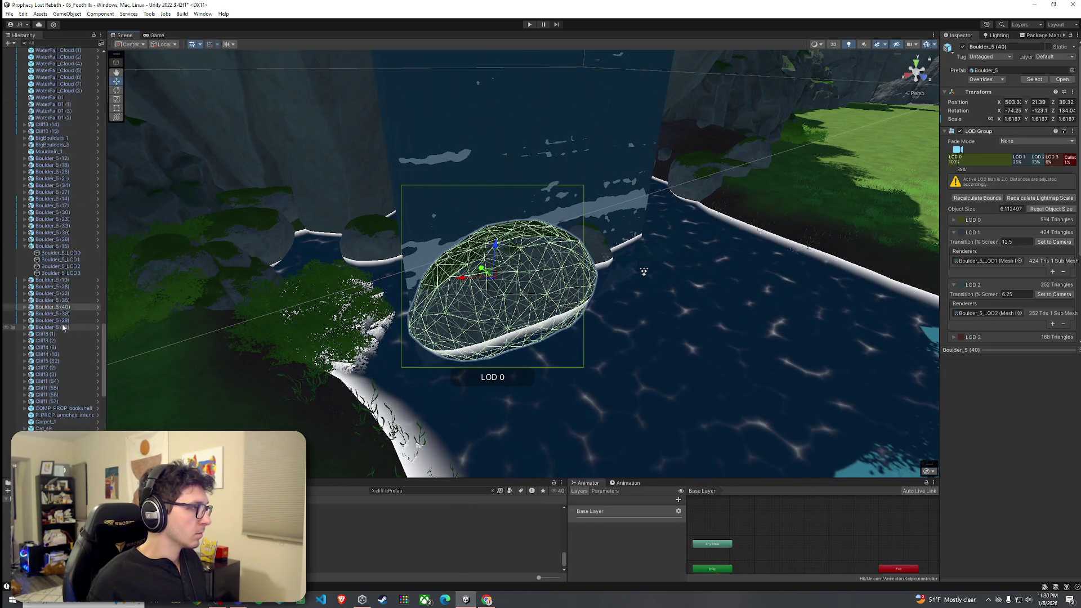
Inspect Boulder_5 (40)'s LOD meshes and reselect the parent boulder
click(25, 307)
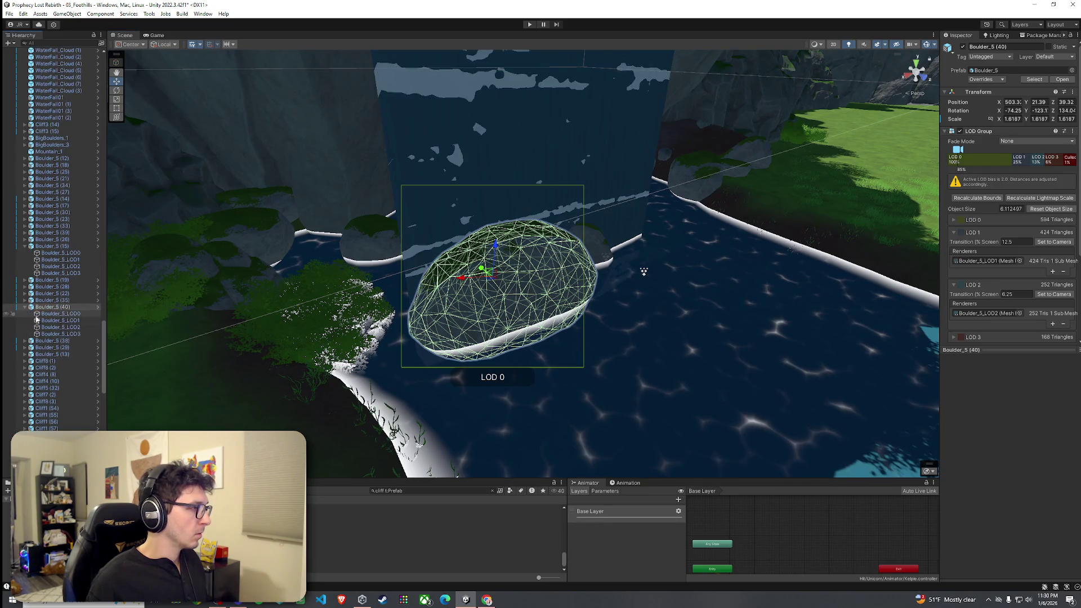
click(61, 334)
click(56, 307)
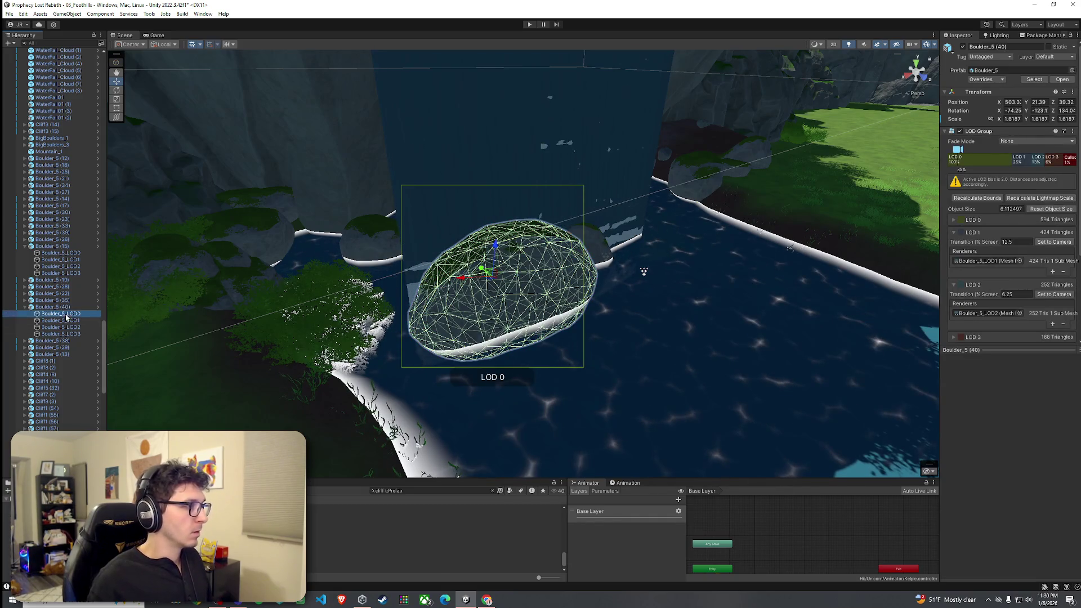
click(68, 321)
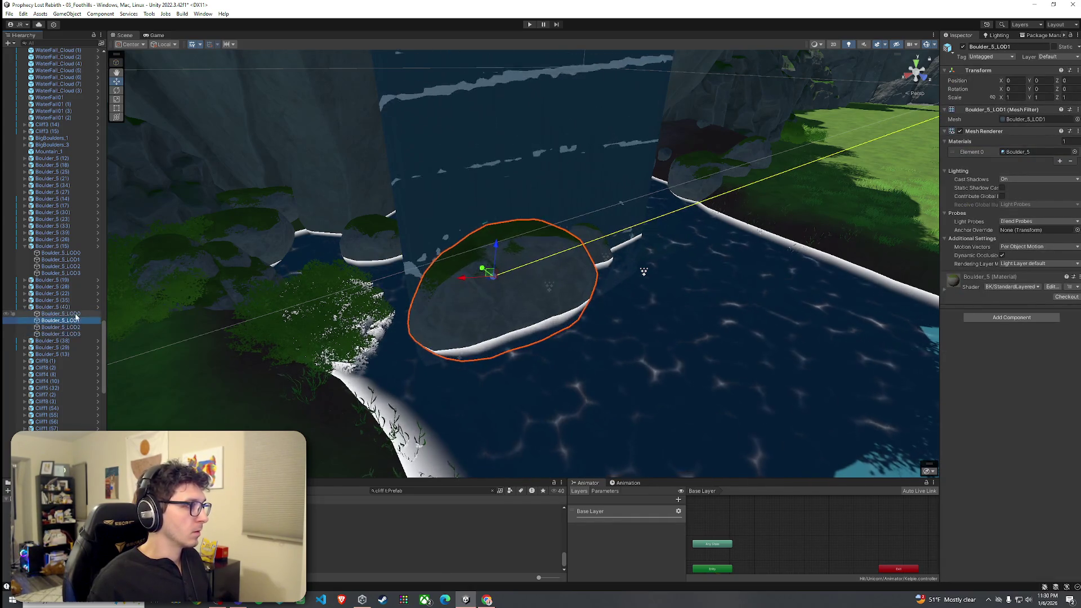
click(56, 306)
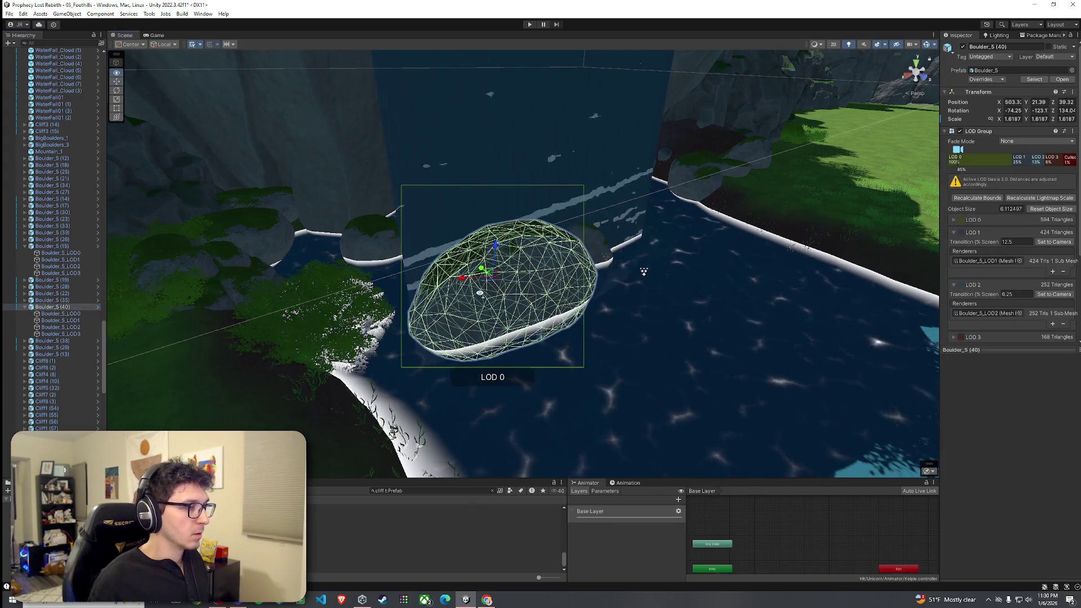
Rotate Boulder_5 (40) with the rotate gizmo
mouse_move(488, 280)
mouse_down()
mouse_move(592, 298)
mouse_move(536, 246)
mouse_move(552, 236)
mouse_move(542, 246)
mouse_move(561, 262)
mouse_up()
key(e)
key(w)
Duplicate Boulder_4 (11) by the cliff to create Boulder_4 (12)
click(596, 394)
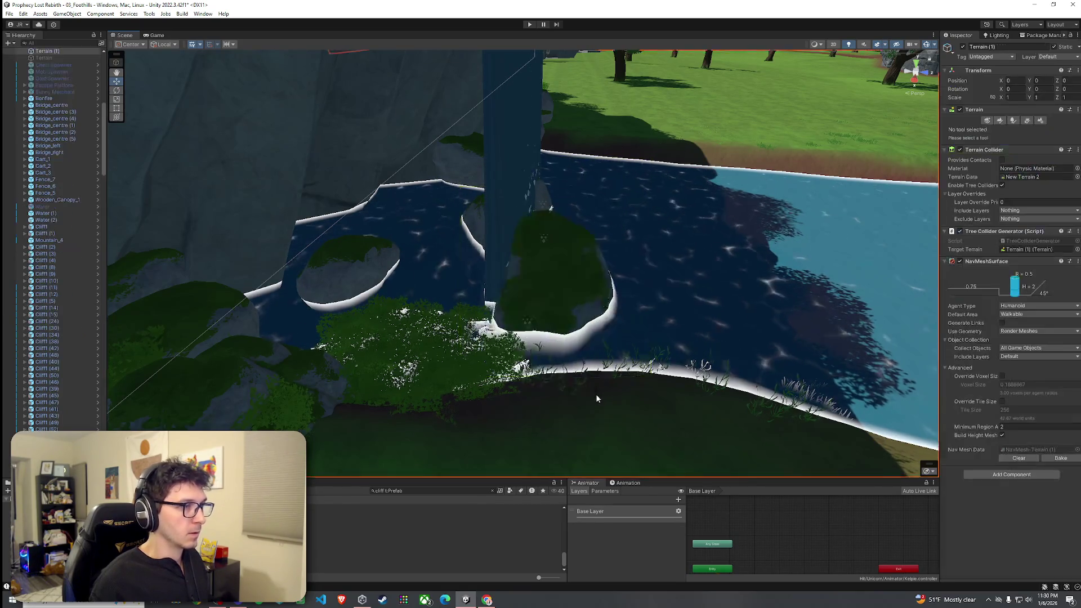
drag(596, 393, 366, 378)
click(735, 230)
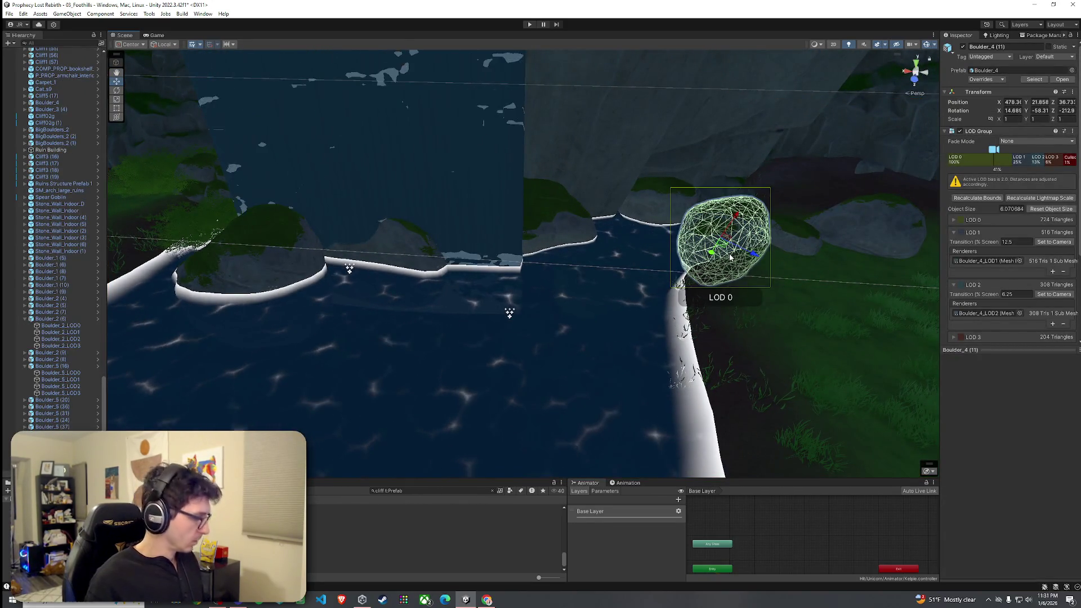
key(ctrl+d)
Move the Boulder_4 (12) copy out into the water and rotate it
mouse_move(729, 257)
mouse_down()
mouse_move(573, 300)
mouse_move(510, 359)
mouse_move(488, 326)
mouse_up()
mouse_move(539, 248)
mouse_down()
mouse_move(532, 277)
mouse_move(526, 242)
mouse_move(589, 300)
mouse_up()
drag(592, 256, 526, 305)
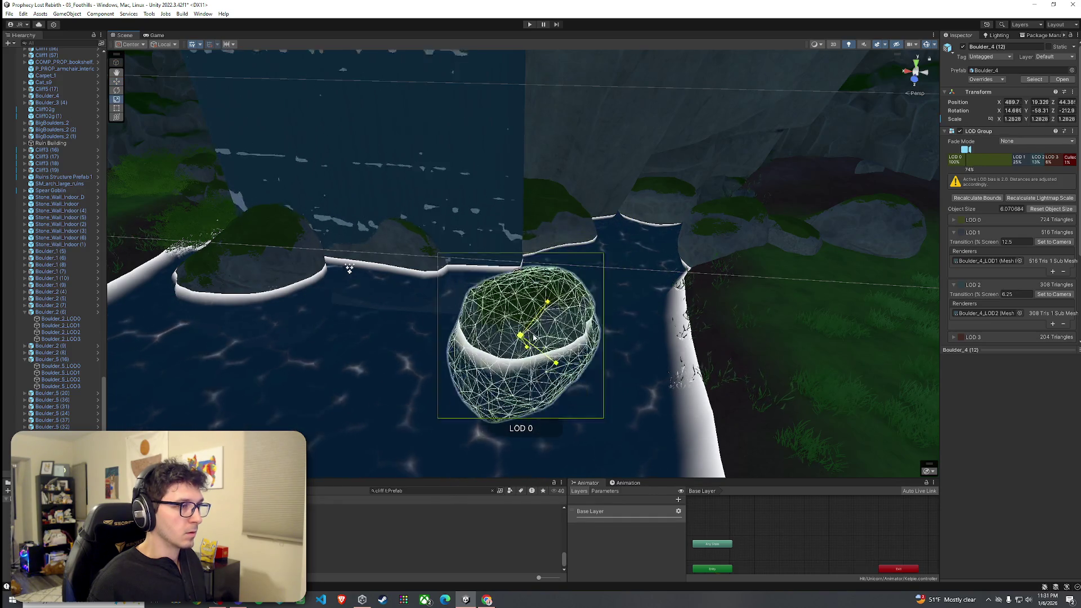
mouse_move(521, 347)
mouse_down()
mouse_move(482, 319)
mouse_move(511, 283)
mouse_move(582, 240)
mouse_move(541, 266)
mouse_move(500, 269)
mouse_move(624, 255)
mouse_up()
key(e)
key(w)
Select the Water (1) surface and orbit around the waterfall basin
scroll(624, 255, down, 10)
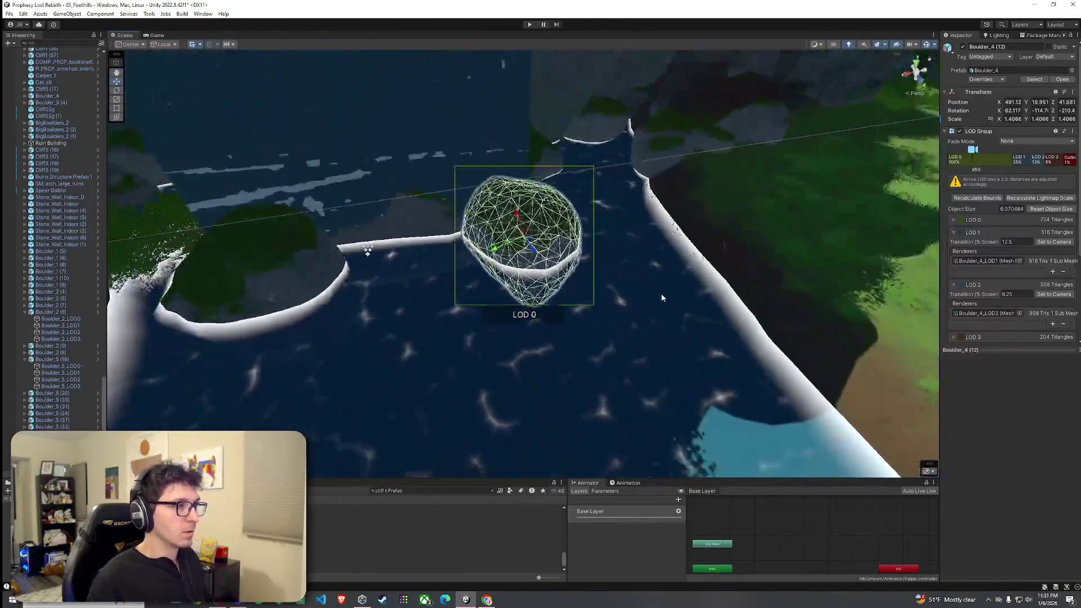
click(662, 297)
mouse_move(661, 297)
mouse_down()
mouse_move(588, 338)
mouse_move(567, 244)
mouse_move(671, 212)
mouse_move(637, 213)
mouse_move(624, 259)
mouse_move(308, 181)
mouse_up()
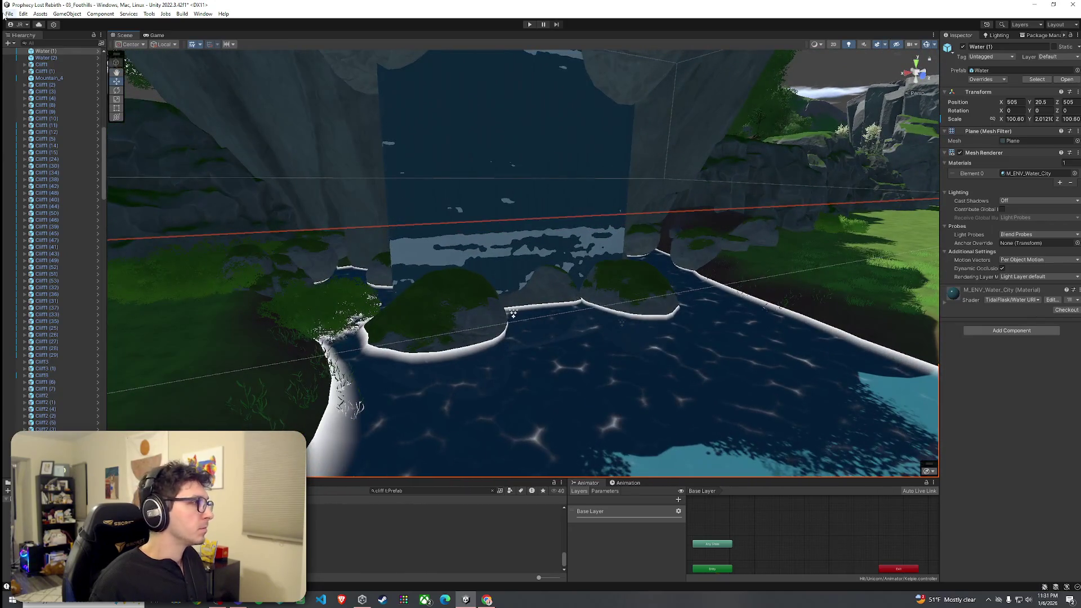
Frame the Waiting Spawn Point and pull back for an overview of the level
drag(380, 201, 120, 201)
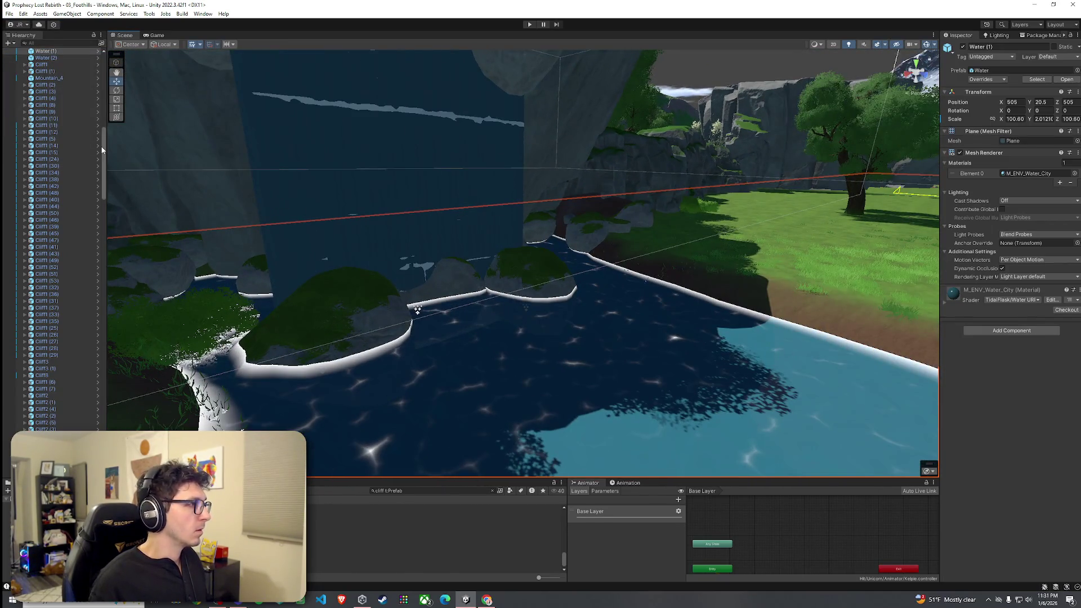
drag(102, 150, 105, 73)
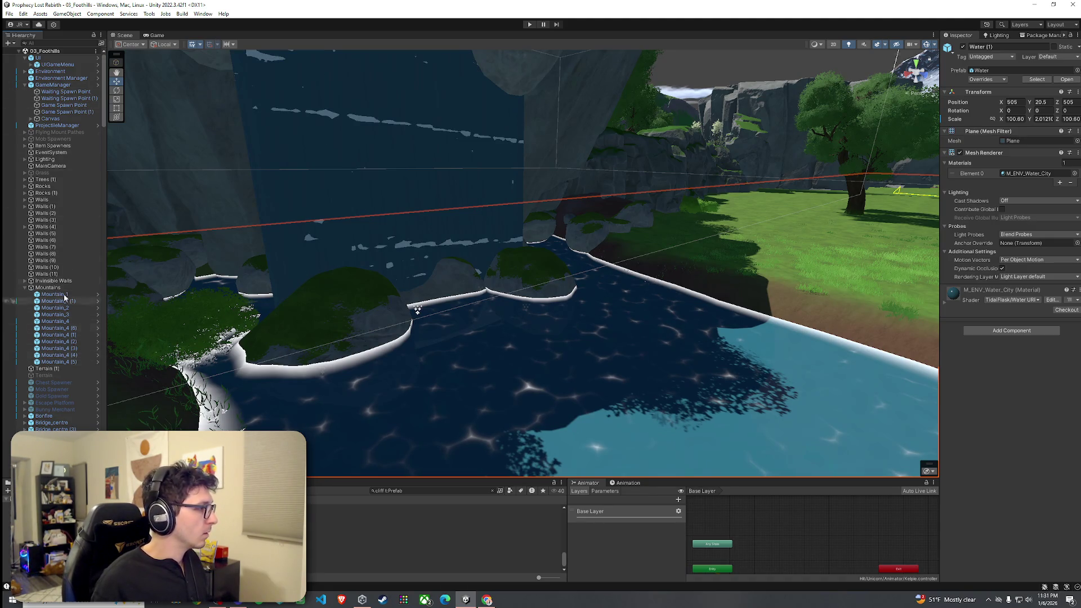
double_click(83, 91)
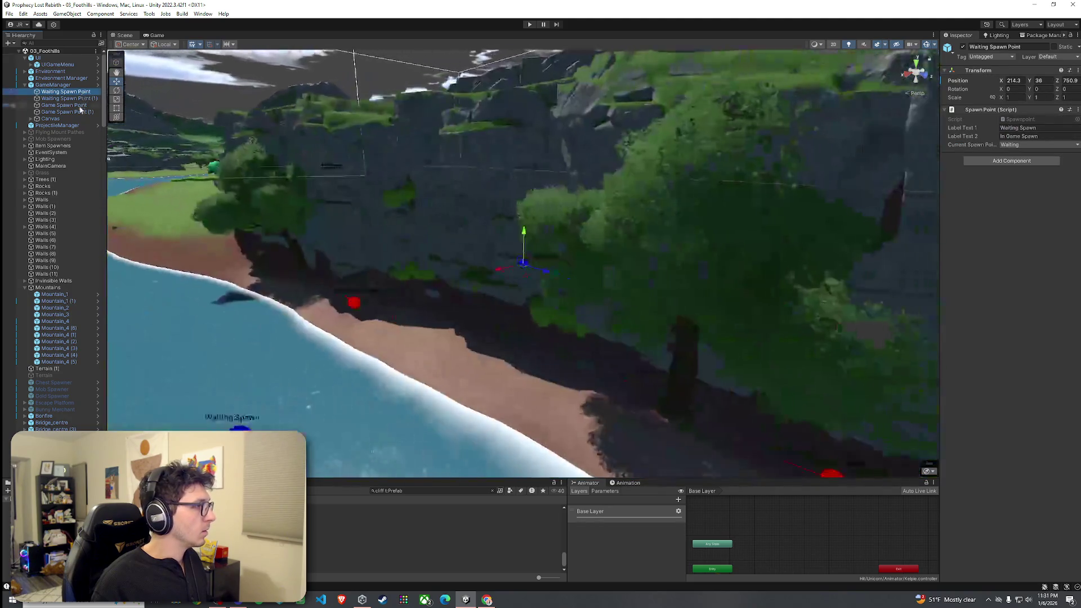
mouse_move(309, 234)
mouse_down()
mouse_move(436, 304)
mouse_move(415, 299)
mouse_move(479, 318)
mouse_move(630, 267)
mouse_up()
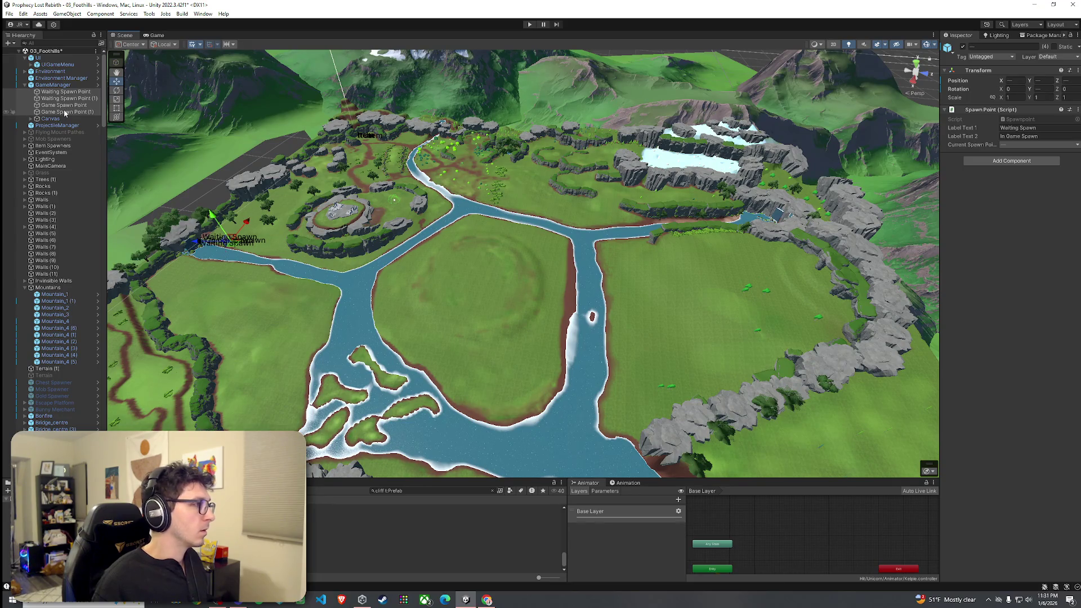
double_click(66, 92)
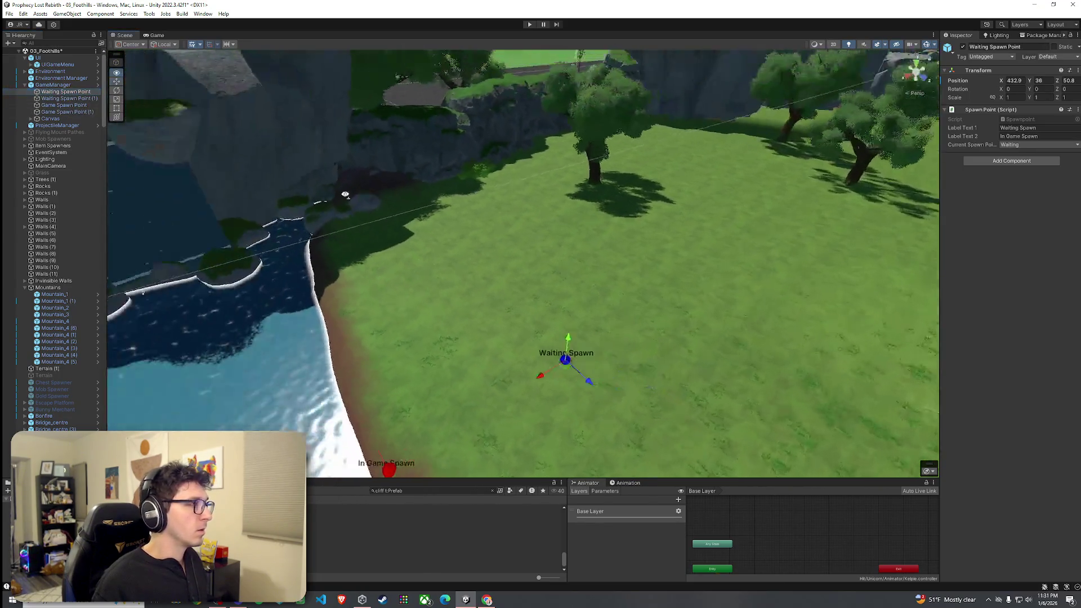
Use a File menu command, then enter Play mode with the Game view at full size
click(9, 14)
click(23, 39)
key(ctrl+p)
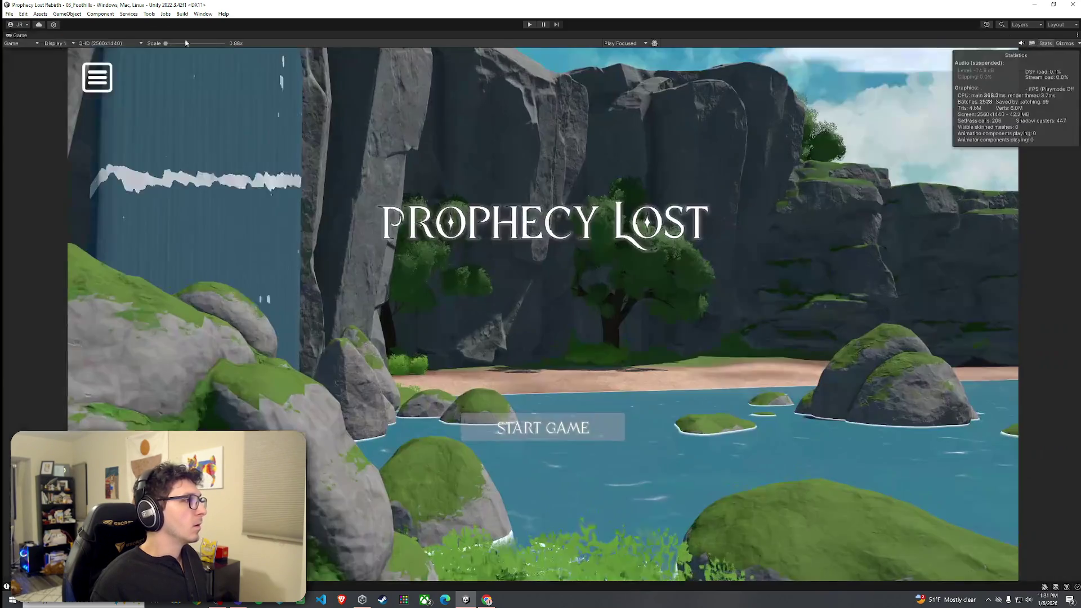
Start the game and run the character to the river's edge on the grass bank
click(528, 25)
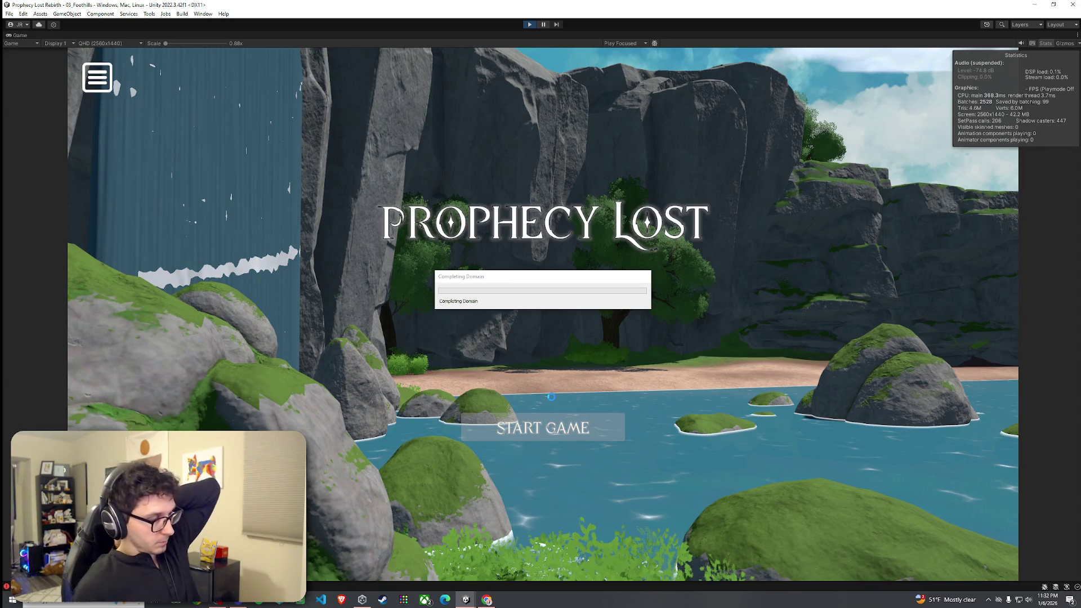
click(537, 434)
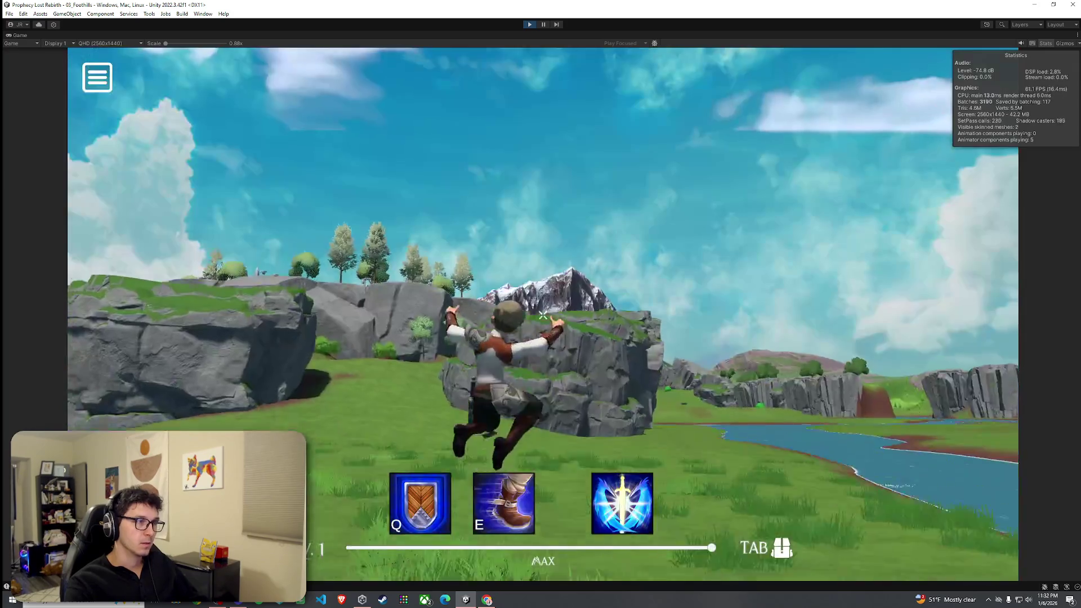
key(w)
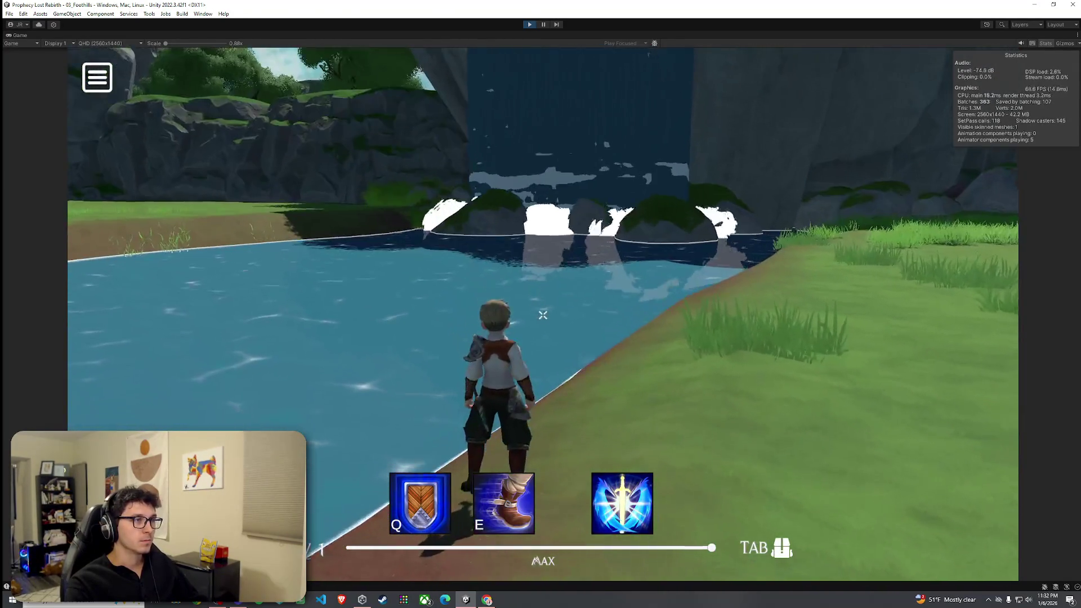
key(d)
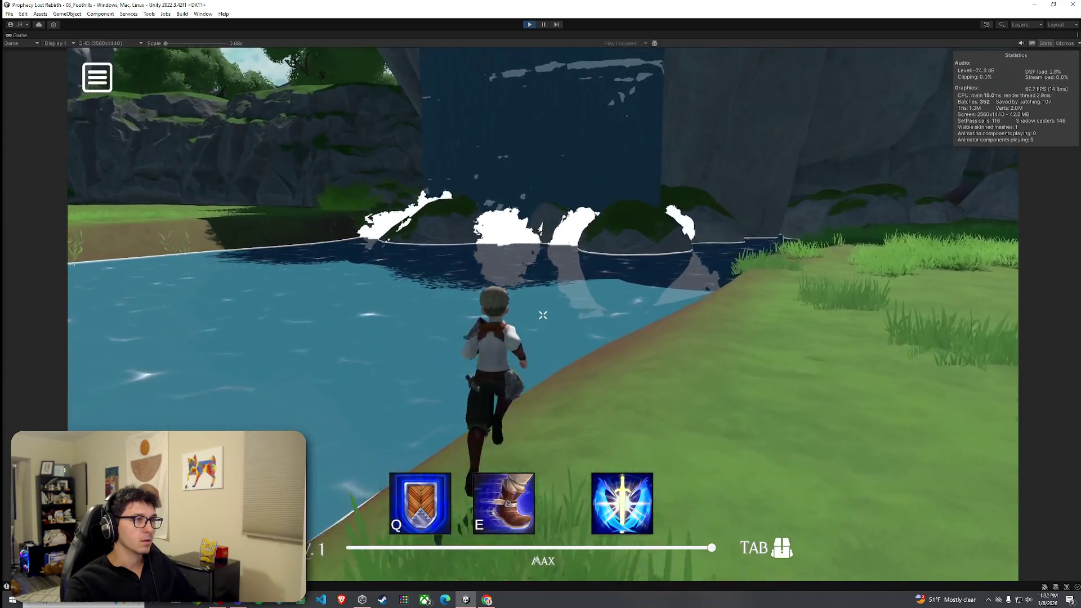
key(Escape)
Restore the editor layout, stop Play mode, and return to the Scene view
double_click(20, 39)
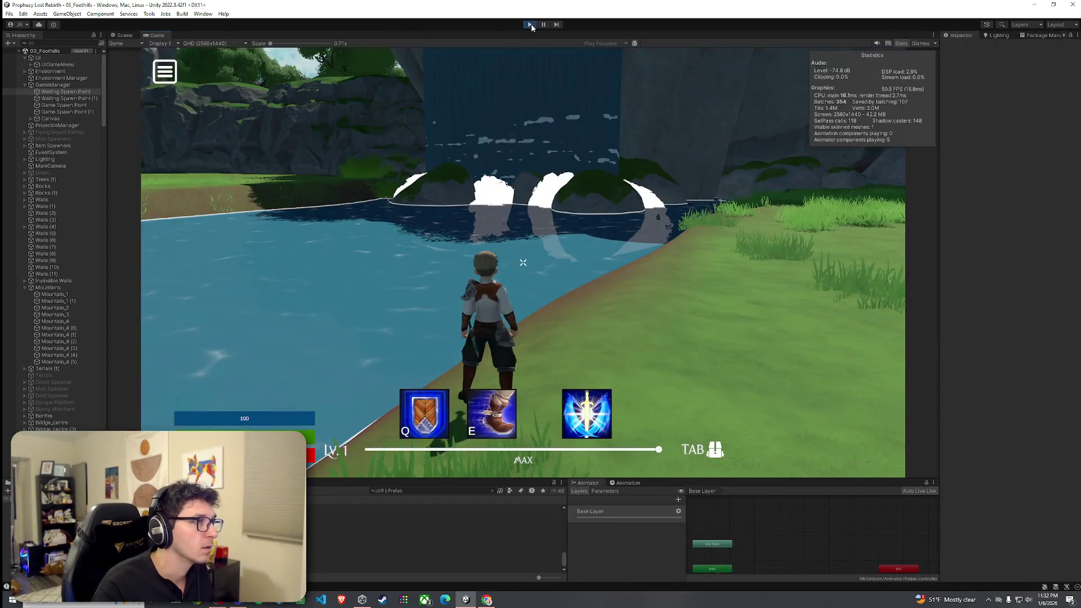
click(529, 24)
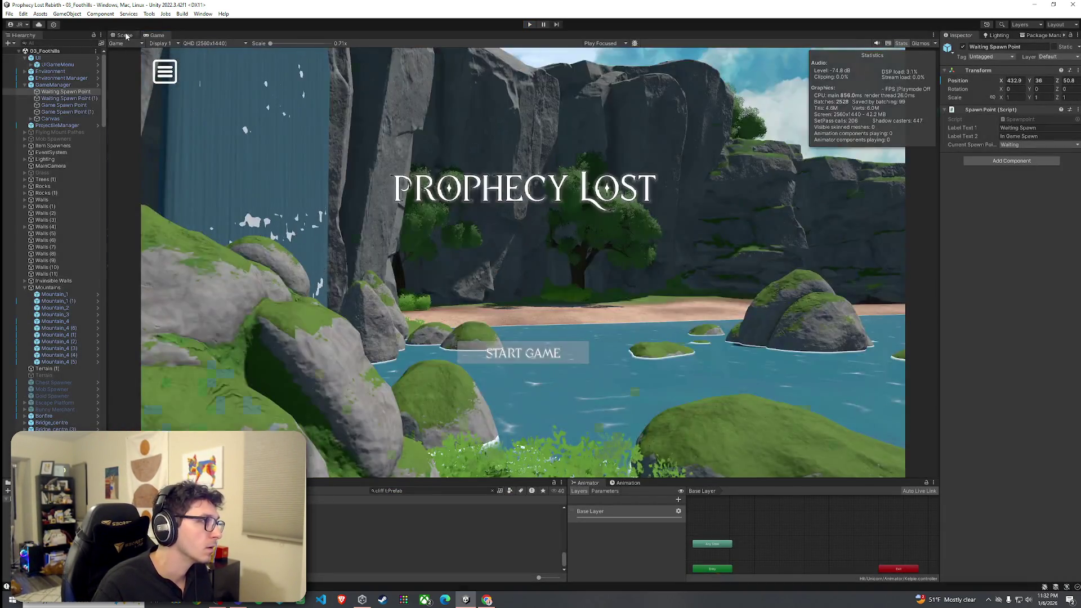
click(125, 35)
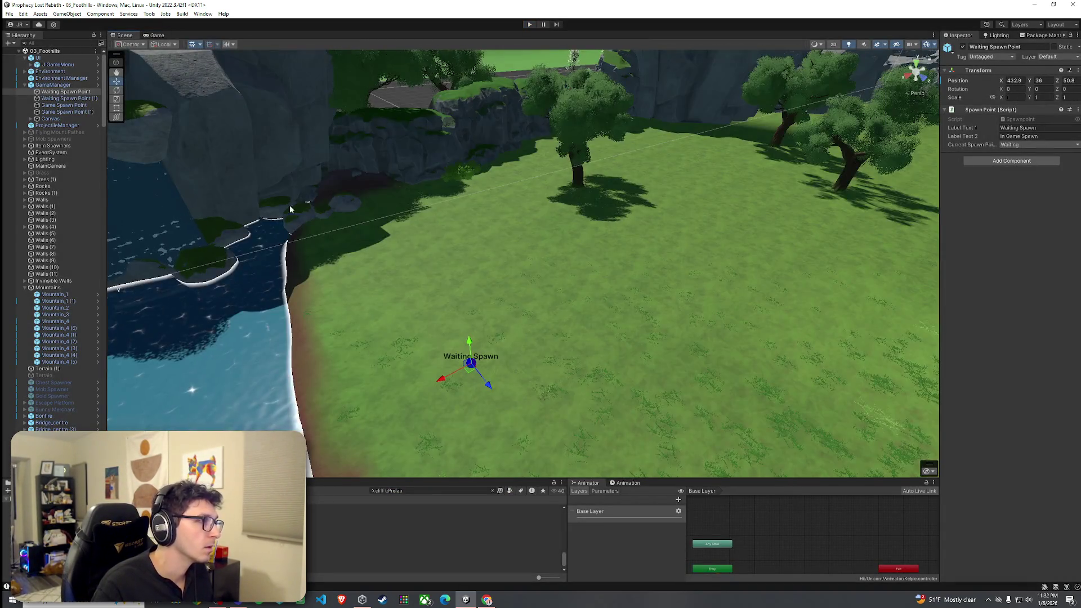
Select Terrain (1), choose Set Height, sample the target height, and set brush size 24
scroll(308, 247, up, 10)
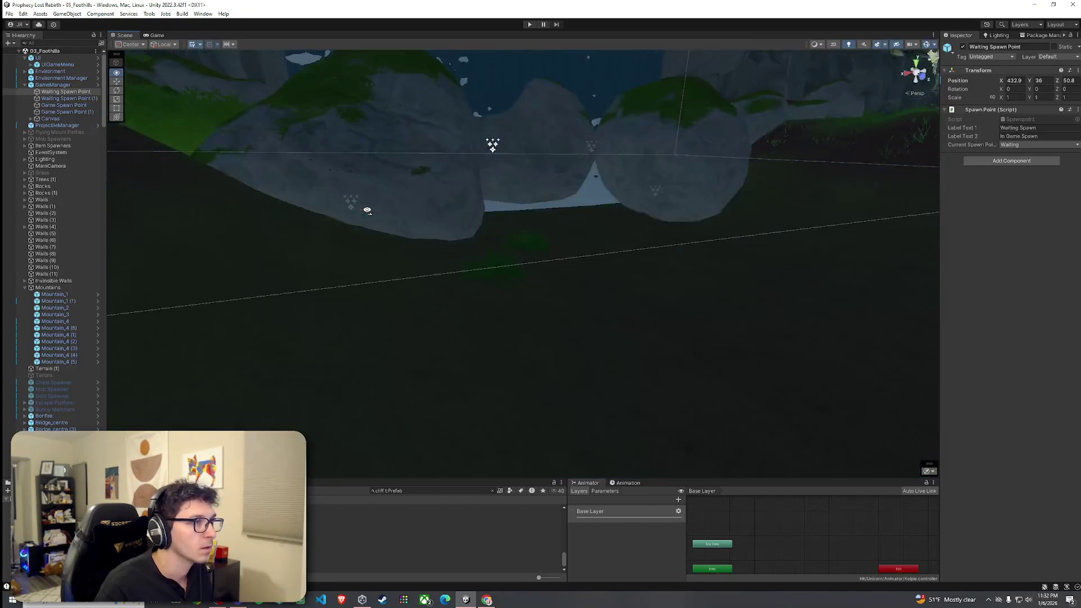
click(577, 313)
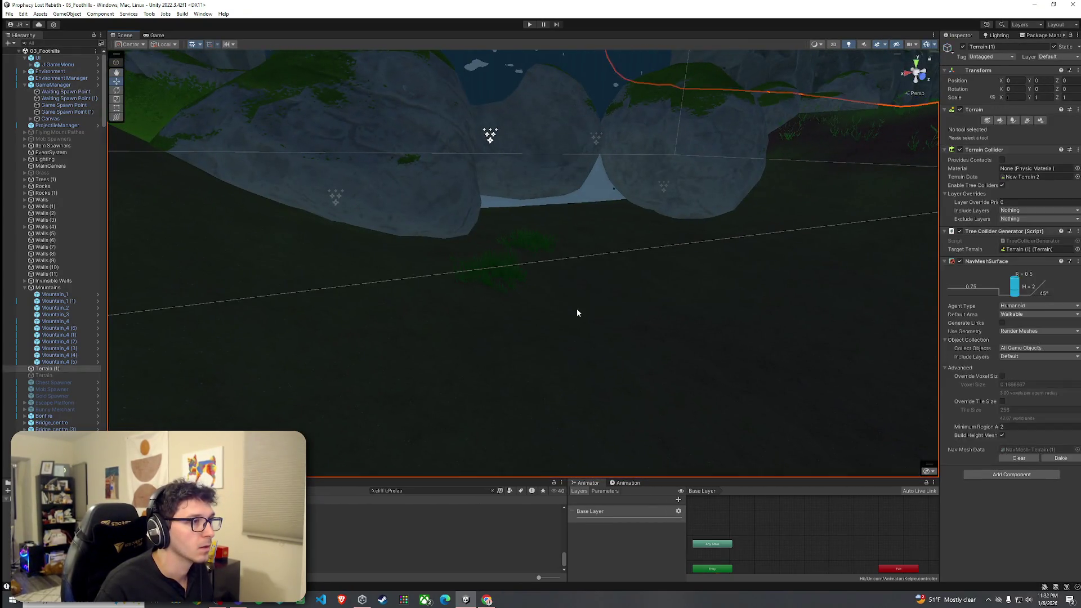
click(999, 120)
click(974, 158)
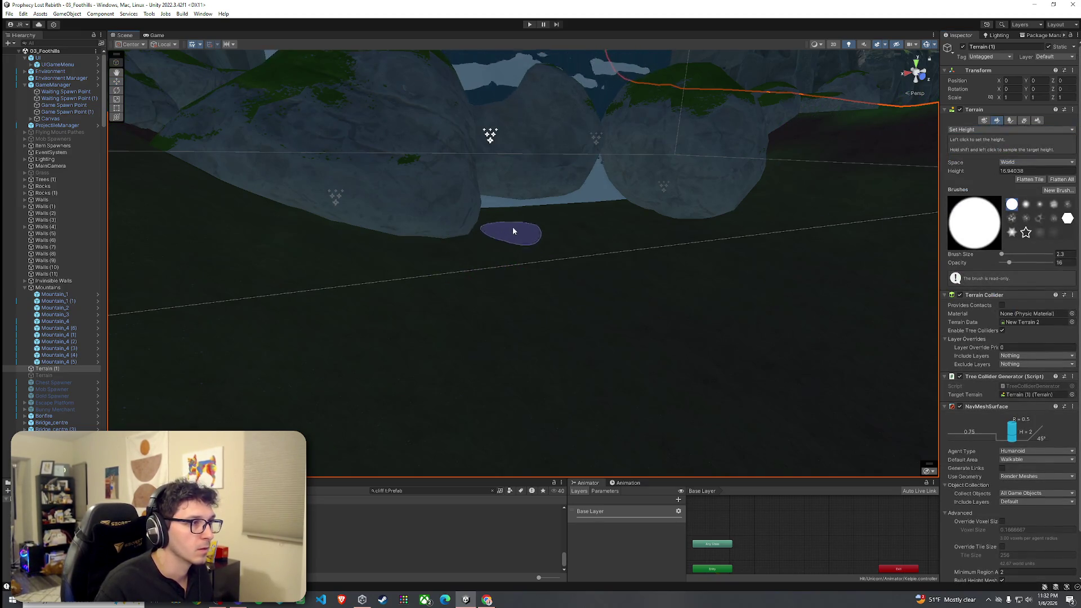
shift+click(318, 259)
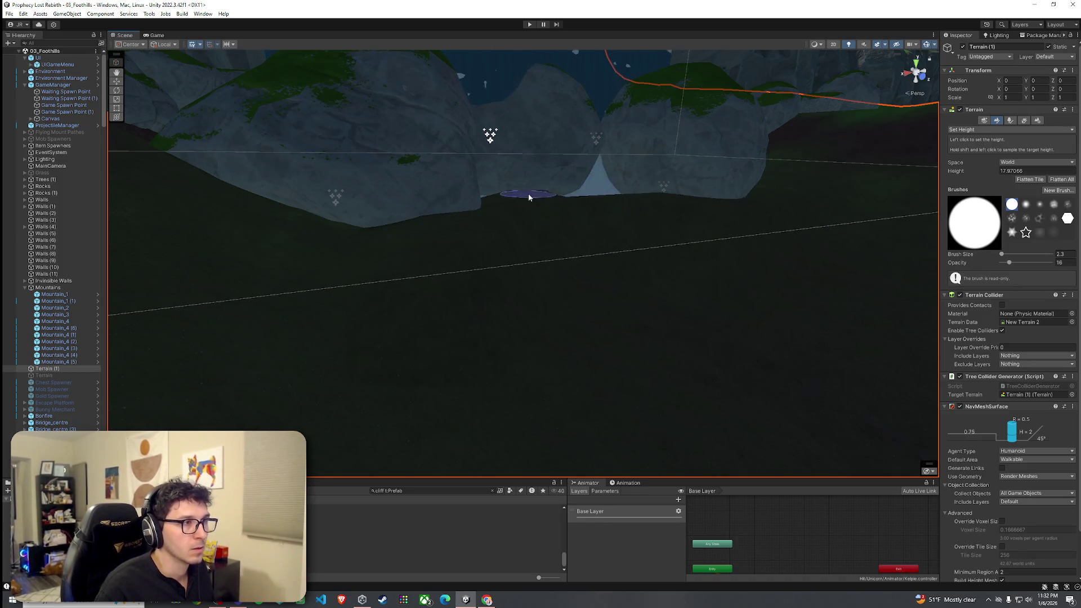
mouse_move(579, 201)
mouse_down()
mouse_move(513, 220)
mouse_move(515, 245)
mouse_move(517, 234)
mouse_up()
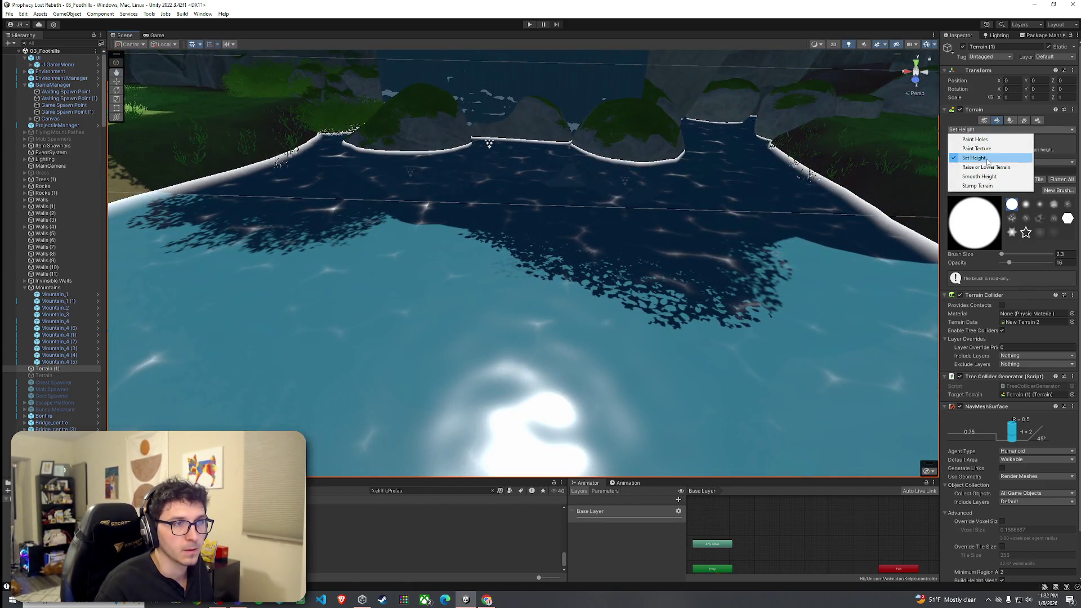
click(982, 159)
drag(1001, 254, 1006, 253)
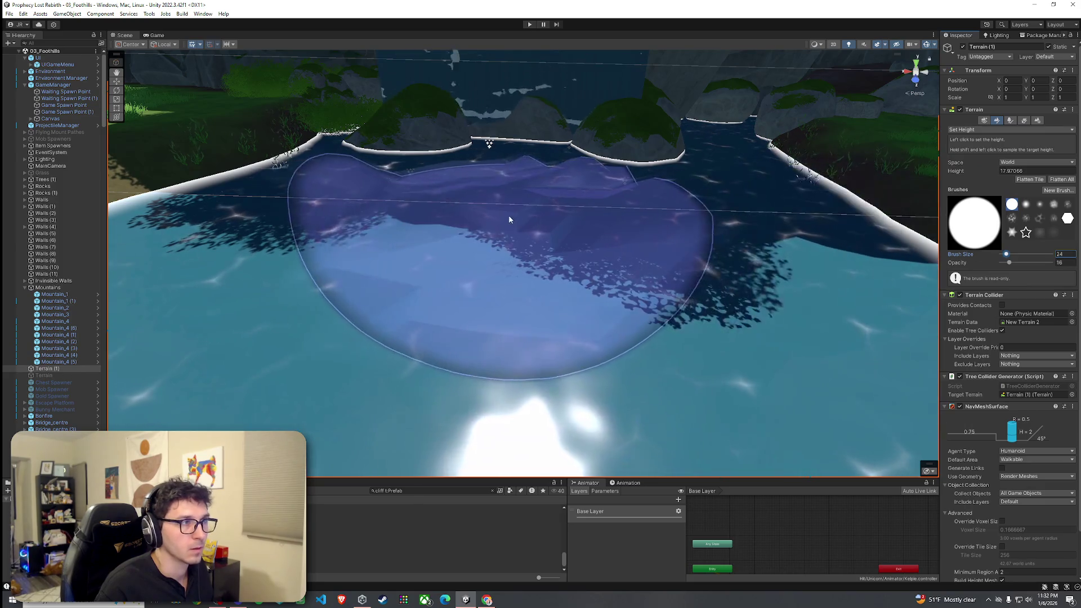
Flatten the riverbank below the waterfall into a raised plateau
mouse_move(559, 224)
mouse_down()
mouse_move(591, 255)
mouse_move(647, 189)
mouse_up()
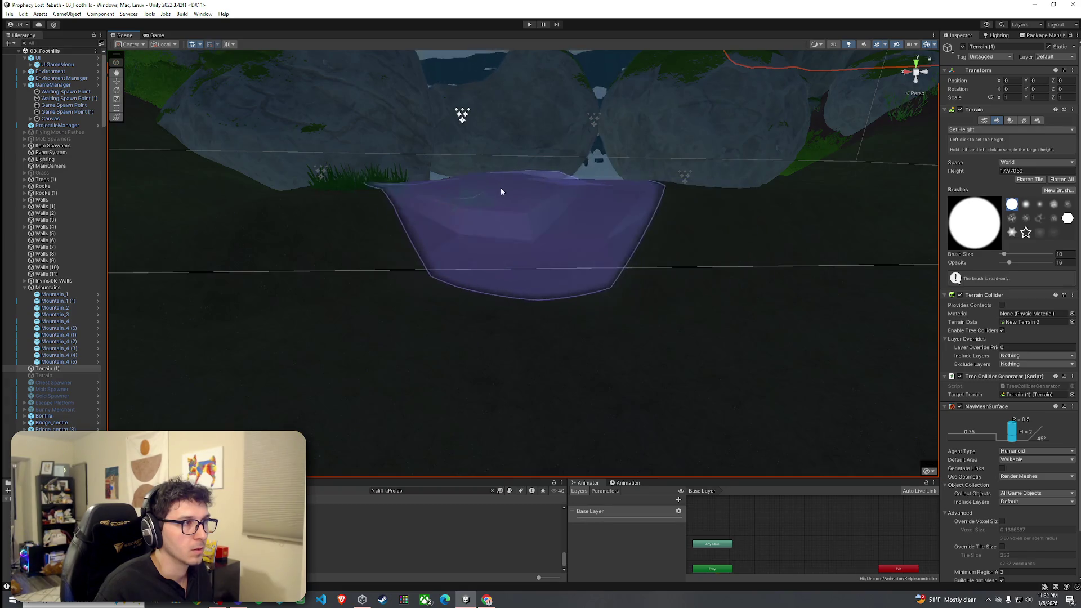
drag(469, 175, 479, 216)
scroll(479, 215, up, 5)
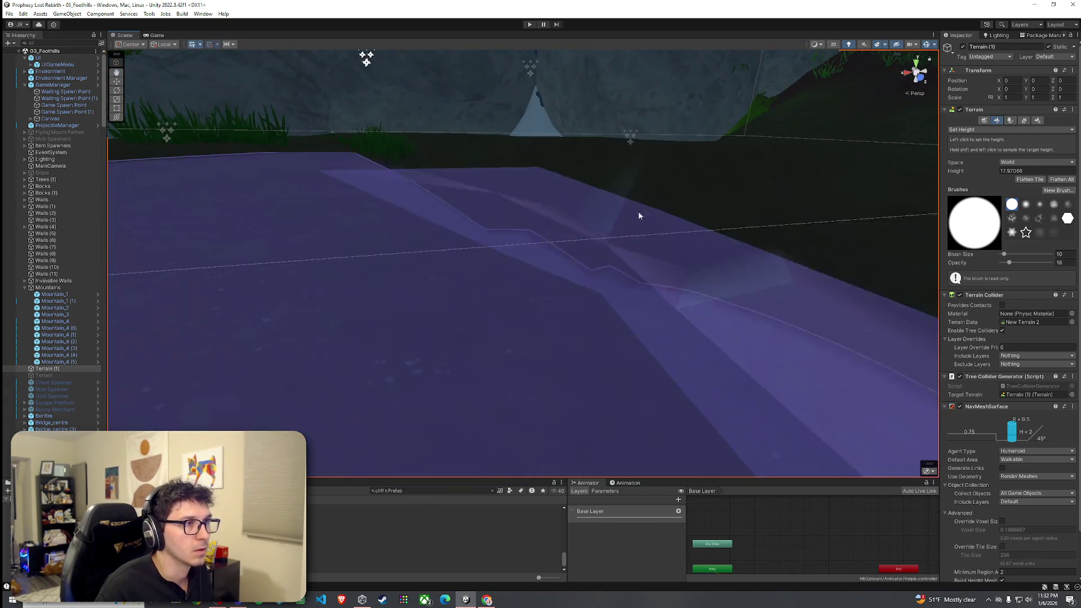
mouse_move(639, 217)
mouse_down()
mouse_move(476, 161)
mouse_move(504, 176)
mouse_move(491, 183)
mouse_move(504, 298)
mouse_move(441, 301)
mouse_up()
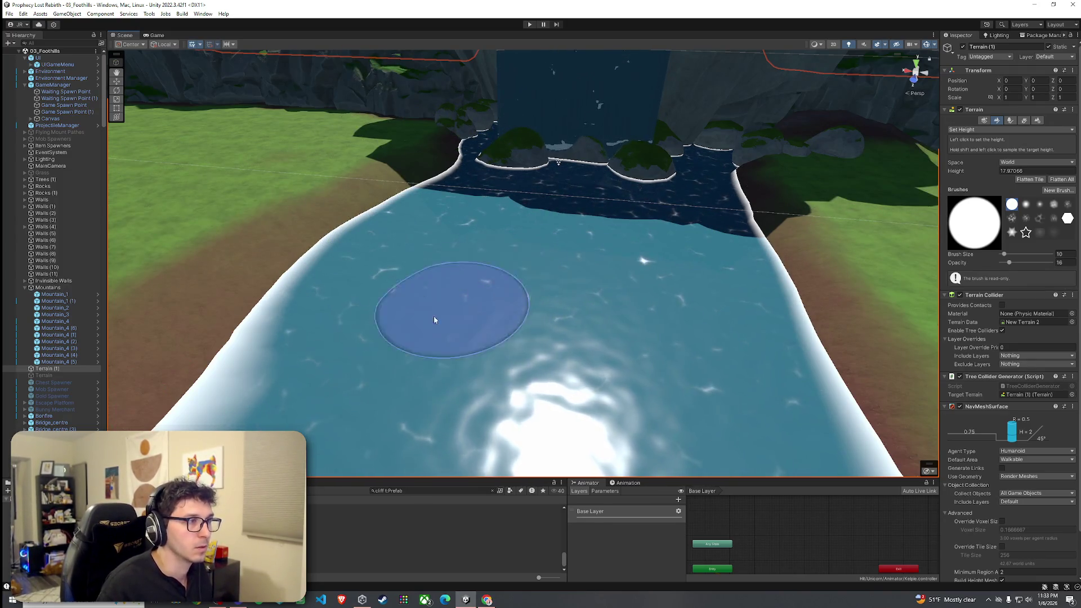
Review the flattened bank and cliff above the river, then open the File menu
mouse_move(504, 268)
mouse_down()
mouse_move(472, 296)
mouse_move(482, 242)
mouse_move(599, 228)
mouse_move(562, 280)
mouse_move(570, 339)
mouse_move(516, 362)
mouse_up()
drag(550, 312, 457, 267)
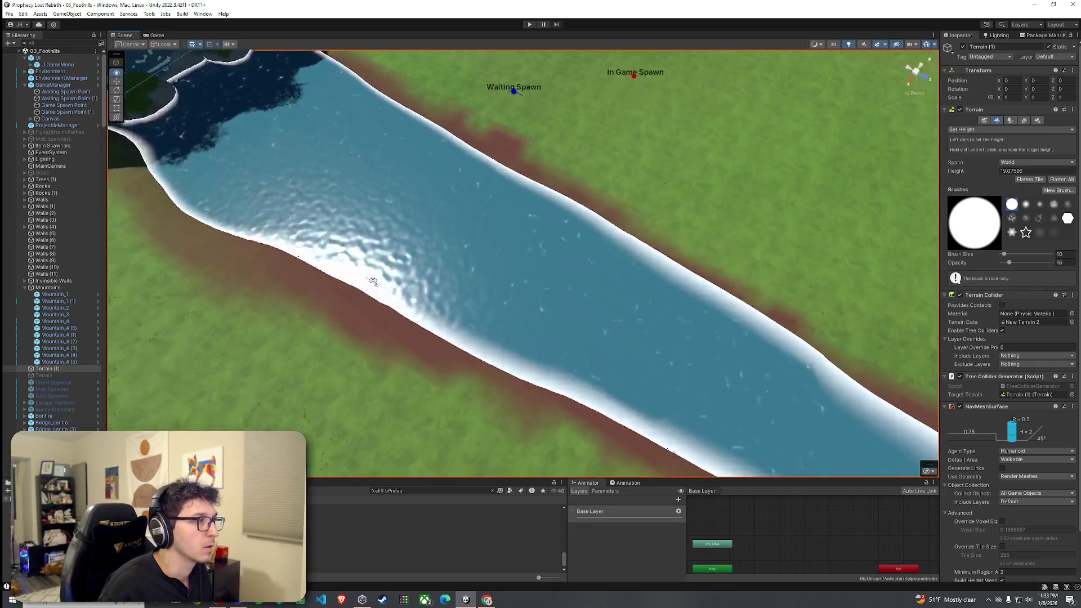
scroll(407, 274, up, 5)
mouse_move(407, 274)
mouse_down()
mouse_move(234, 150)
mouse_move(284, 134)
mouse_up()
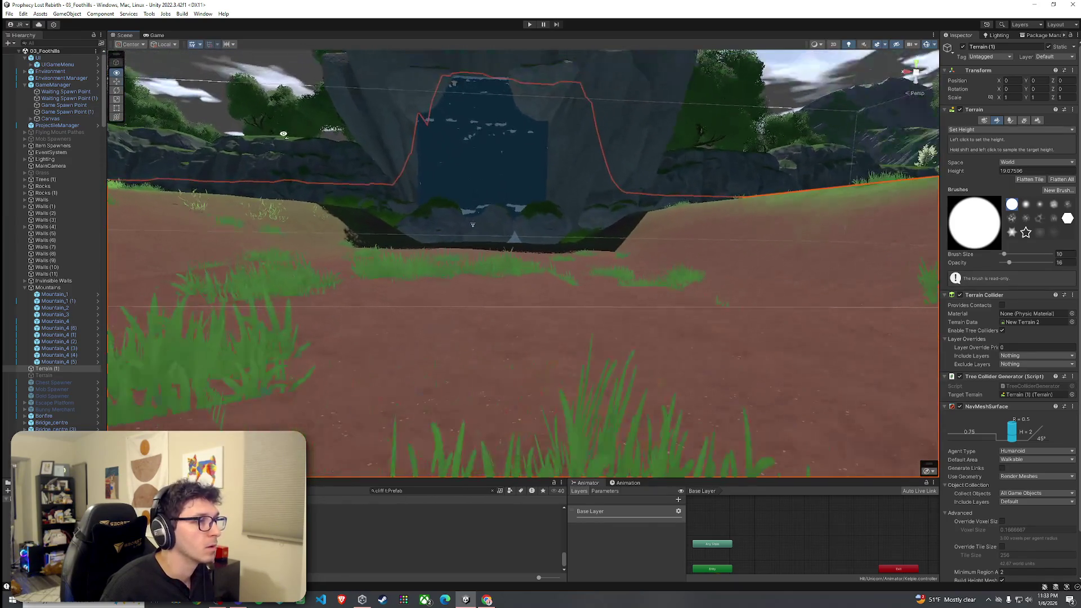
mouse_move(362, 174)
mouse_down()
mouse_move(374, 186)
mouse_move(490, 164)
mouse_move(497, 175)
mouse_move(459, 200)
mouse_move(428, 191)
mouse_move(405, 206)
mouse_up()
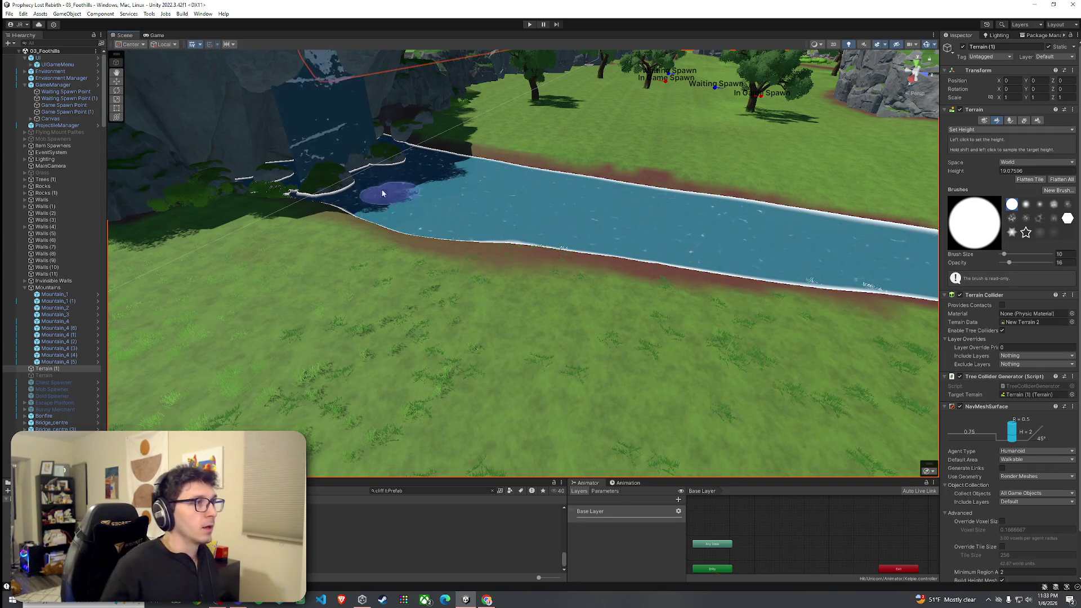
drag(405, 206, 515, 252)
click(31, 24)
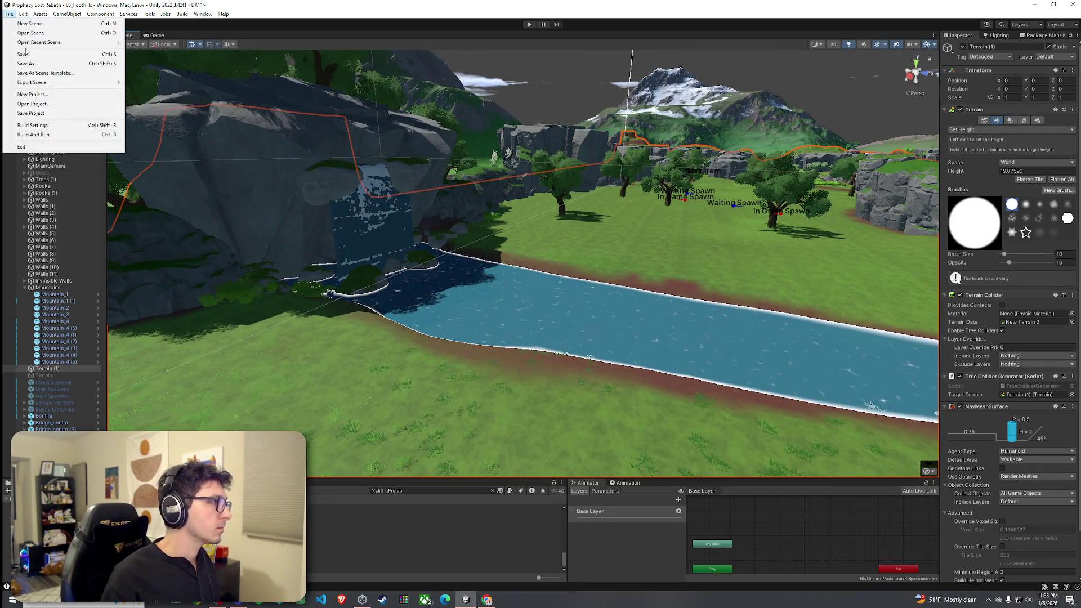
mouse_move(360, 225)
mouse_down()
mouse_move(466, 251)
mouse_move(424, 234)
mouse_move(539, 238)
mouse_move(455, 214)
mouse_move(364, 253)
mouse_move(405, 241)
mouse_move(357, 216)
mouse_up()
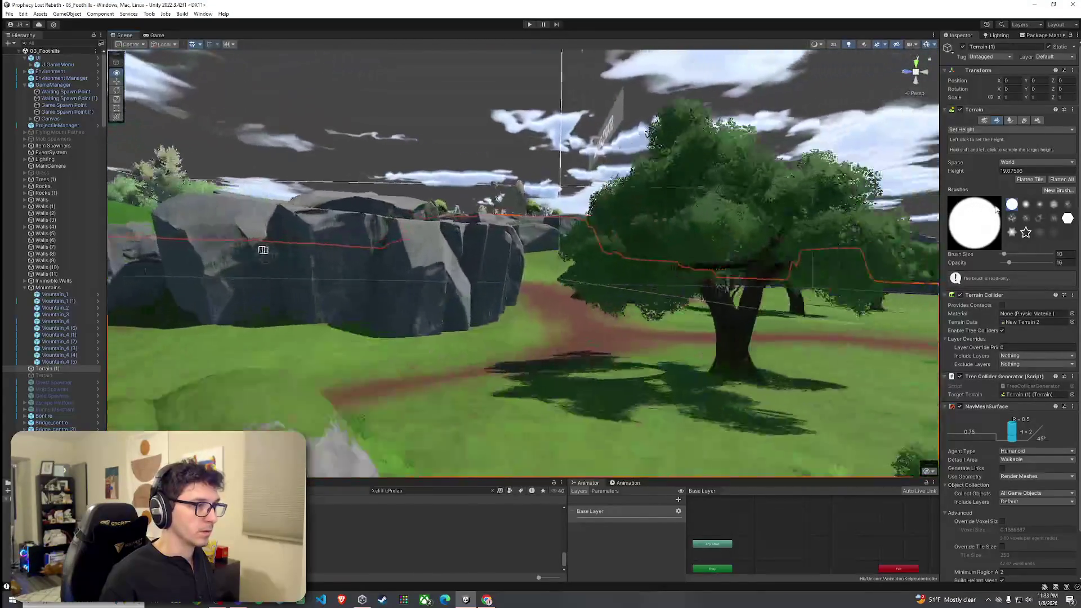
key(w)
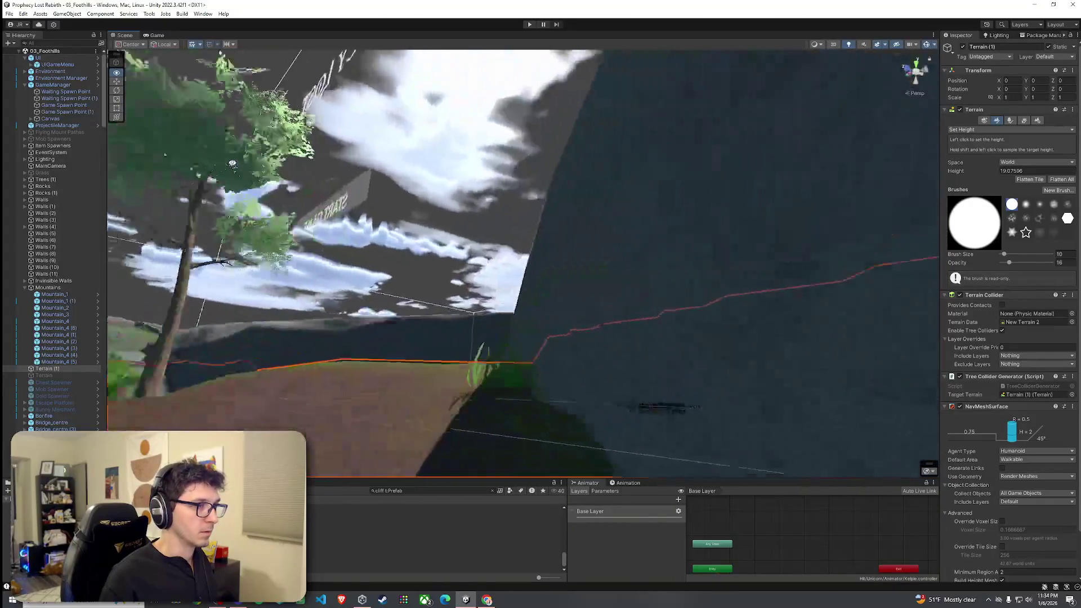
drag(232, 163, 330, 174)
drag(418, 188, 526, 236)
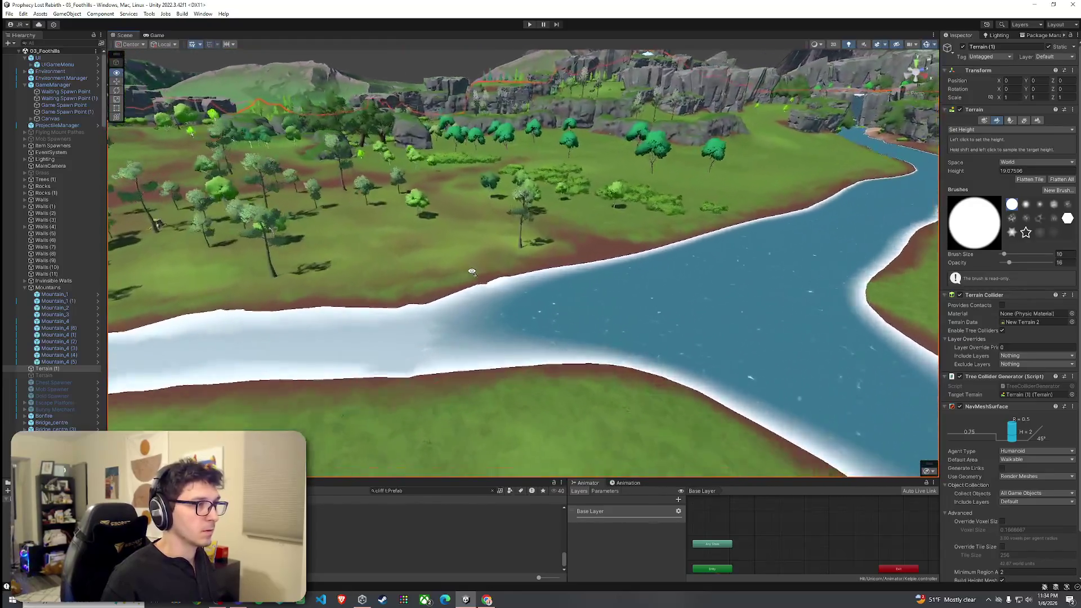
mouse_move(472, 272)
mouse_down()
mouse_move(419, 204)
mouse_move(461, 204)
mouse_move(219, 215)
mouse_move(625, 220)
mouse_move(830, 254)
mouse_move(737, 239)
mouse_move(779, 231)
mouse_move(1041, 258)
mouse_move(1020, 281)
mouse_move(977, 271)
mouse_move(73, 262)
mouse_move(445, 312)
mouse_move(434, 321)
mouse_move(492, 338)
mouse_move(670, 261)
mouse_move(503, 210)
mouse_move(584, 210)
mouse_move(764, 239)
mouse_move(766, 262)
mouse_move(622, 260)
mouse_up()
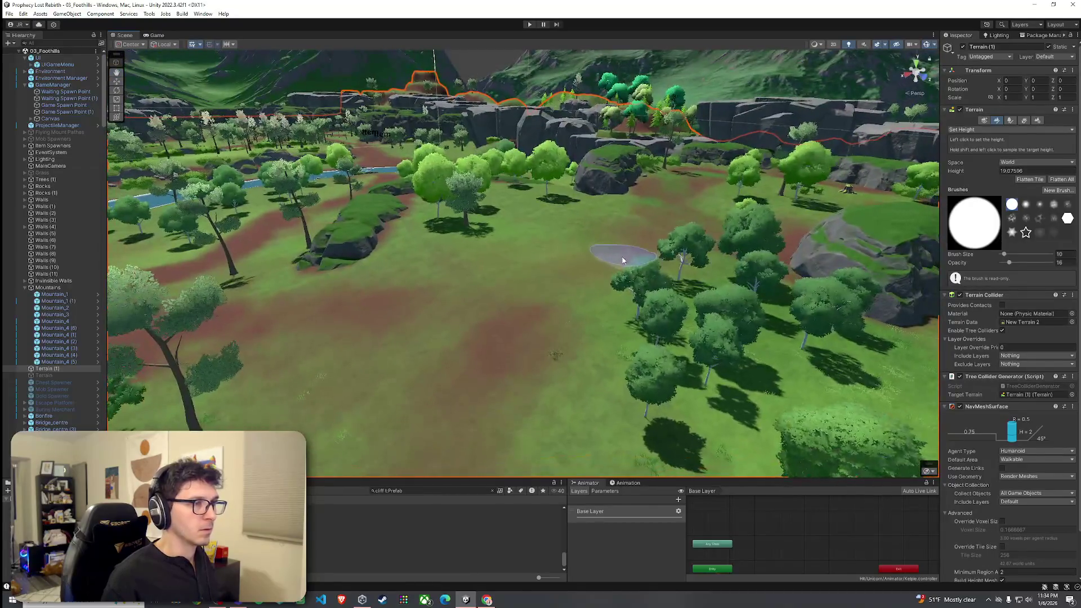
Sample the meadow ground, setting the Set Height target to 28.1084
shift+click(747, 191)
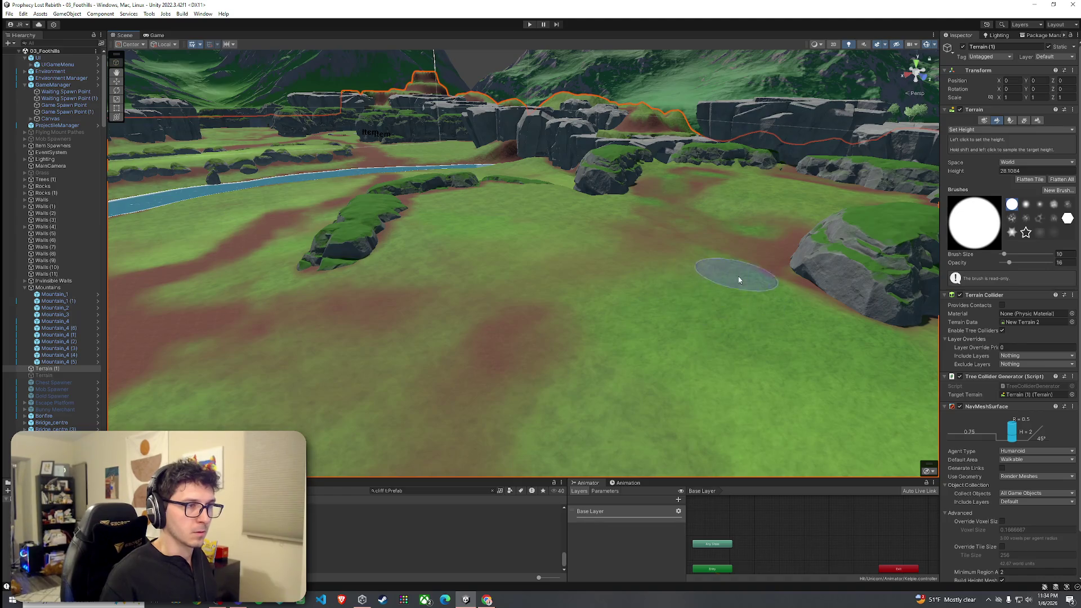
mouse_move(739, 279)
mouse_down()
mouse_move(623, 265)
mouse_move(651, 242)
mouse_move(726, 235)
mouse_move(717, 265)
mouse_move(652, 258)
mouse_up()
shift+click(651, 258)
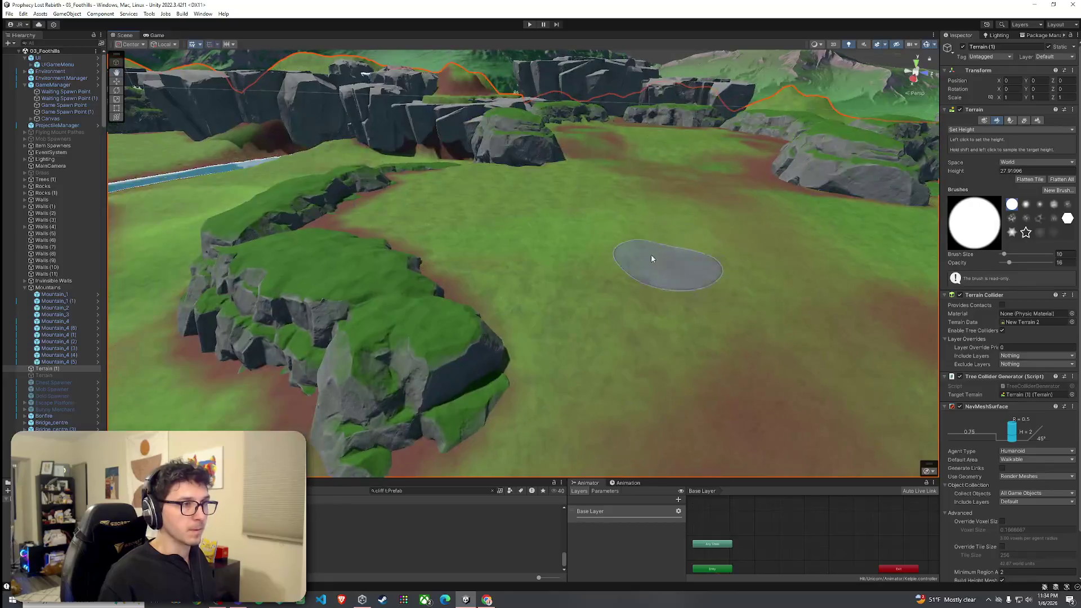
shift+click(680, 207)
Open and dismiss the File menu, then orbit out over the cliffs and river
mouse_move(610, 227)
mouse_down()
mouse_move(731, 231)
mouse_move(356, 201)
mouse_up()
click(9, 14)
click(449, 196)
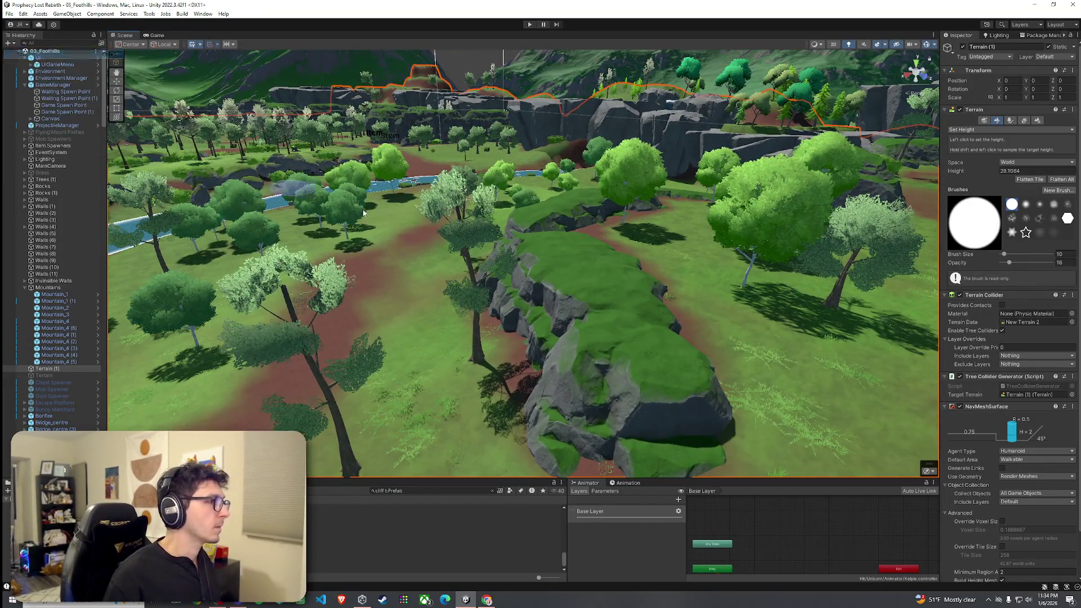
mouse_move(449, 196)
mouse_down()
mouse_move(437, 266)
mouse_move(166, 248)
mouse_move(341, 293)
mouse_move(484, 294)
mouse_move(514, 309)
mouse_move(453, 313)
mouse_move(467, 323)
mouse_up()
scroll(169, 251, down, 10)
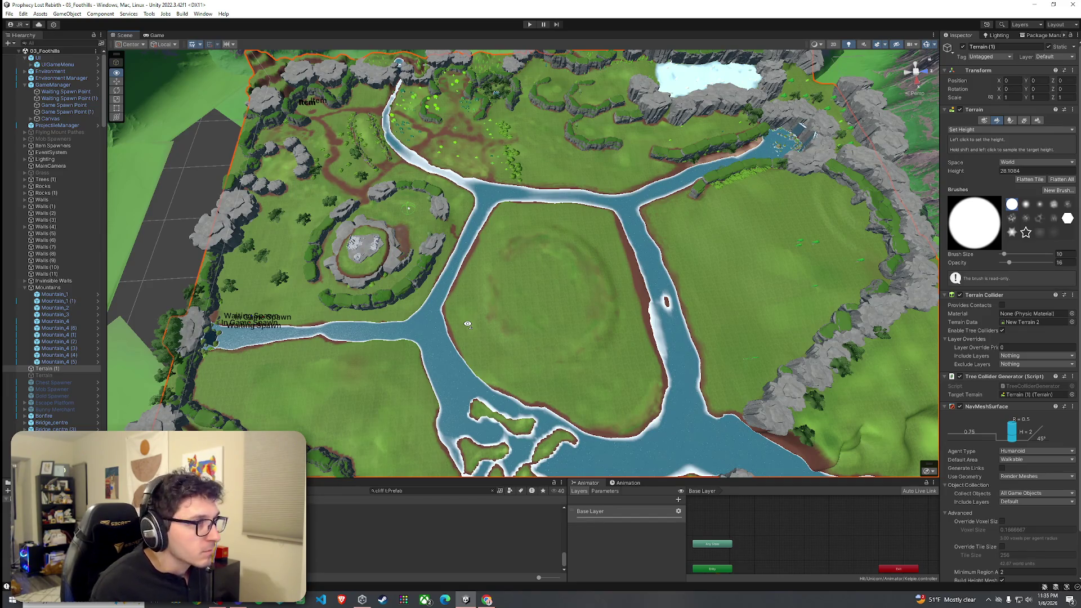
Review the river delta from above and save the 03_Foothills scene
mouse_move(467, 324)
mouse_down()
mouse_move(478, 353)
mouse_move(471, 322)
mouse_up()
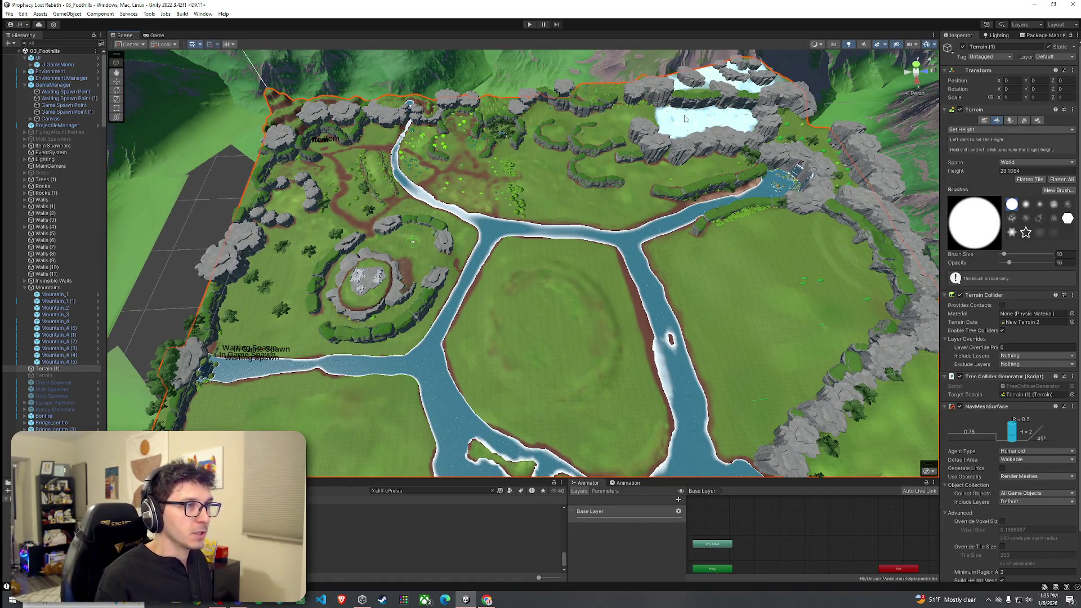
drag(684, 119, 544, 217)
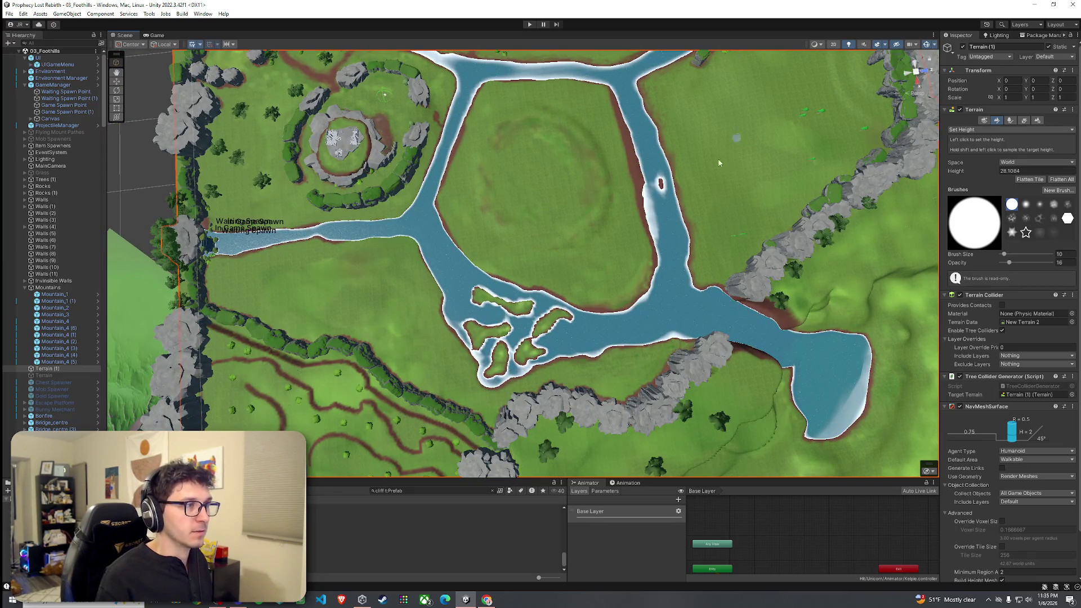
mouse_move(718, 163)
mouse_down()
mouse_move(392, 354)
mouse_move(585, 361)
mouse_up()
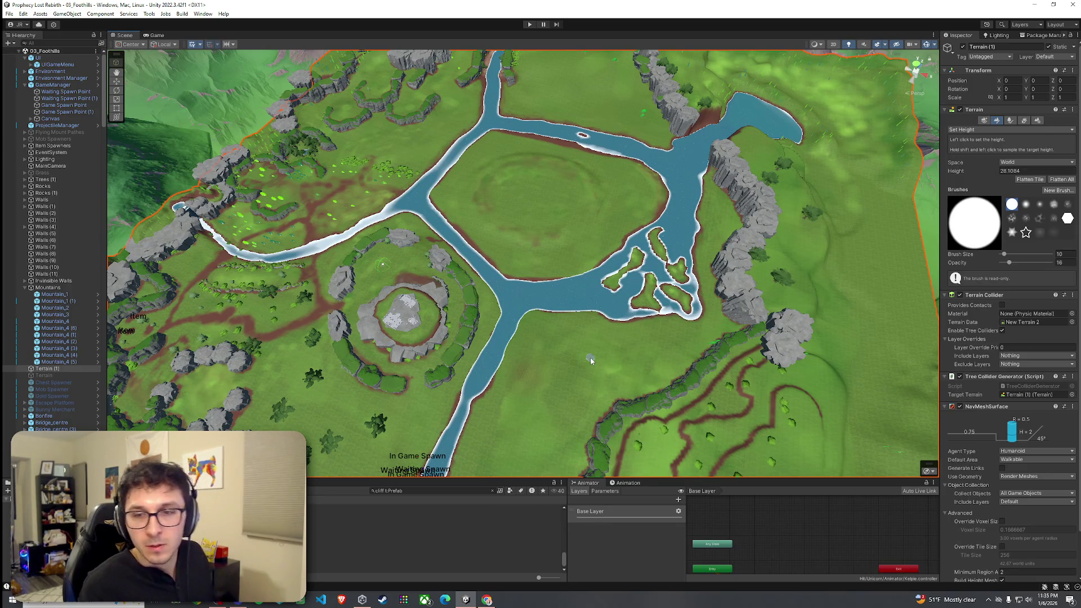
click(10, 13)
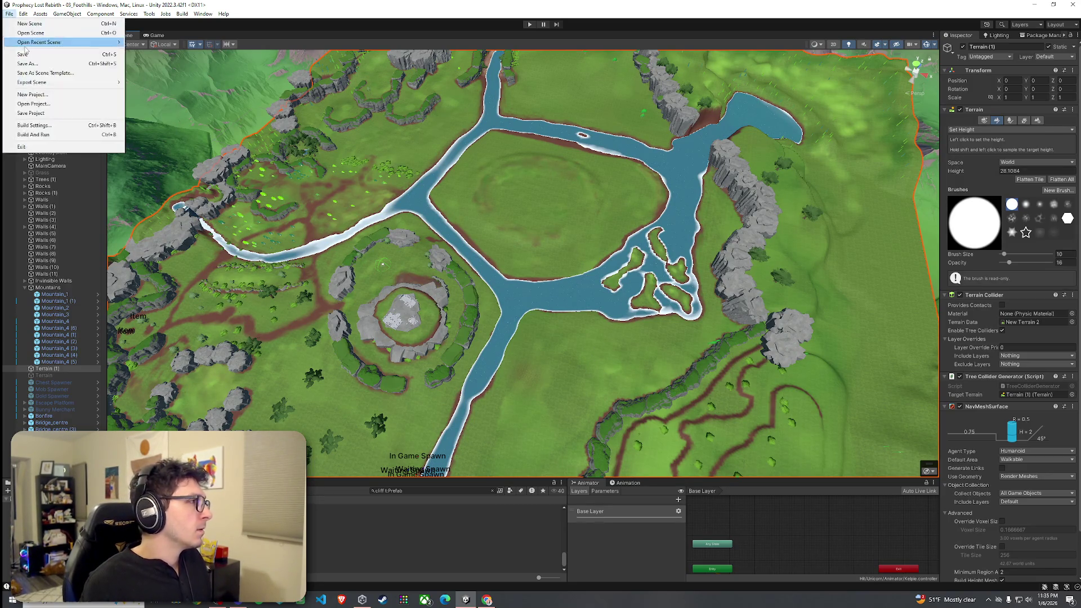
click(22, 54)
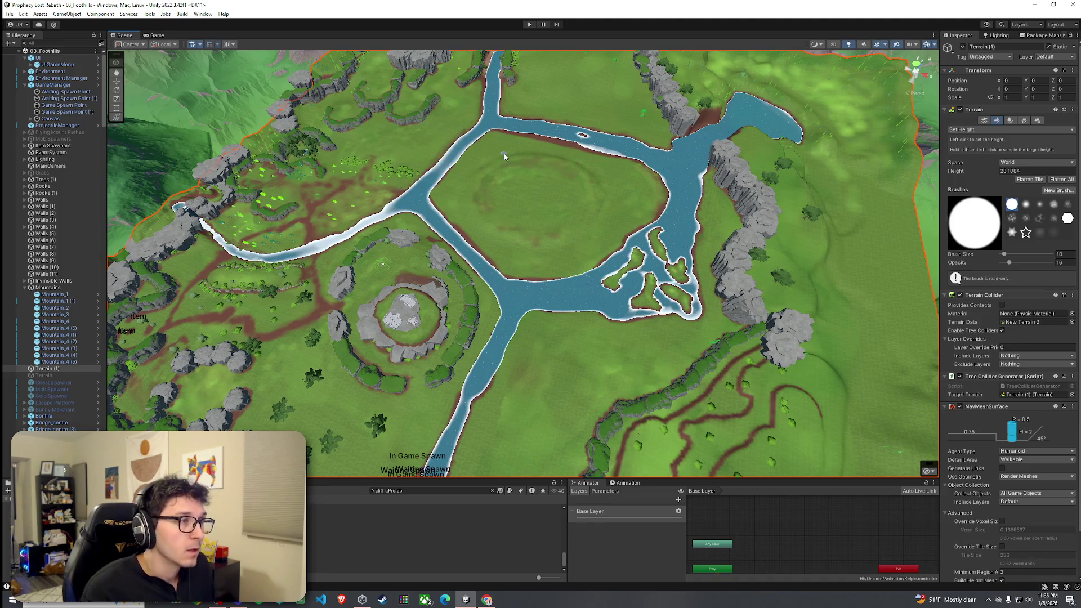
key(f)
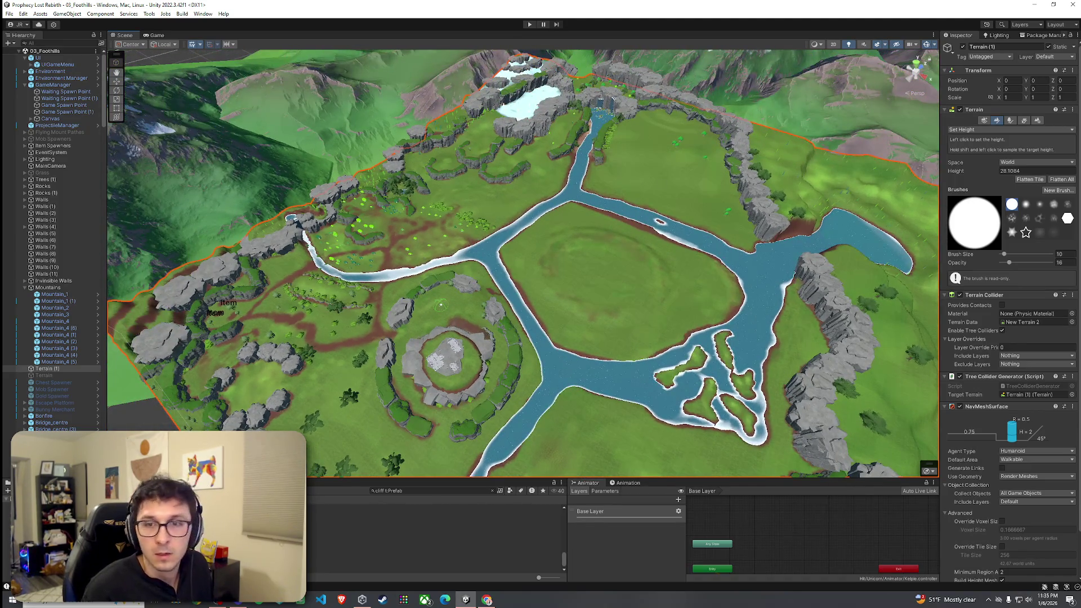